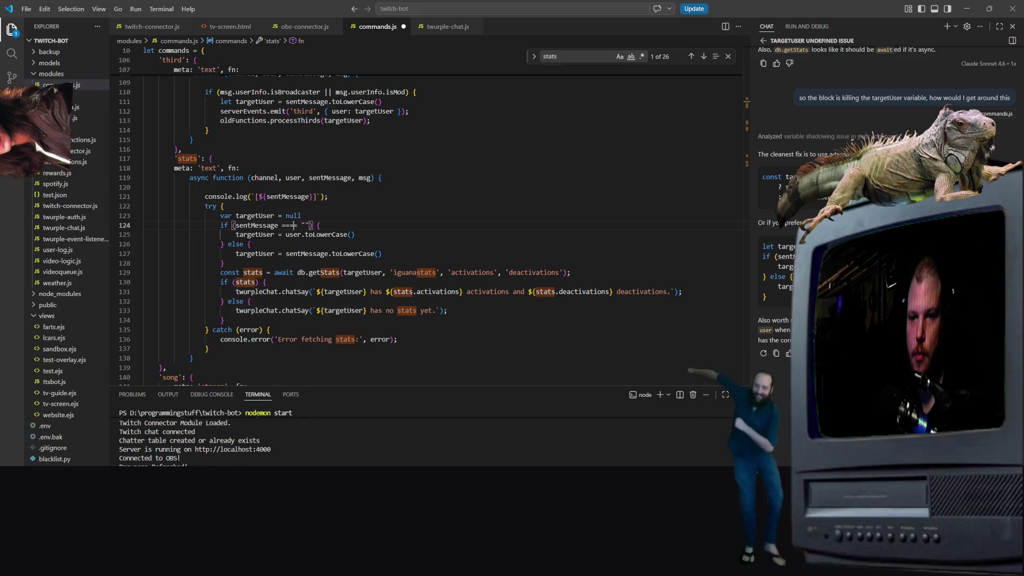
# Step: Scroll up in commands.js to the video command's definition
pyautogui.press('Up')
pyautogui.press('Up')
pyautogui.press('Up')
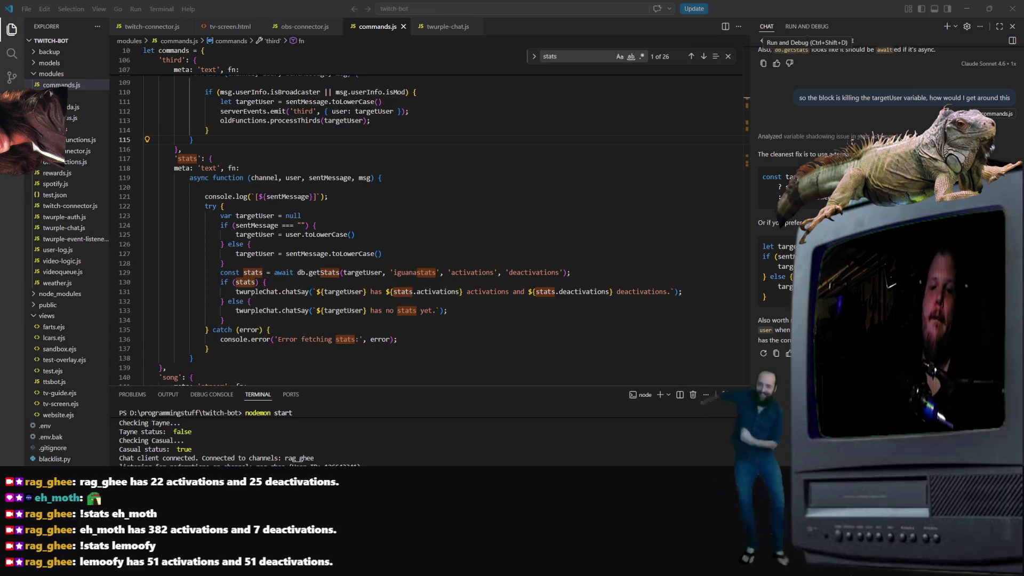
pyautogui.click(496, 187)
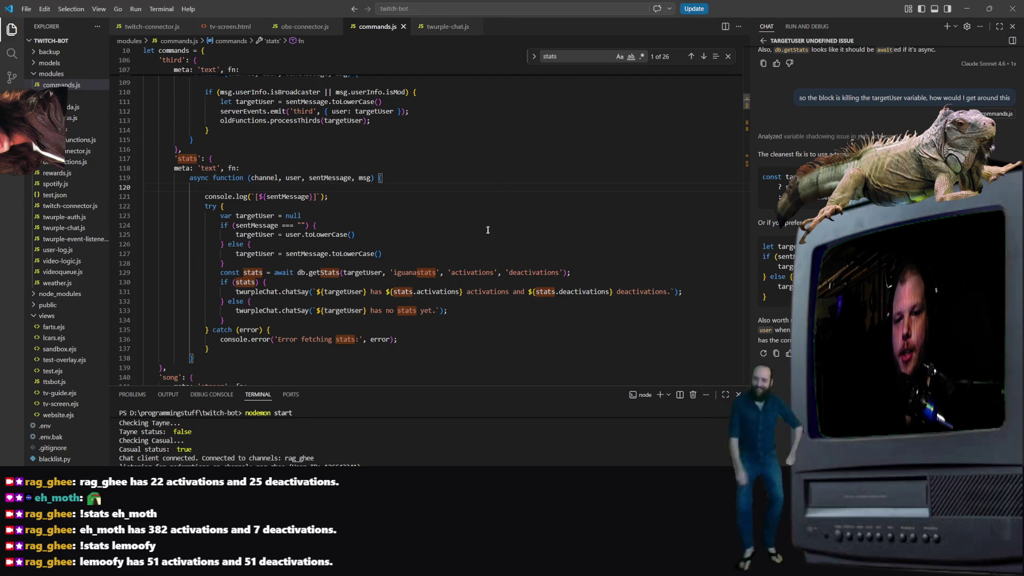
pyautogui.scroll(3, 489, 227)
pyautogui.scroll(15, 305, 171)
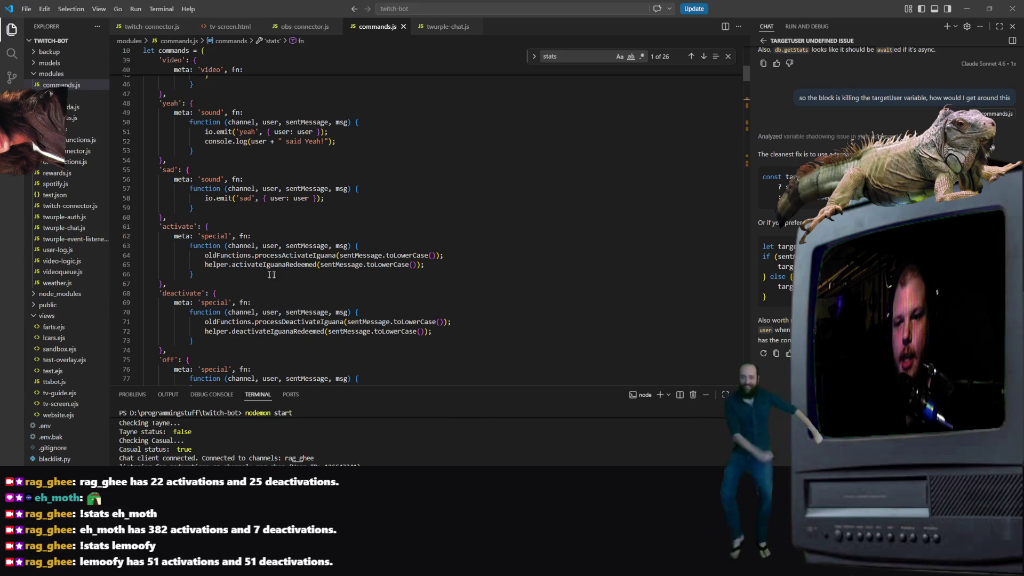
pyautogui.scroll(7, 384, 226)
pyautogui.scroll(7, 411, 224)
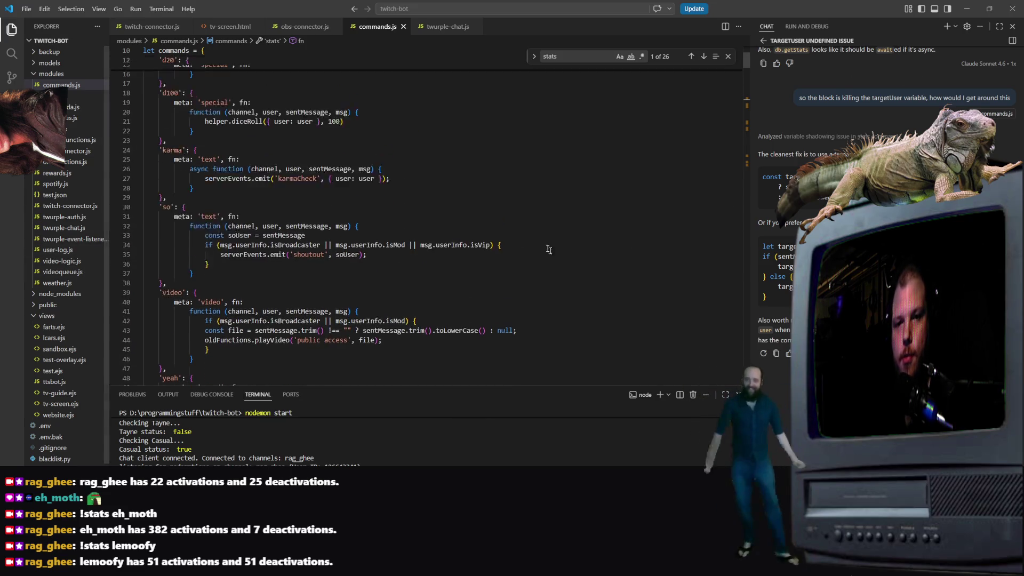
pyautogui.scroll(-11, 450, 268)
pyautogui.scroll(4, 448, 272)
pyautogui.click(397, 231)
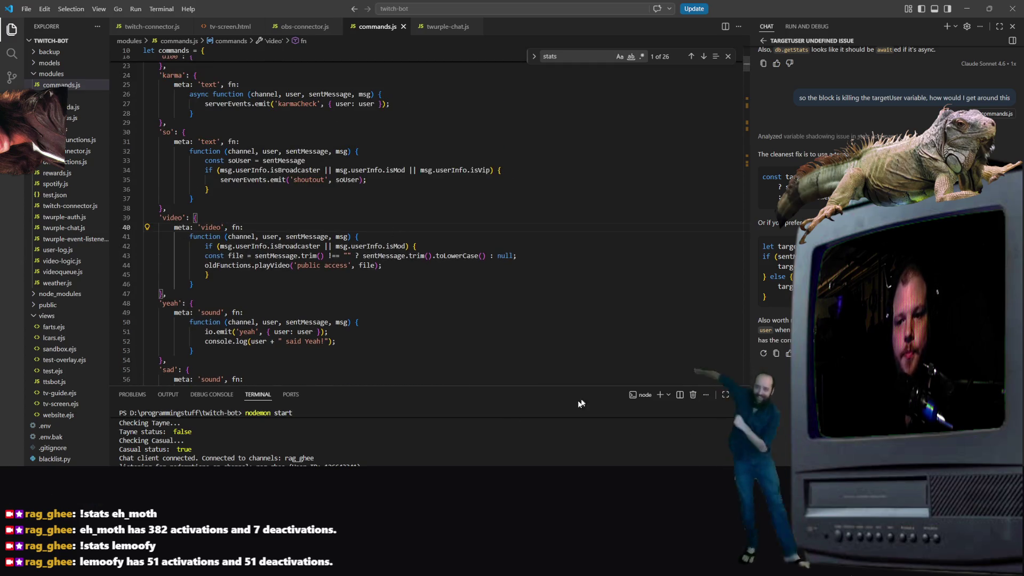
# Step: Select line 43's file-name expression from sentMessage to the closing null;
pyautogui.click(292, 255)
pyautogui.click(532, 258)
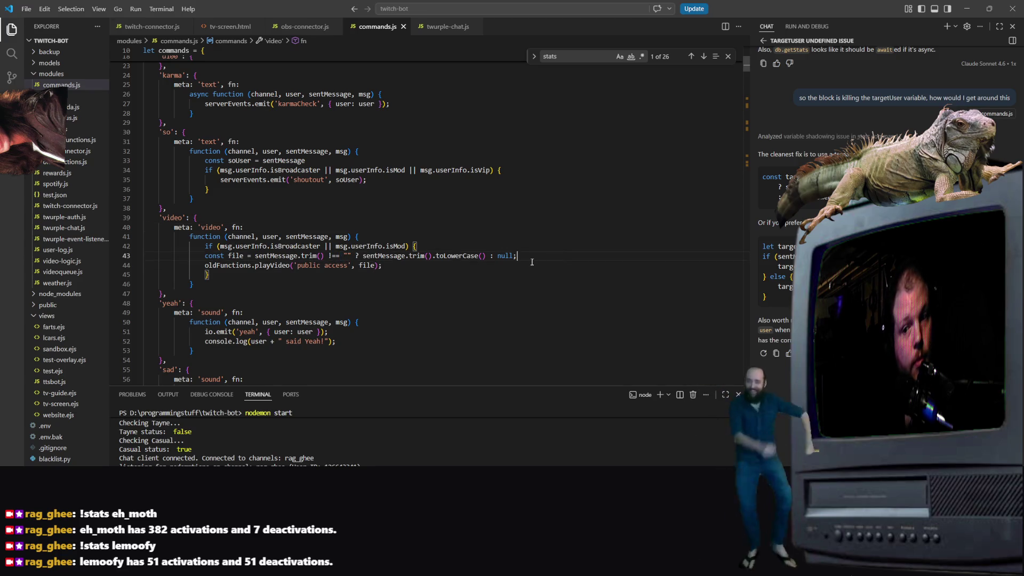
pyautogui.moveTo(532, 260)
pyautogui.mouseDown()
pyautogui.moveTo(230, 256)
pyautogui.moveTo(245, 245)
pyautogui.moveTo(347, 255)
pyautogui.moveTo(255, 257)
pyautogui.mouseUp()
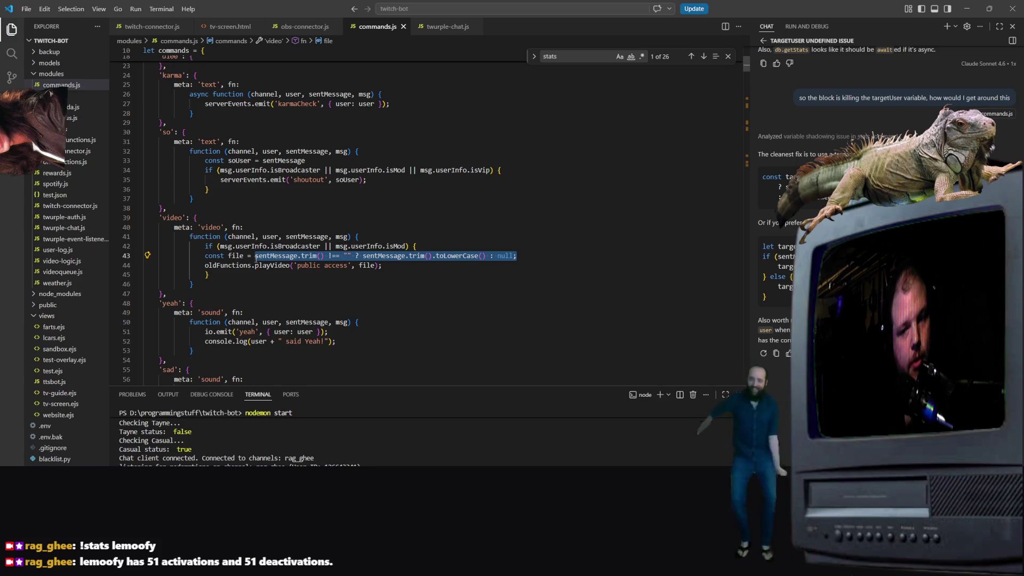
pyautogui.moveTo(256, 257)
pyautogui.mouseDown()
pyautogui.moveTo(147, 251)
pyautogui.moveTo(254, 255)
pyautogui.mouseUp()
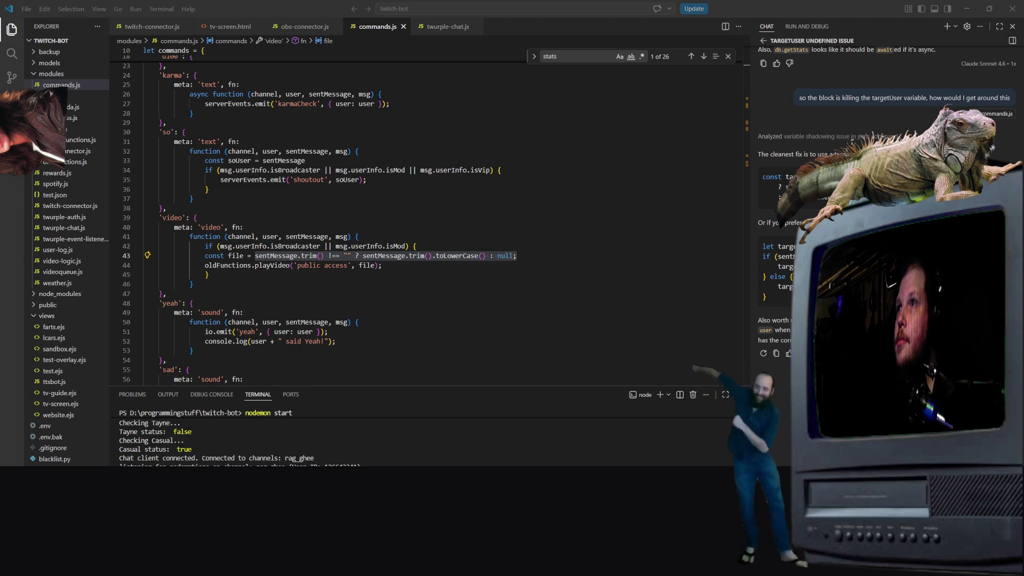
pyautogui.press('super+e')
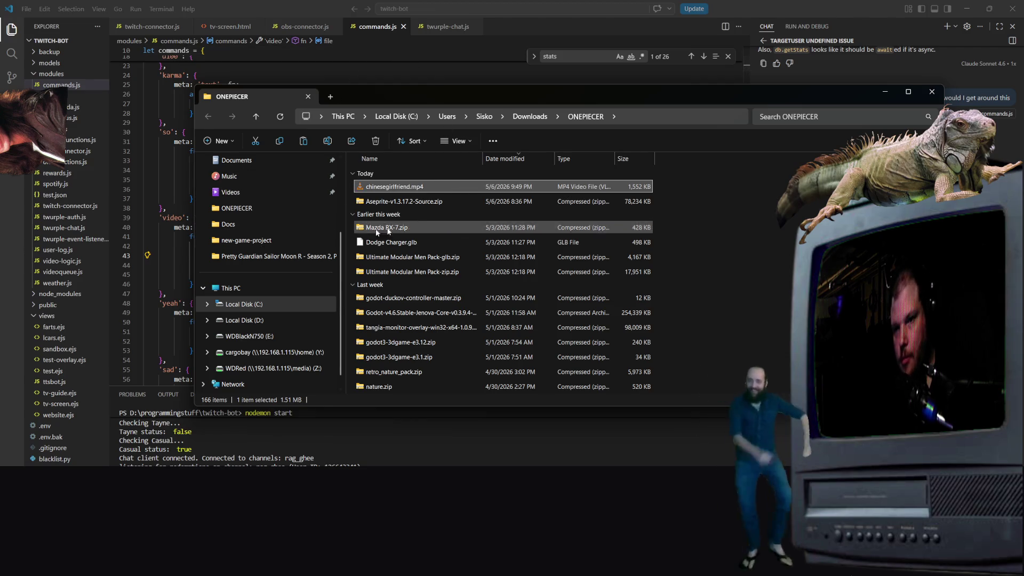
# Step: Navigate File Explorer to D:\docs\streamemes\public access\new
pyautogui.click(625, 116)
pyautogui.write('d:\\s')
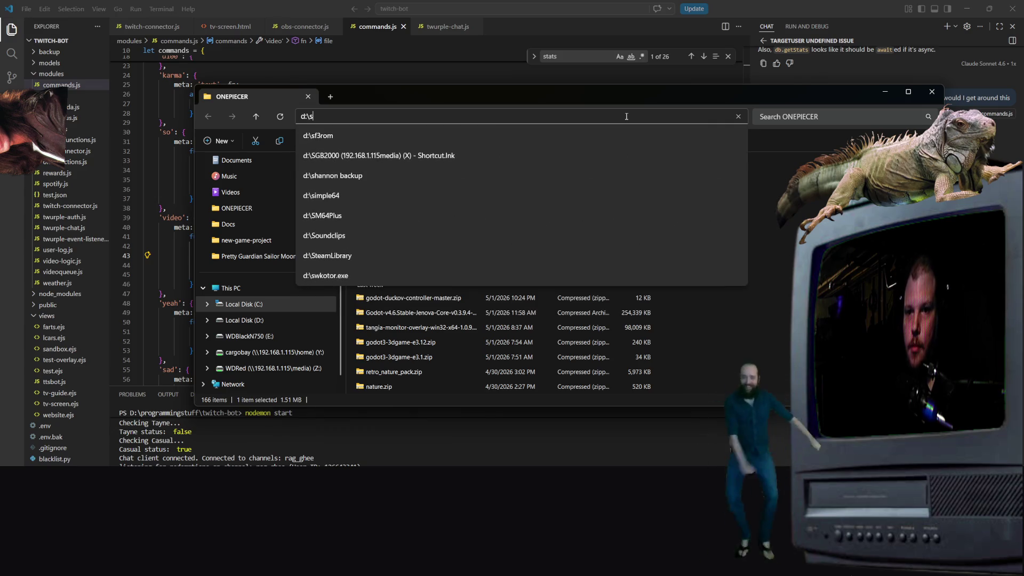
pyautogui.press('BackSpace')
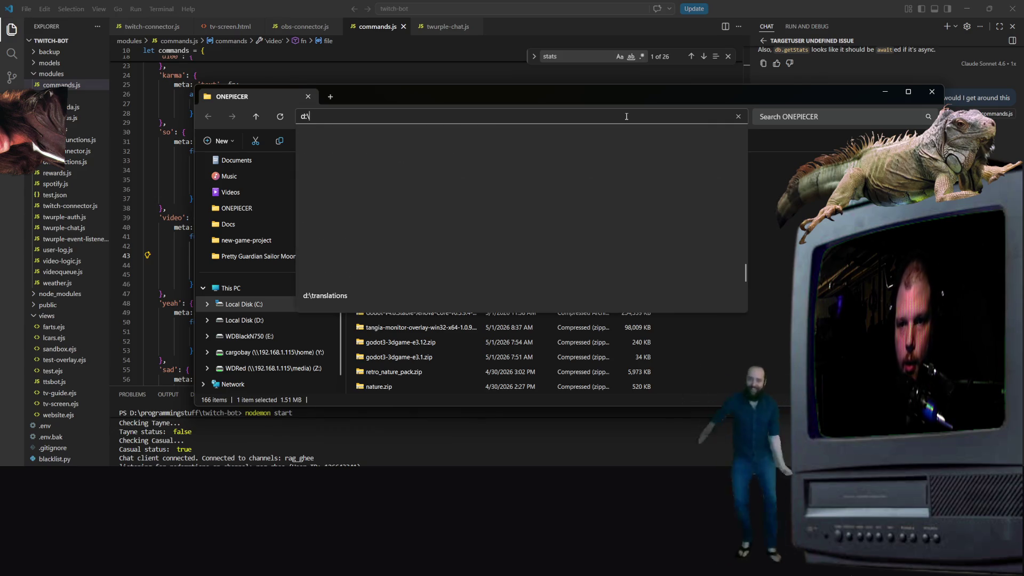
pyautogui.write('docs\\')
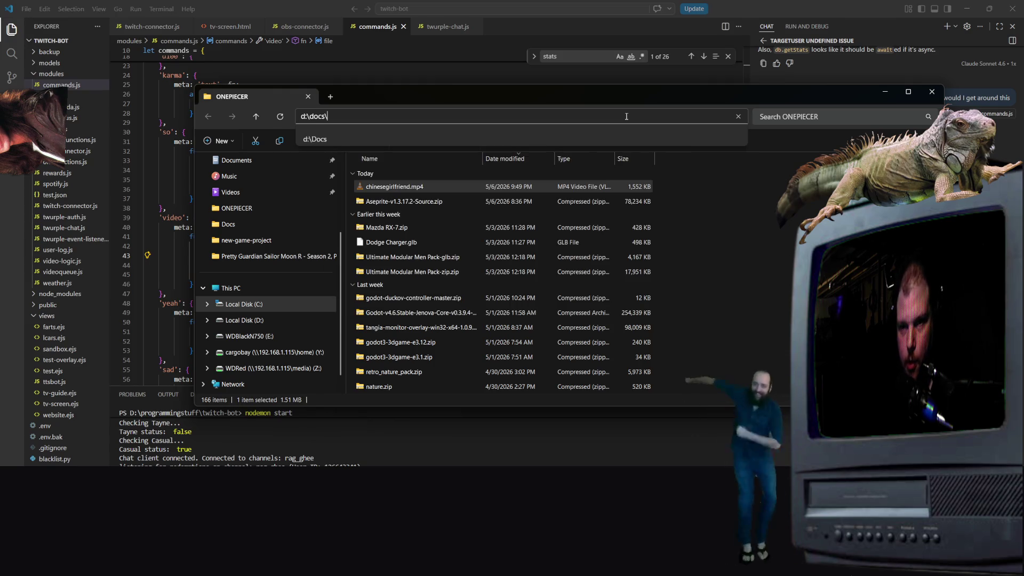
pyautogui.write('stream')
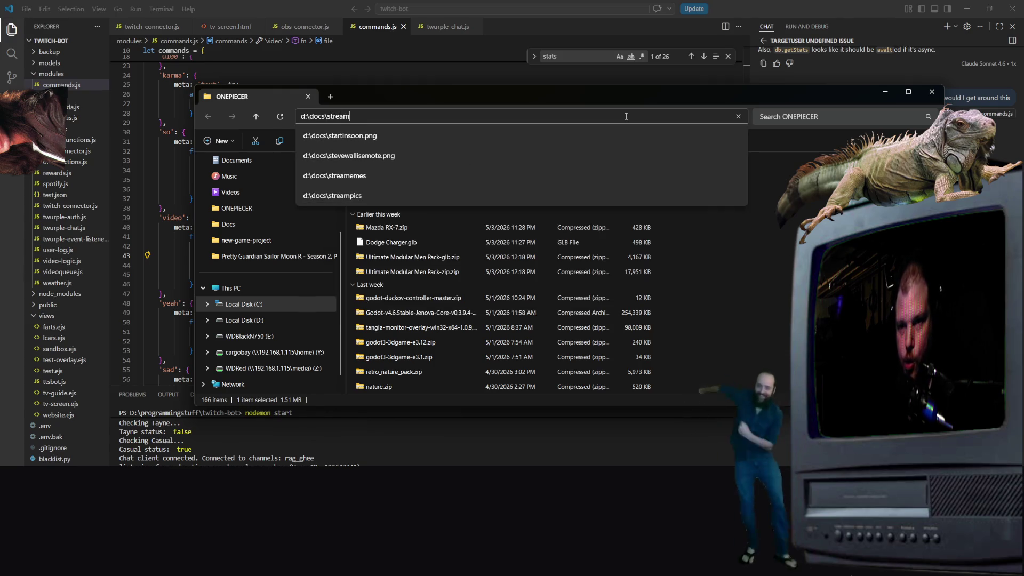
pyautogui.write('emes\\pl')
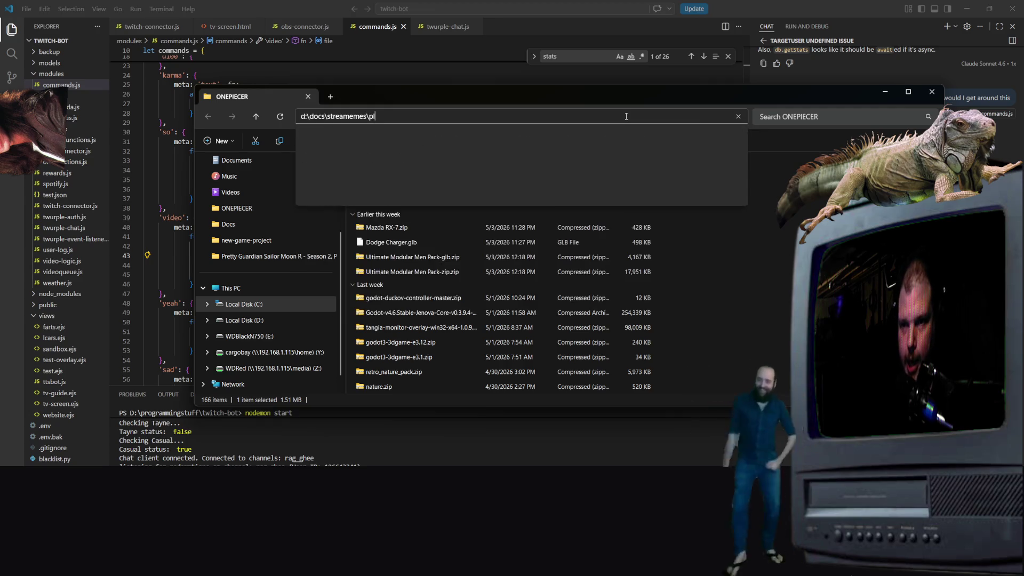
pyautogui.press('BackSpace')
pyautogui.write('ublic')
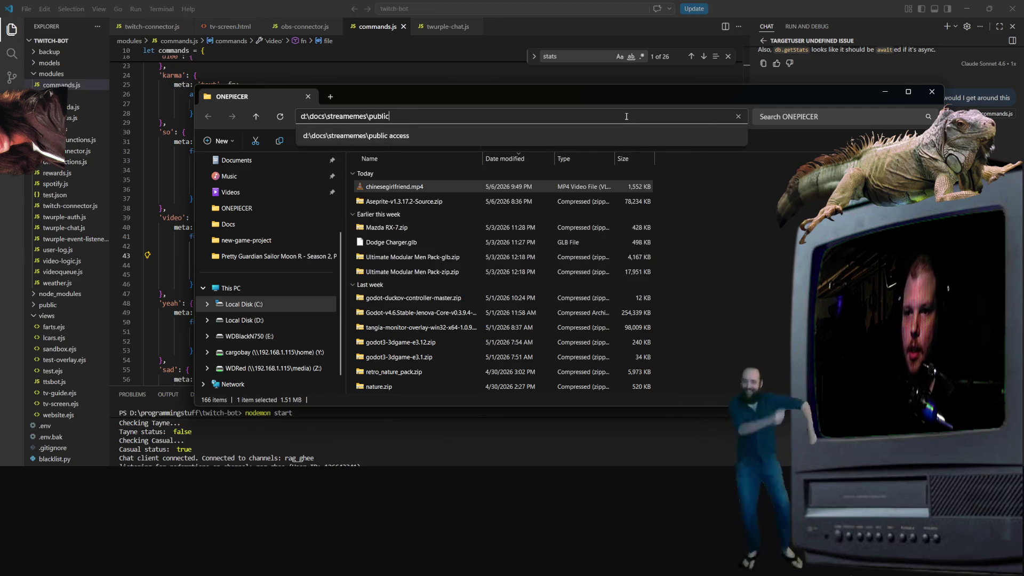
pyautogui.write(' access\\new')
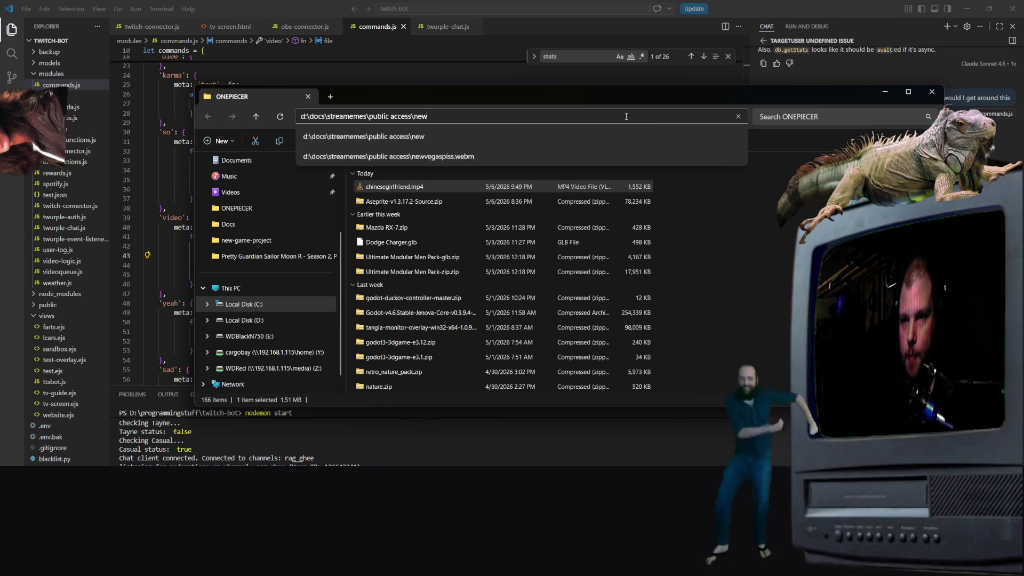
pyautogui.press('Return')
# Step: Paste chinesegirlfriend.mp4 into the new folder and minimize File Explorer
pyautogui.rightClick(427, 304)
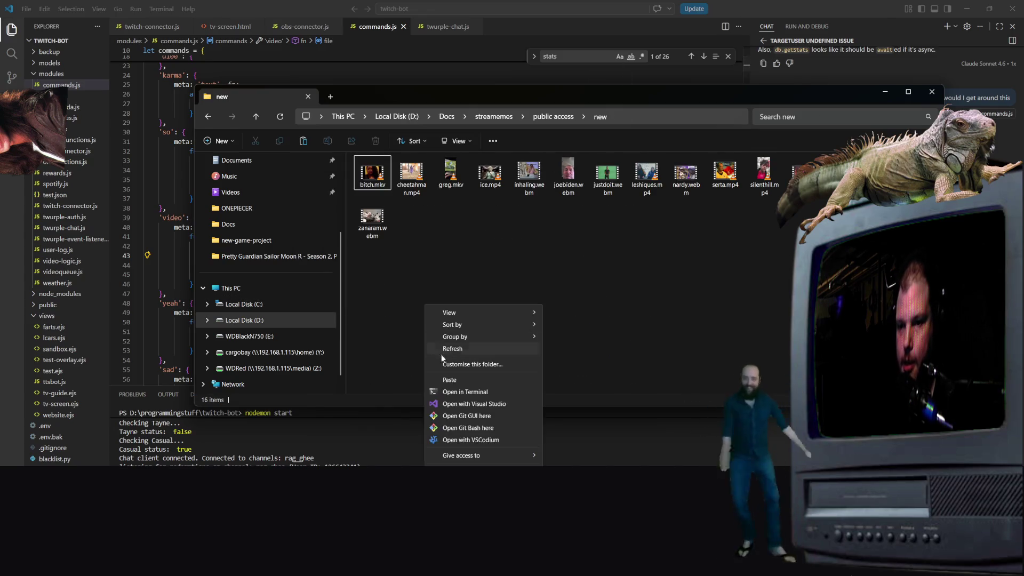
pyautogui.click(455, 379)
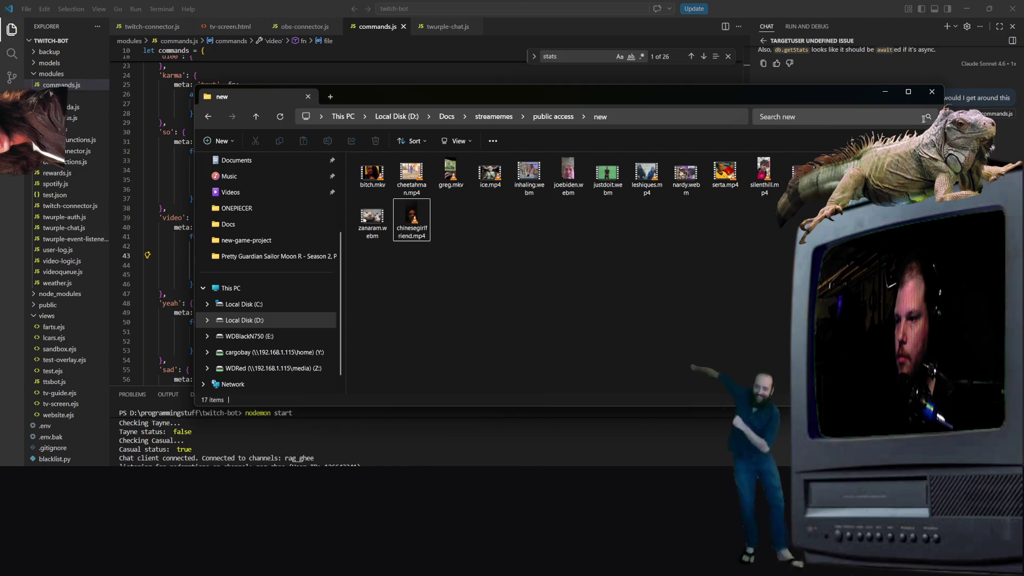
pyautogui.click(884, 91)
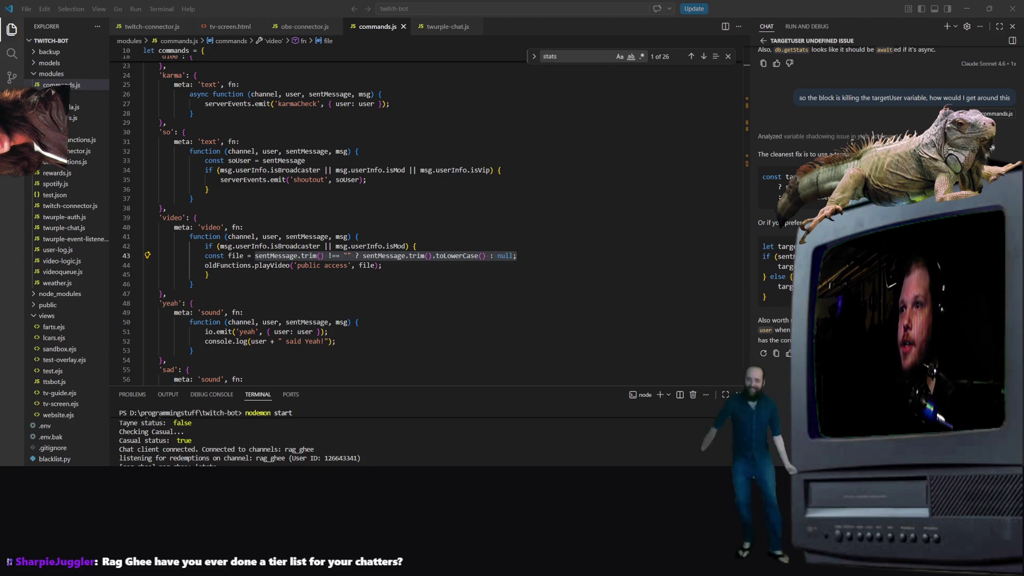
pyautogui.click(466, 236)
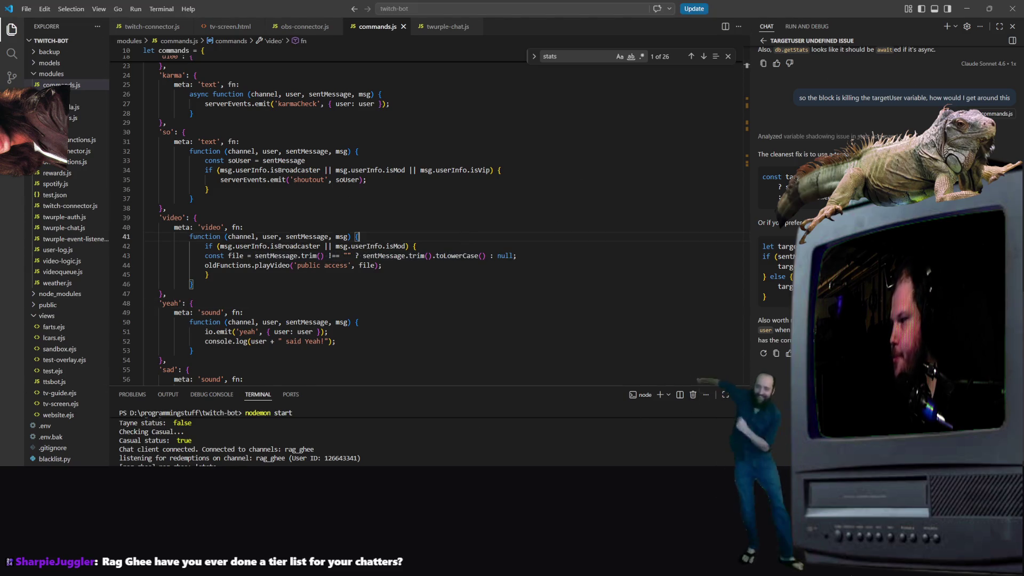
pyautogui.scroll(-4, 487, 238)
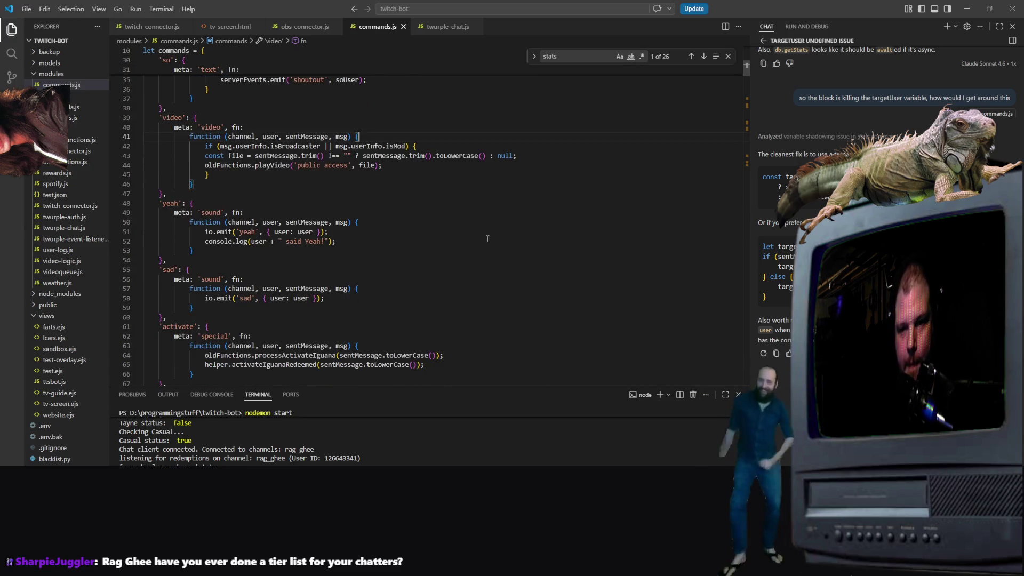
pyautogui.scroll(-15, 494, 229)
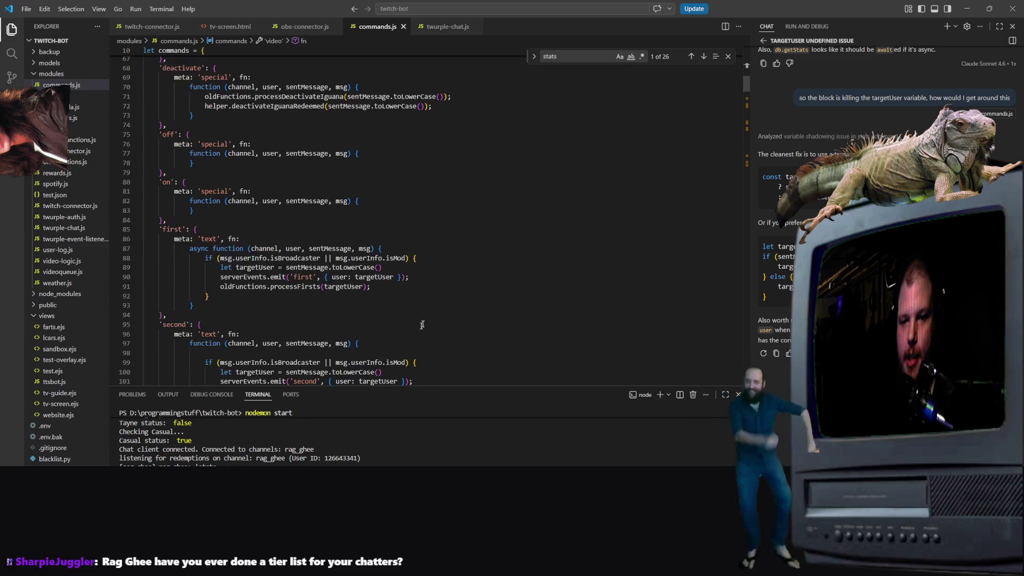
pyautogui.scroll(-5, 444, 325)
pyautogui.click(418, 248)
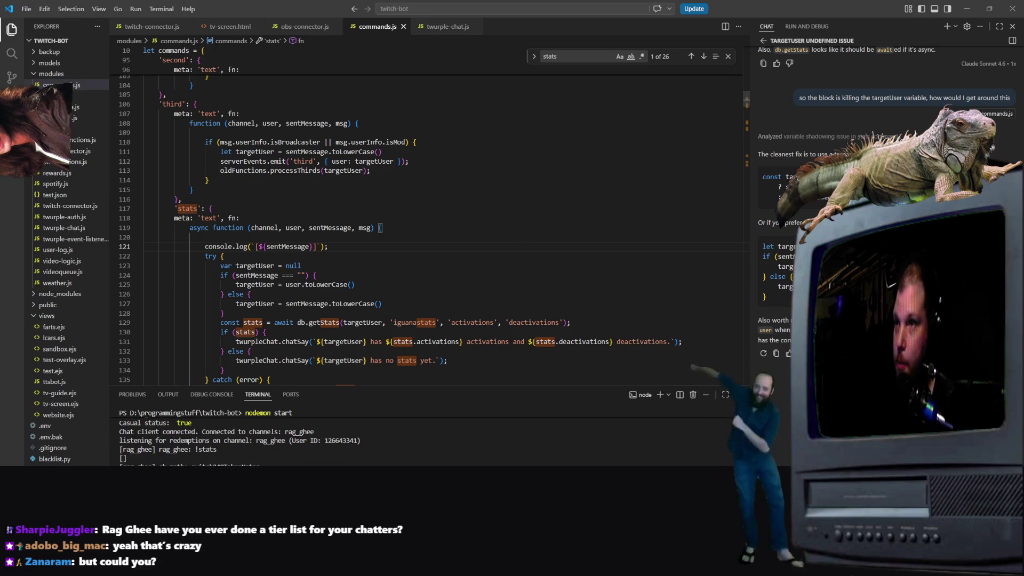
pyautogui.scroll(-5, 533, 171)
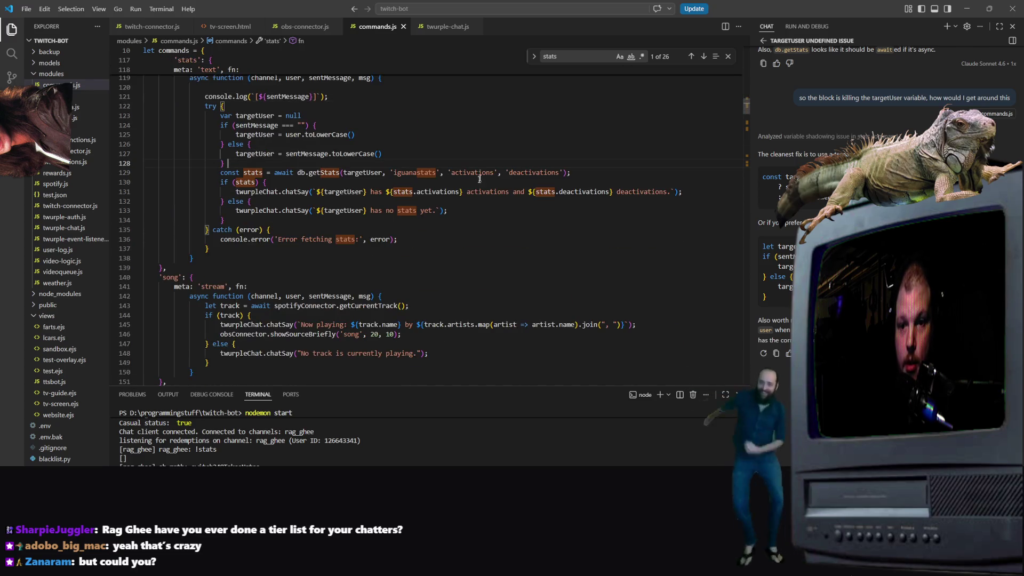
pyautogui.scroll(-2, 475, 200)
pyautogui.scroll(-8, 474, 200)
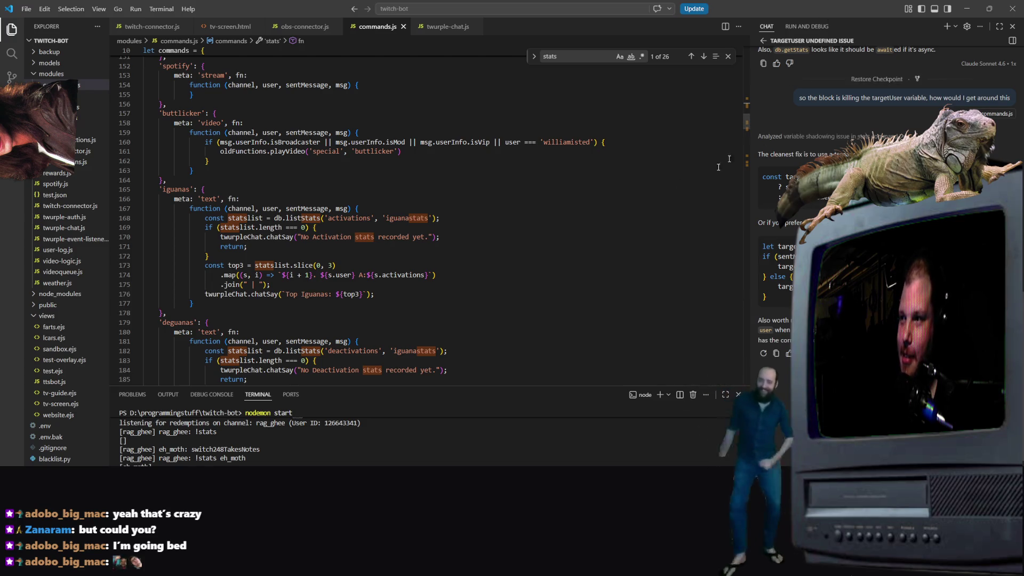
pyautogui.scroll(-6, 736, 153)
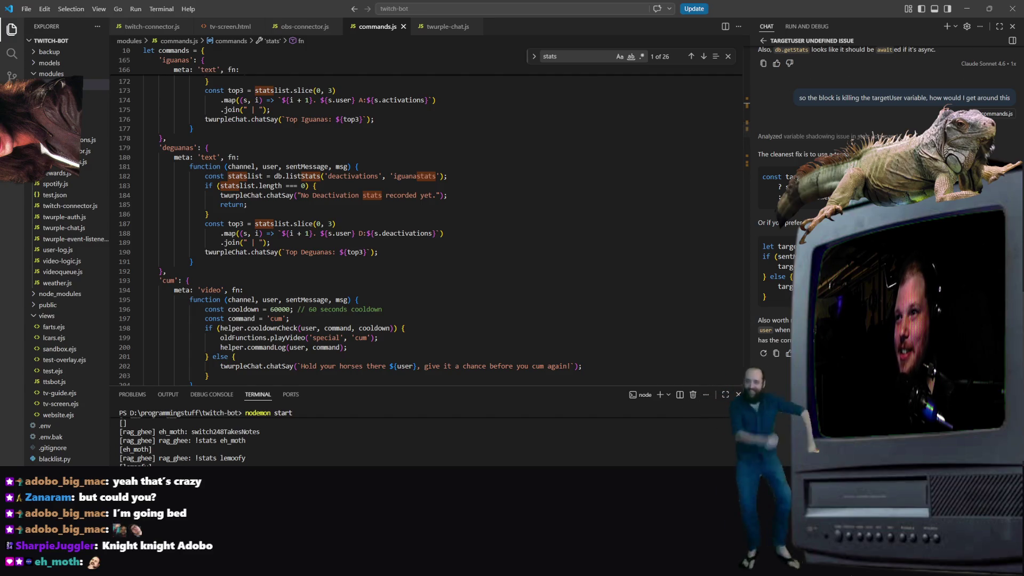
pyautogui.scroll(-6, 510, 245)
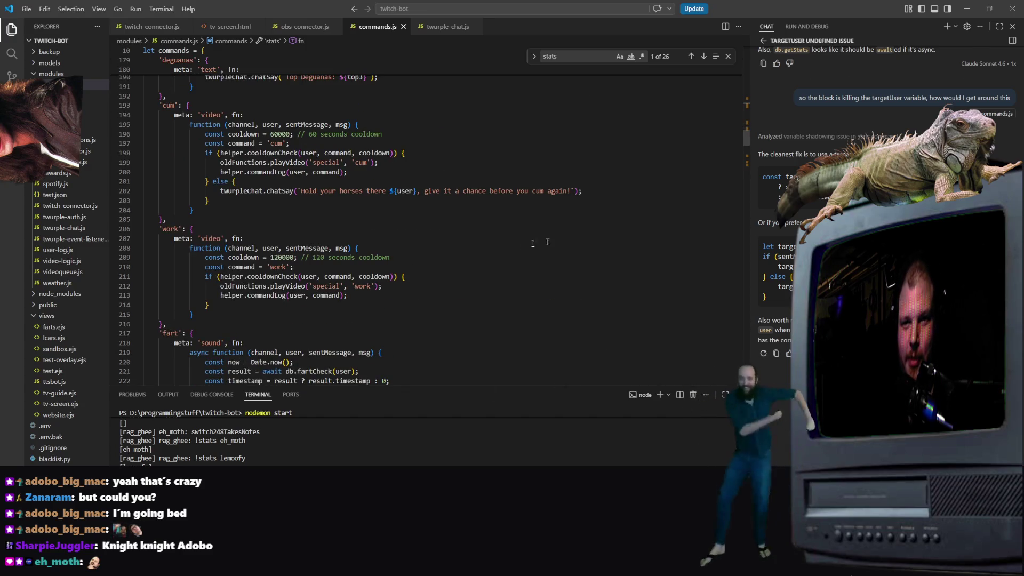
pyautogui.scroll(15, 511, 245)
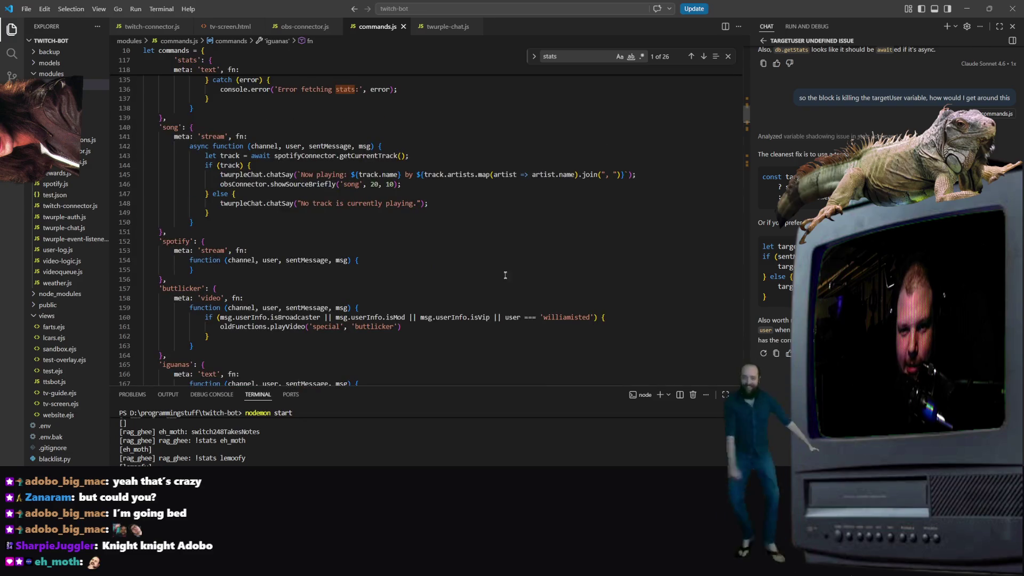
pyautogui.scroll(3, 506, 277)
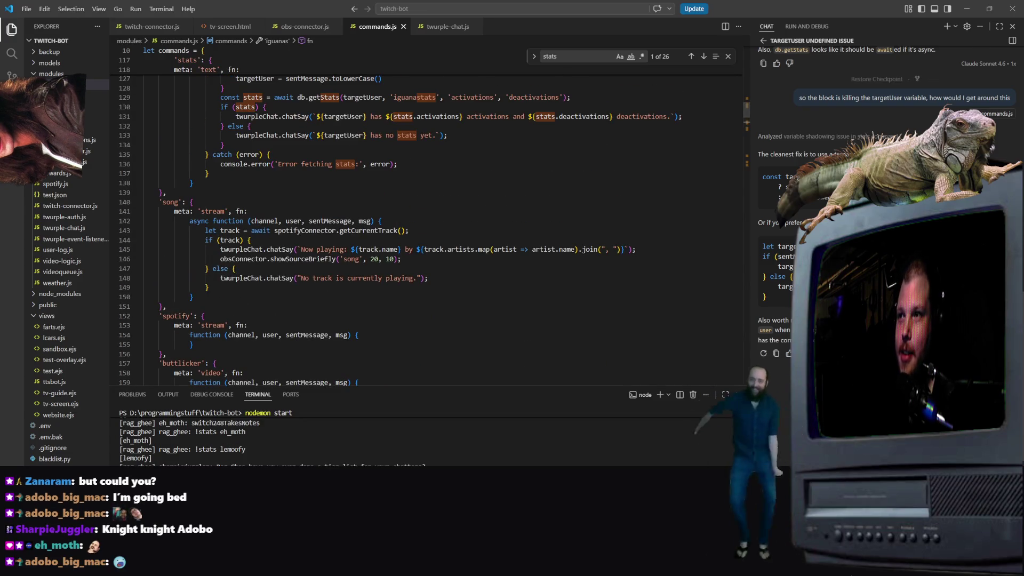
pyautogui.scroll(-13, 552, 281)
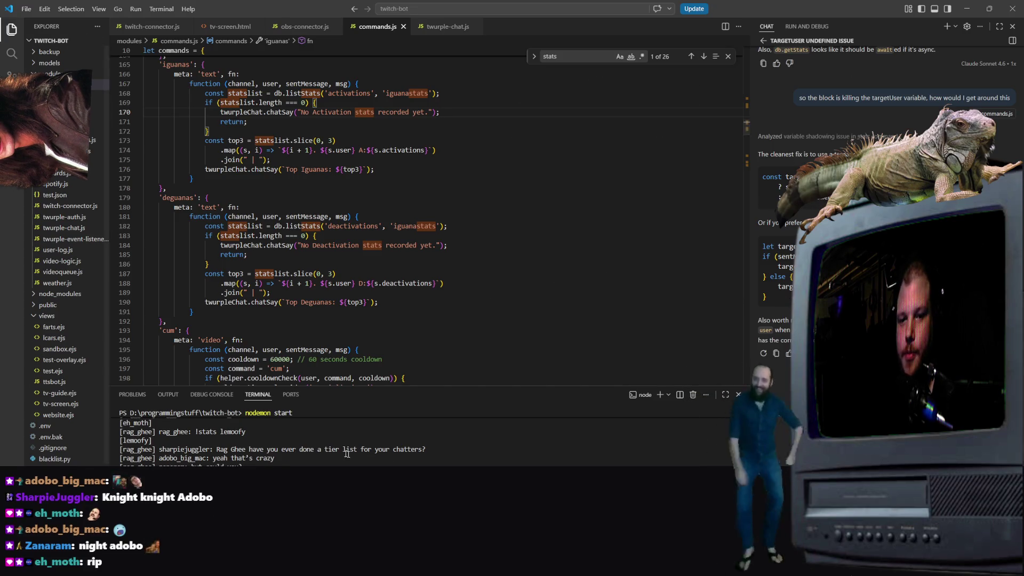
pyautogui.scroll(-14, 597, 145)
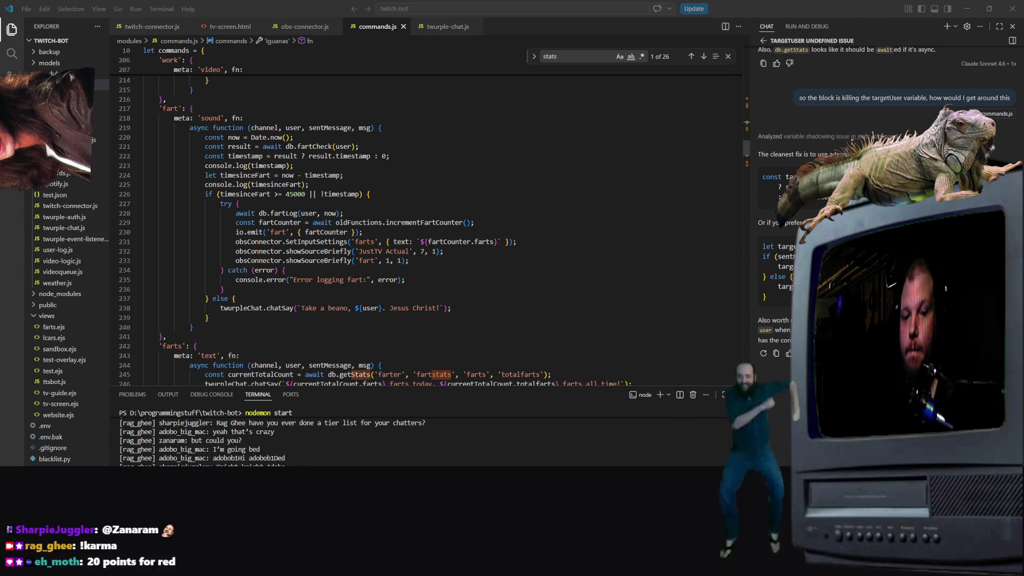
pyautogui.scroll(20, 622, 304)
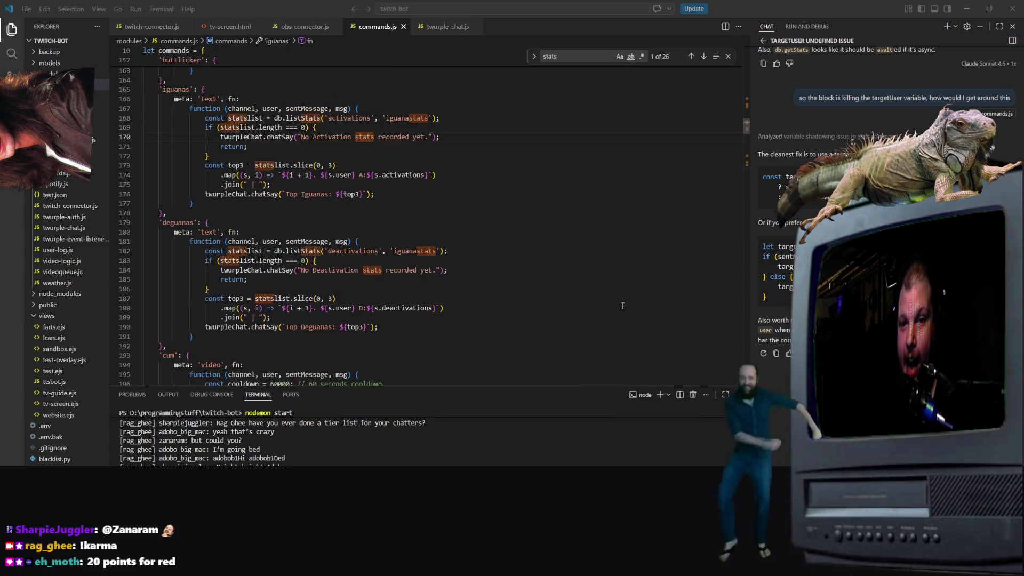
pyautogui.scroll(8, 622, 299)
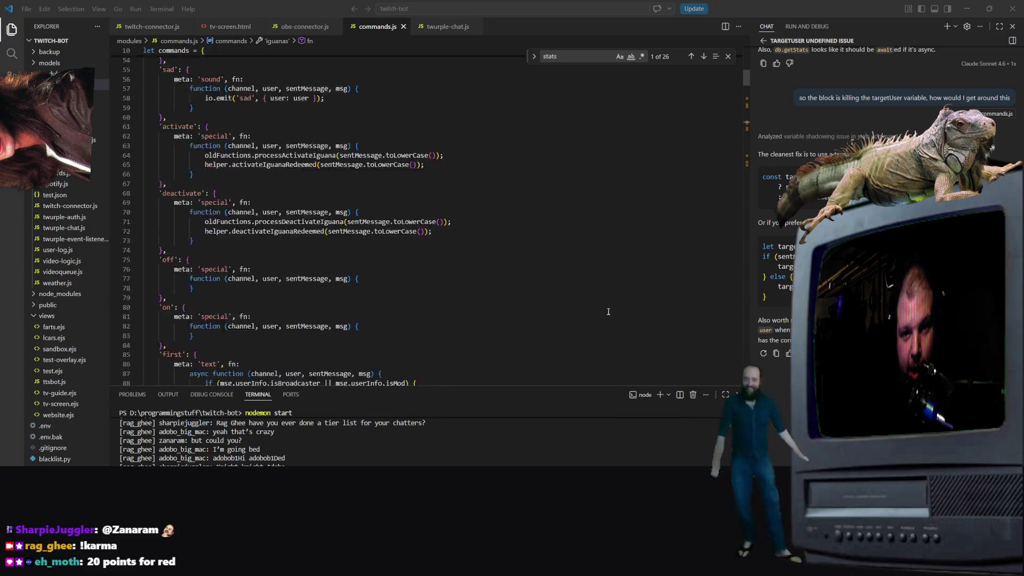
pyautogui.scroll(-17, 622, 290)
pyautogui.scroll(10, 607, 336)
pyautogui.scroll(20, 606, 340)
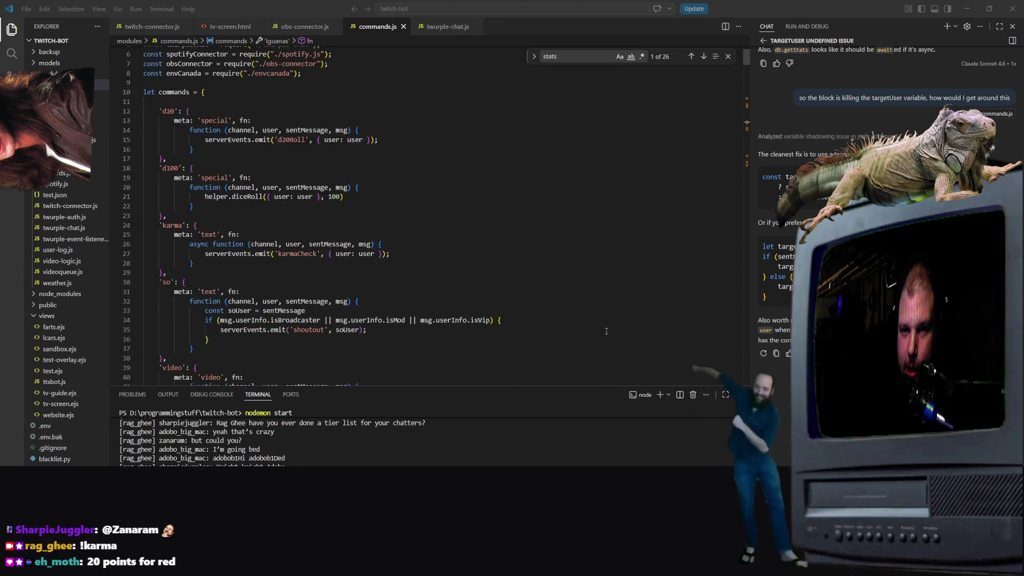
pyautogui.scroll(-9, 602, 336)
pyautogui.scroll(4, 436, 251)
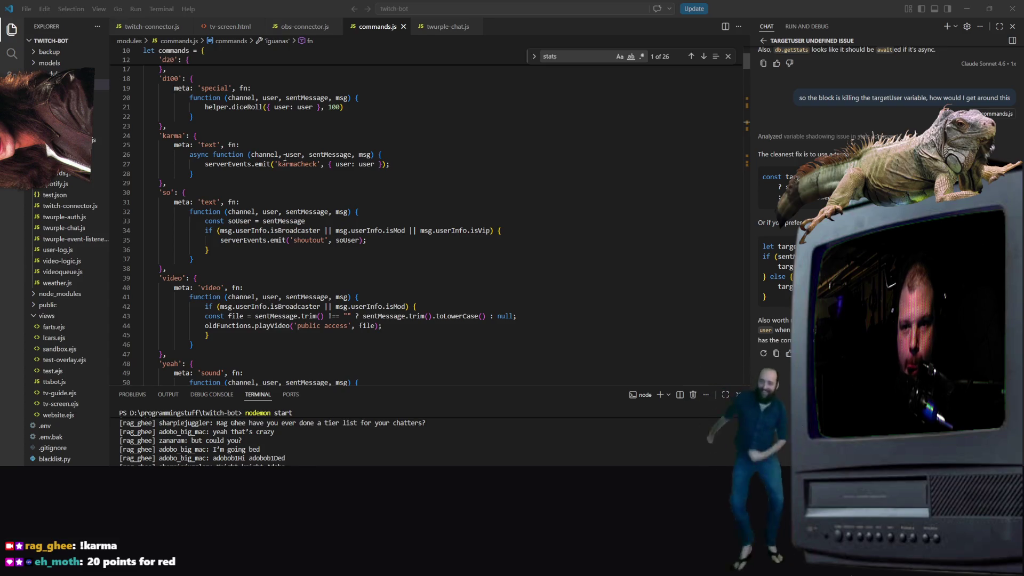
pyautogui.click(377, 165)
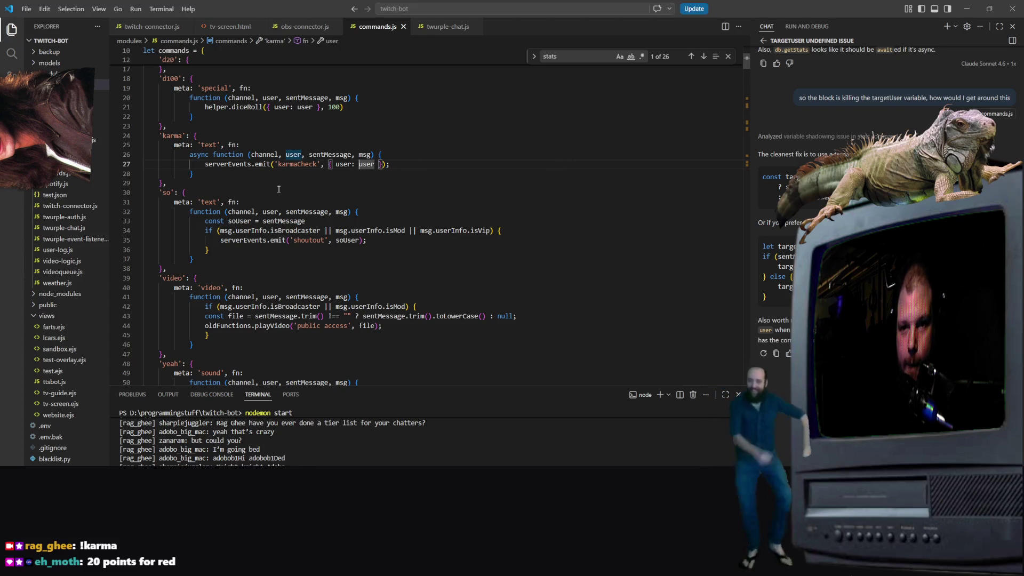
# Step: Move to the end of line 27 in the karma command, then select the public folder
pyautogui.press('End')
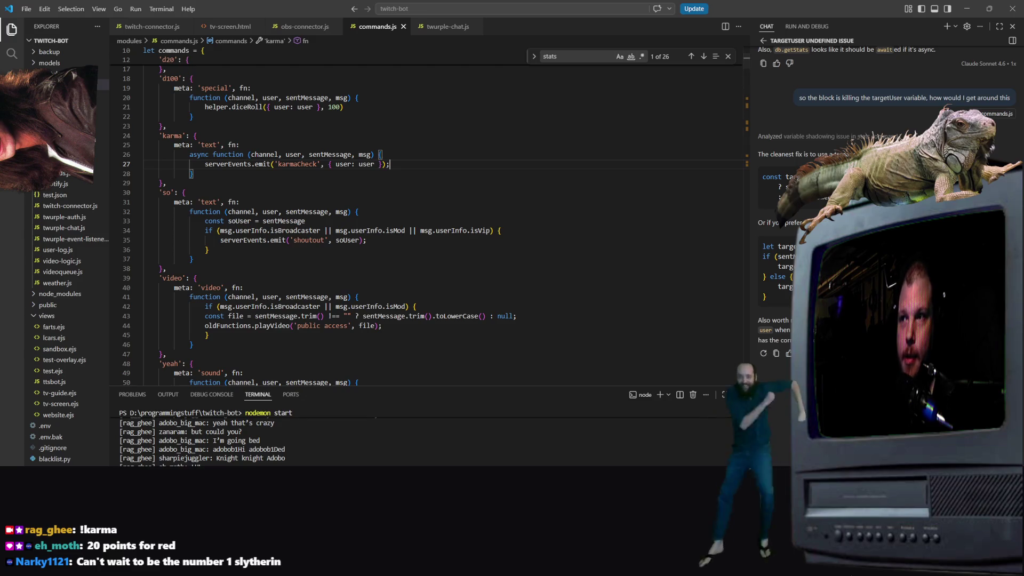
pyautogui.hotkey('alt', 'Tab')
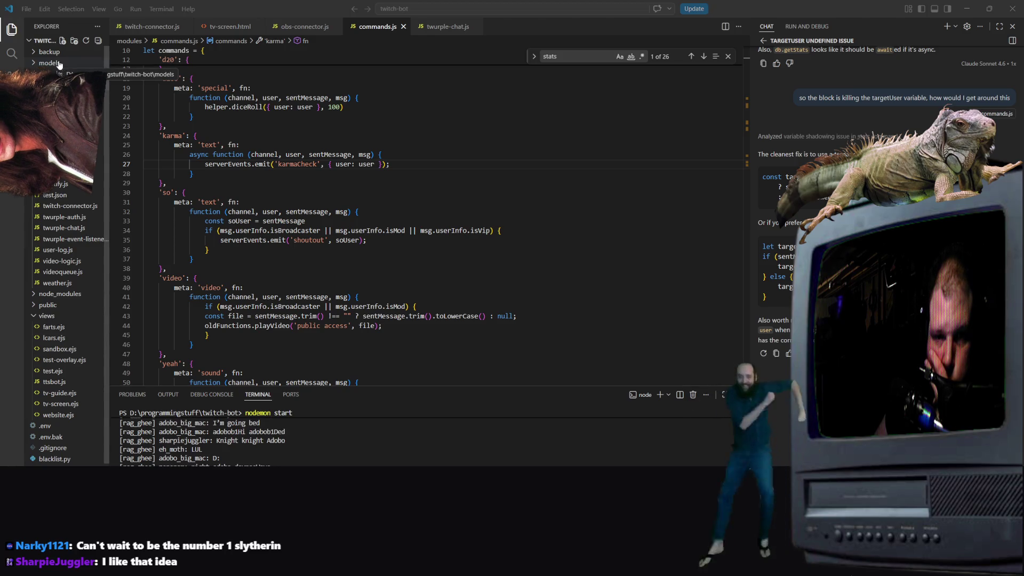
pyautogui.scroll(-3, 57, 67)
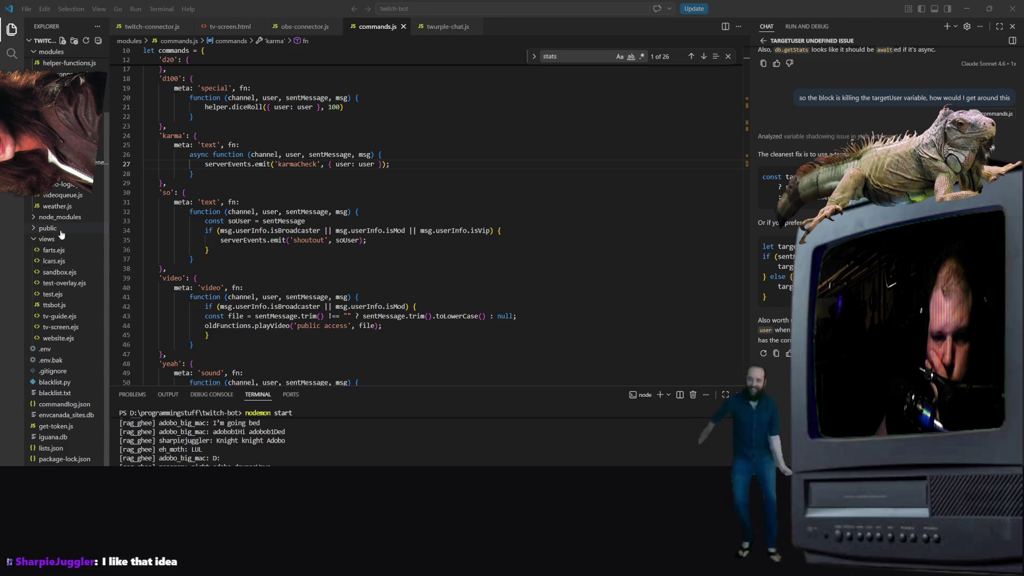
pyautogui.scroll(3, 57, 227)
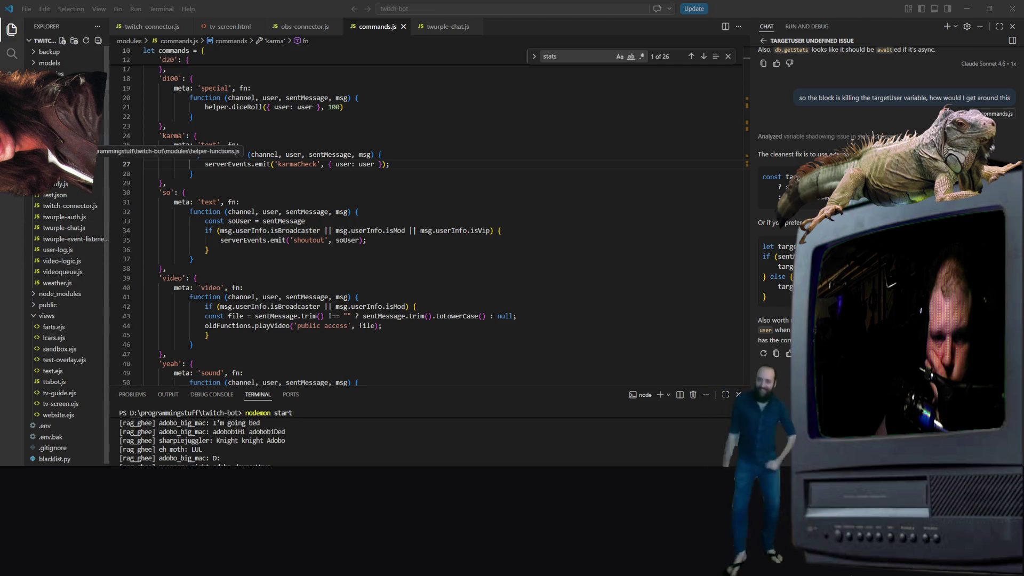
pyautogui.scroll(-7, 216, 259)
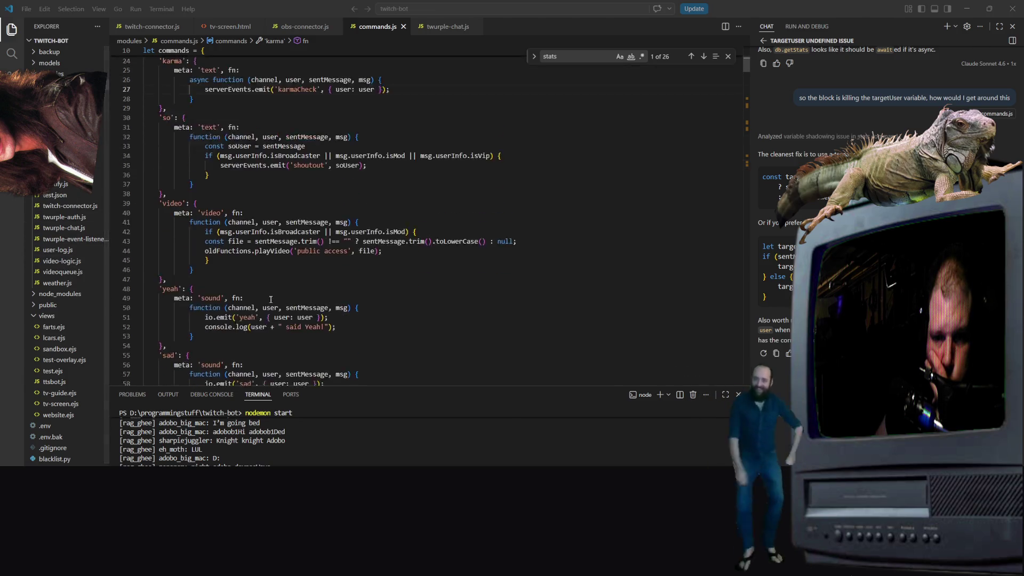
pyautogui.click(59, 305)
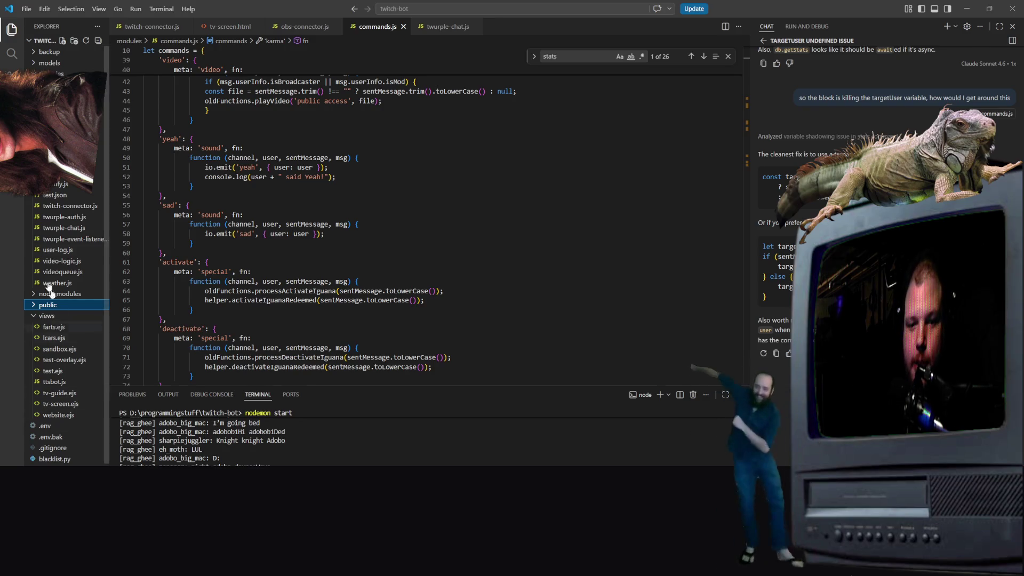
# Step: Expand the models folder and open event-bus.js
pyautogui.scroll(-3, 51, 363)
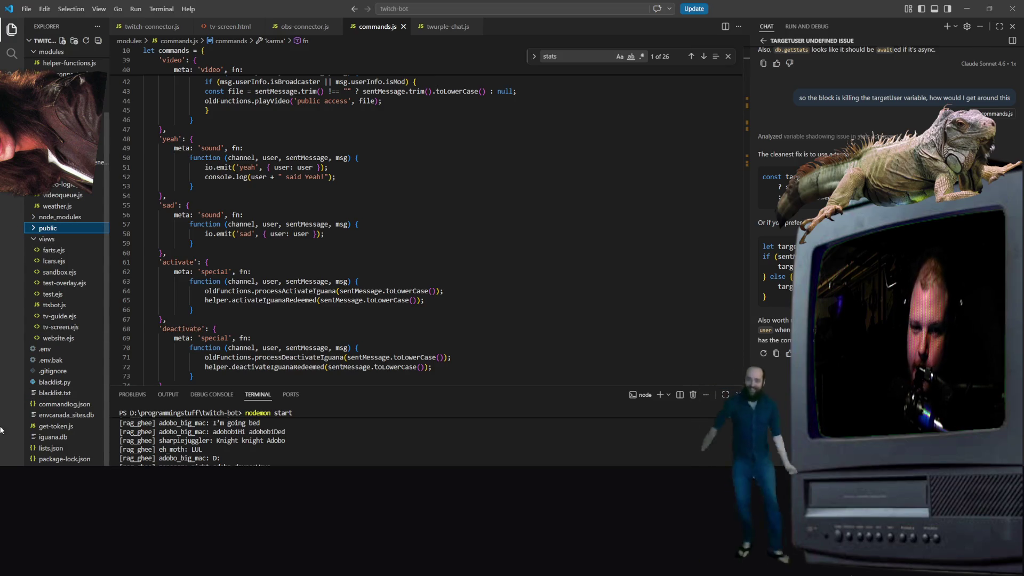
pyautogui.scroll(3, 87, 305)
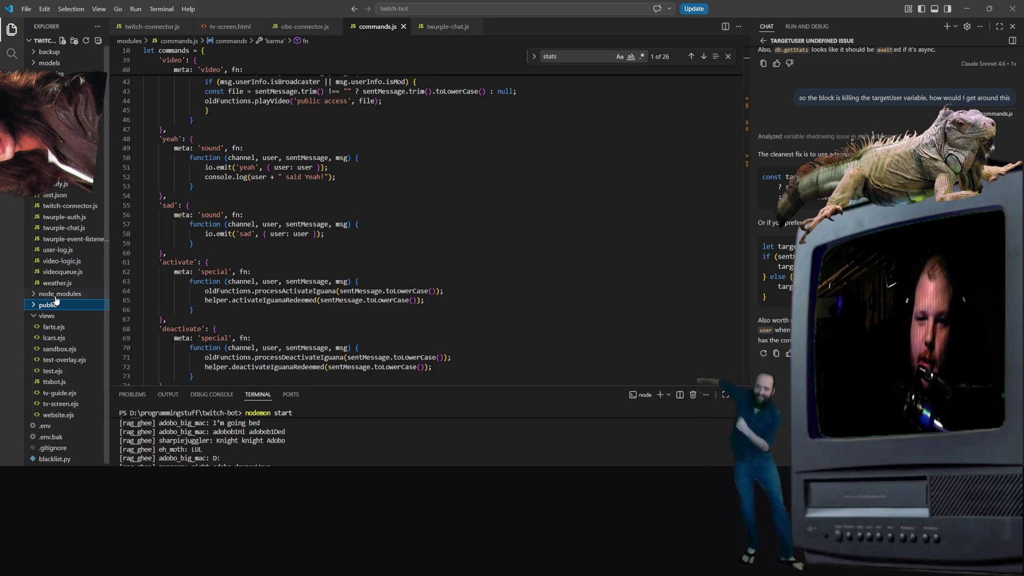
pyautogui.click(44, 64)
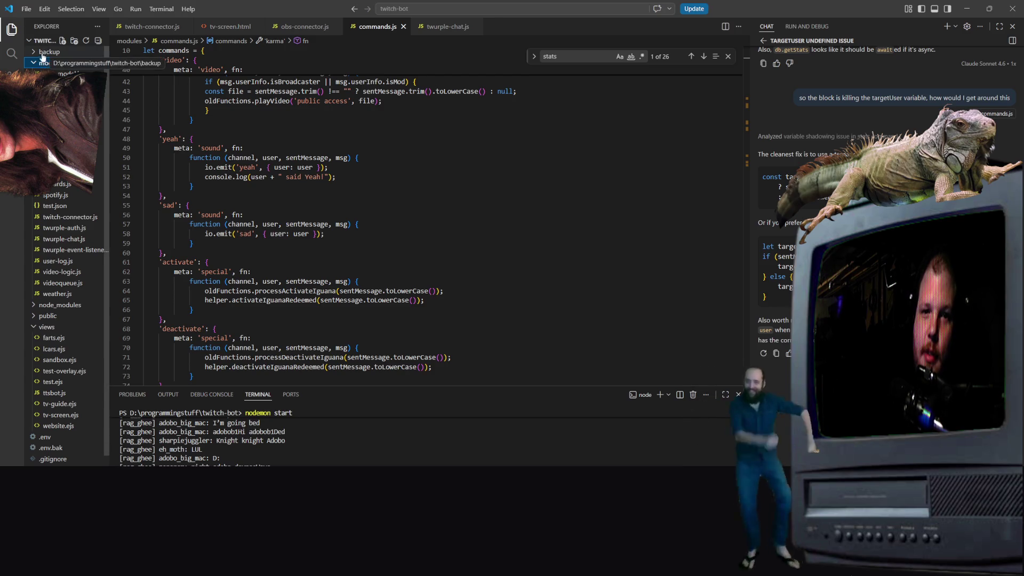
pyautogui.scroll(-2, 63, 199)
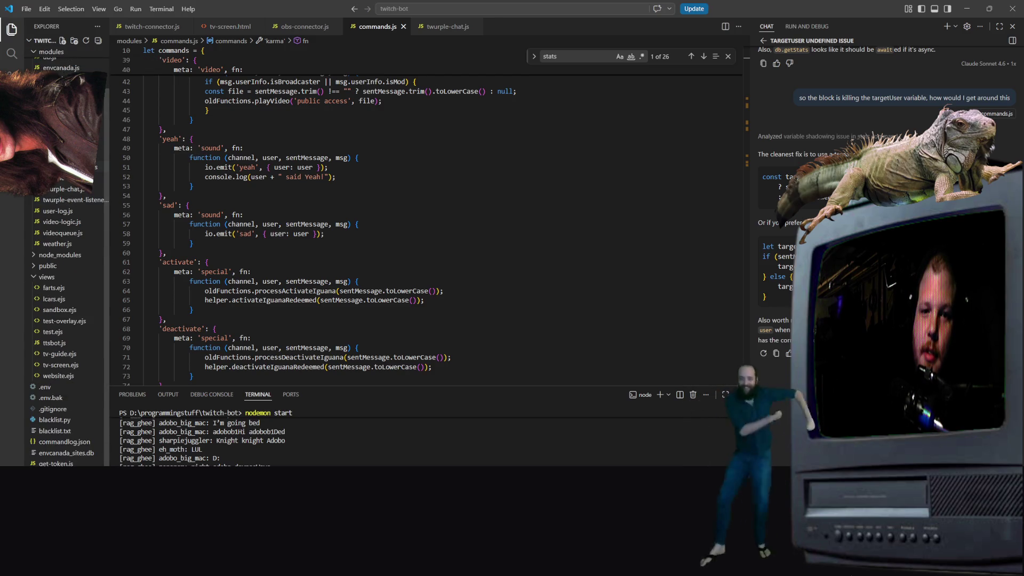
pyautogui.scroll(1, 67, 256)
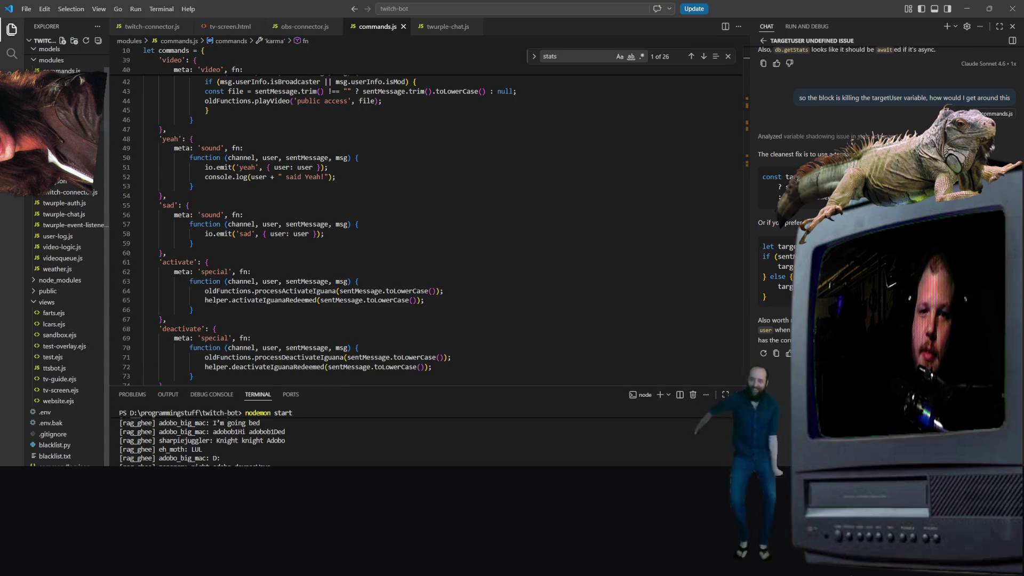
pyautogui.click(64, 104)
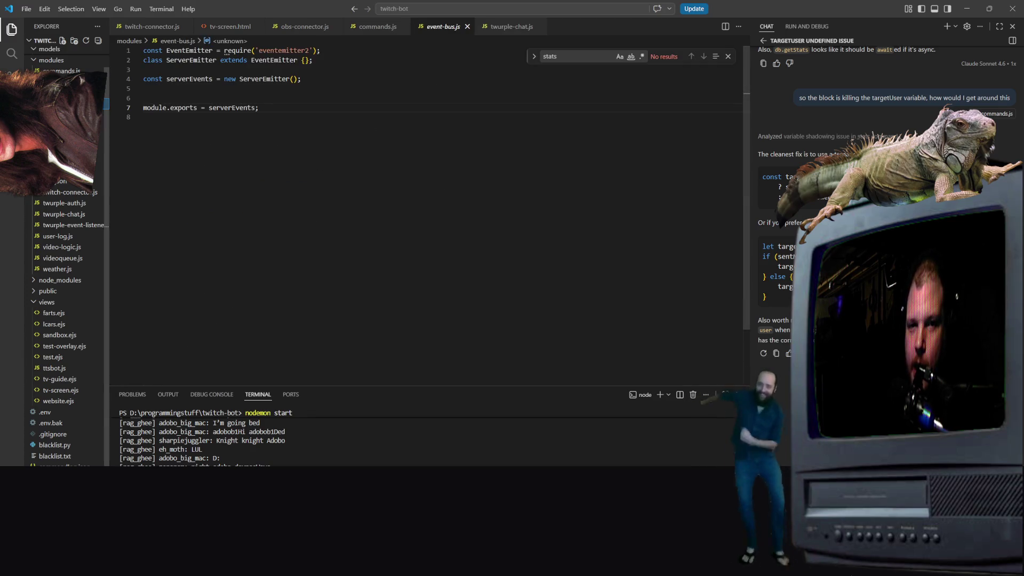
# Step: Open events.js and select the commented-out karmaCheck handler on lines 164–168
pyautogui.press('Down')
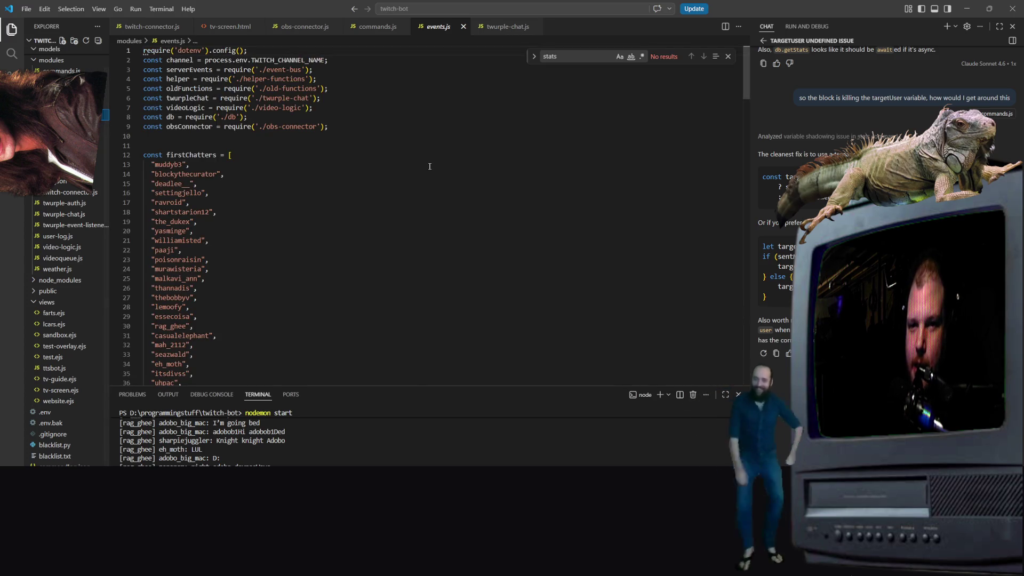
pyautogui.scroll(-10, 439, 192)
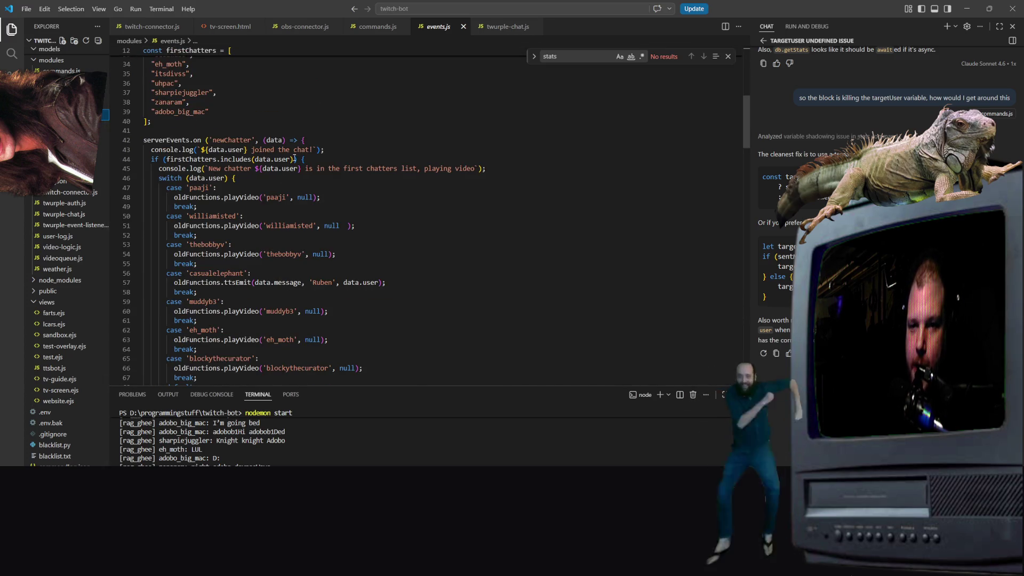
pyautogui.scroll(-6, 294, 158)
pyautogui.scroll(-20, 290, 157)
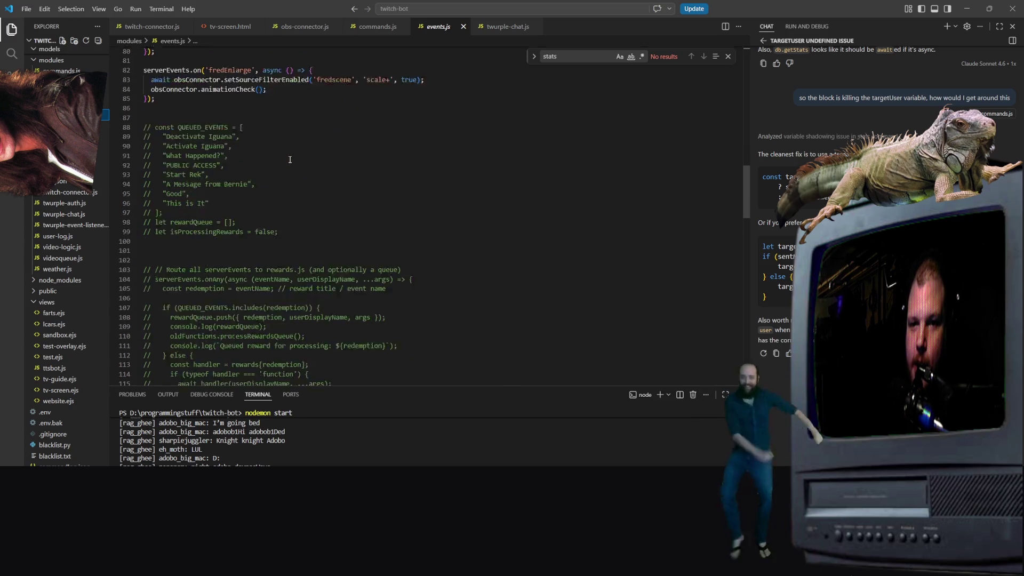
pyautogui.scroll(-5, 285, 165)
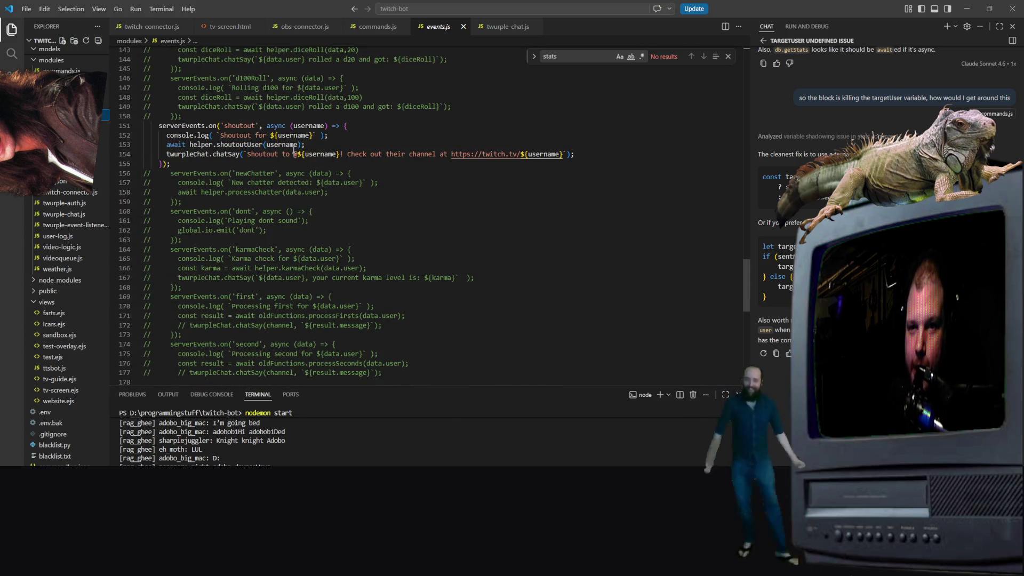
pyautogui.scroll(-3, 346, 173)
pyautogui.scroll(-2, 229, 258)
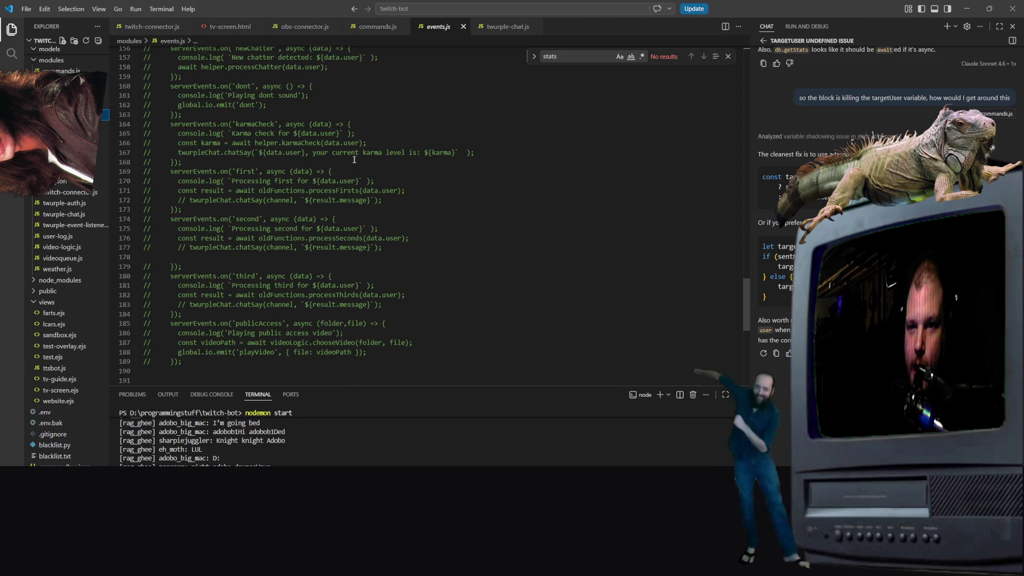
pyautogui.moveTo(354, 162); pyautogui.dragTo(144, 121)
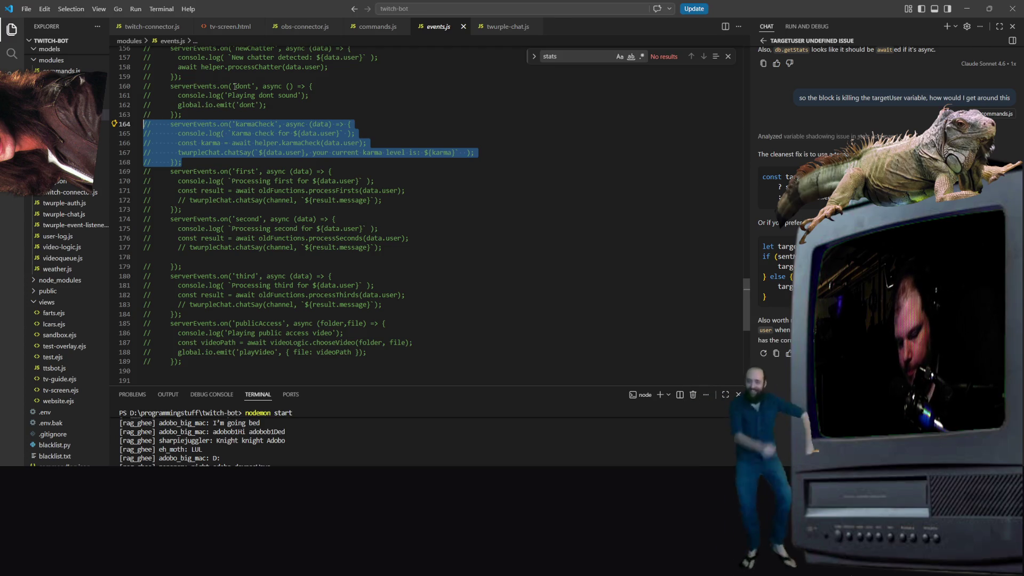
# Step: Uncomment the karmaCheck handler lines and save events.js
pyautogui.hotkey('ctrl', '/')
pyautogui.scroll(8, 234, 86)
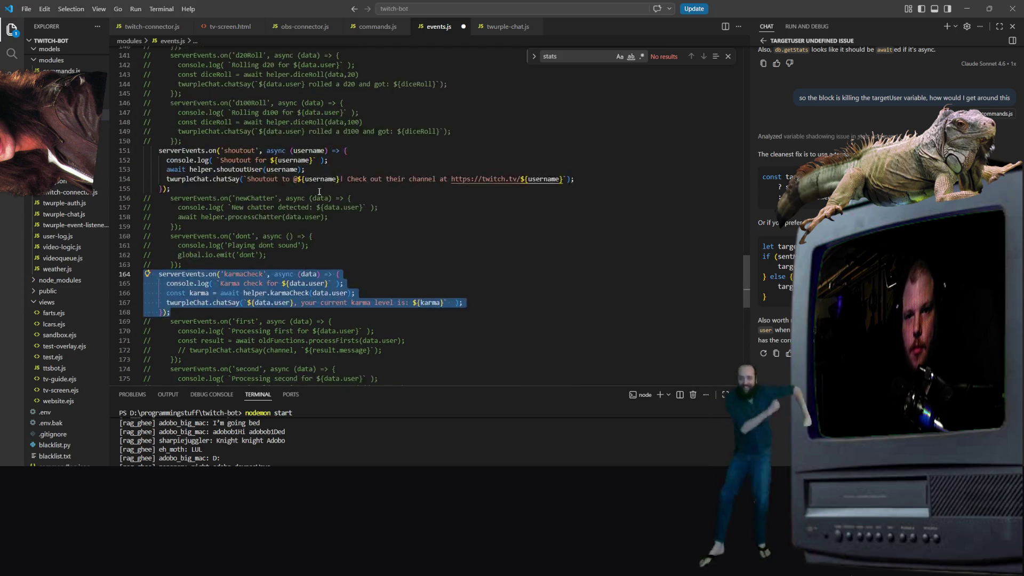
pyautogui.scroll(-3, 426, 213)
pyautogui.hotkey('ctrl', 's')
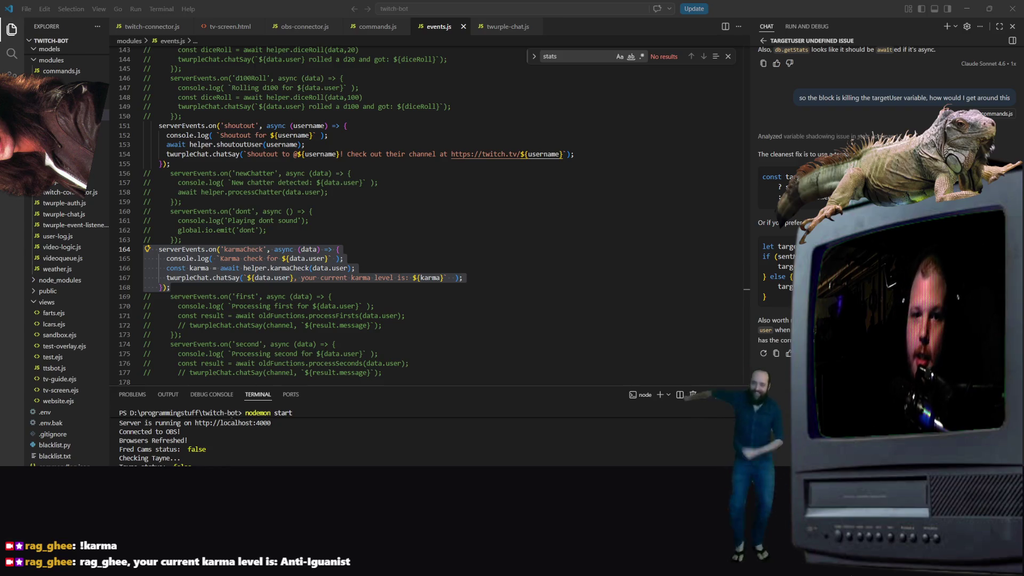
# Step: Scroll through the Explorer tree, then minimize all windows to show the desktop
pyautogui.scroll(1, 53, 416)
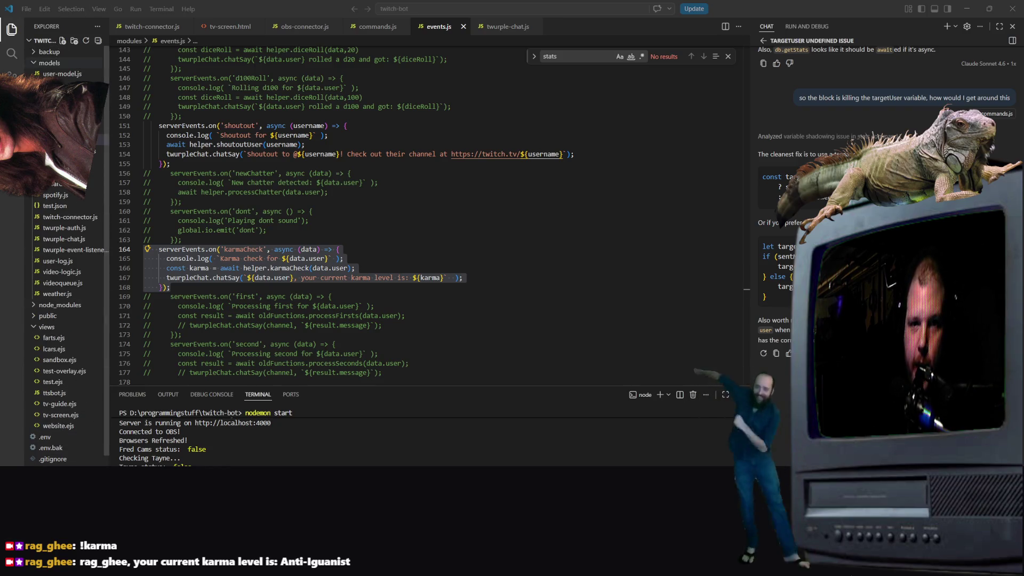
pyautogui.scroll(-3, 64, 299)
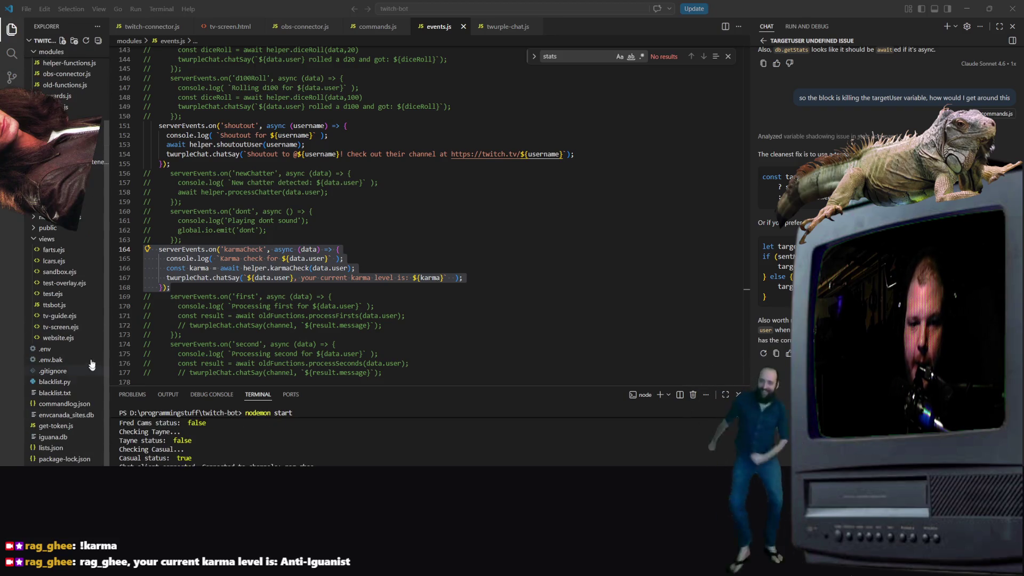
pyautogui.scroll(3, 64, 70)
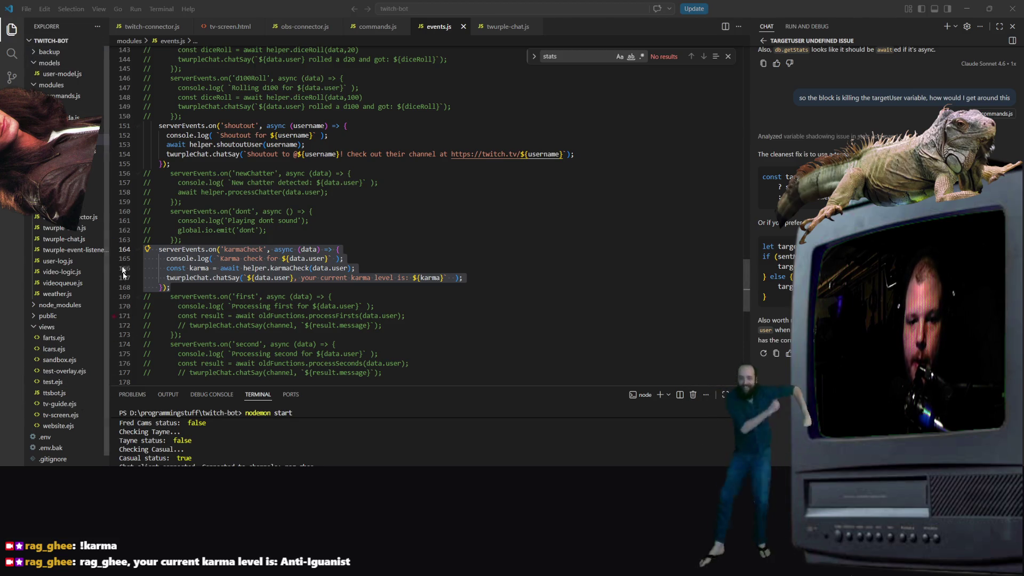
pyautogui.press('super+d')
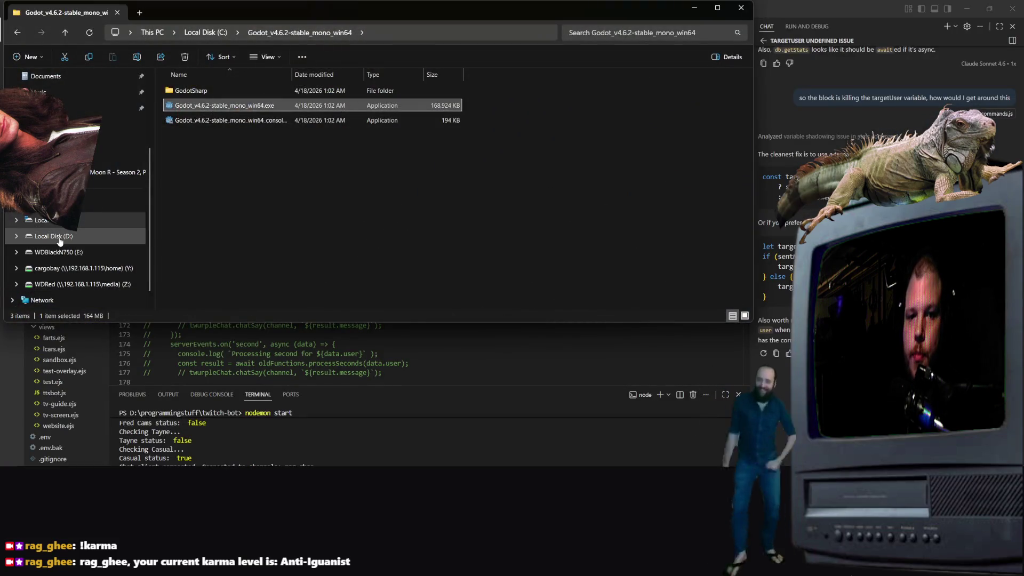
# Step: Browse Local Disk (D:) into programmingstuff\casual-tutorial-bot\node_modules
pyautogui.click(57, 236)
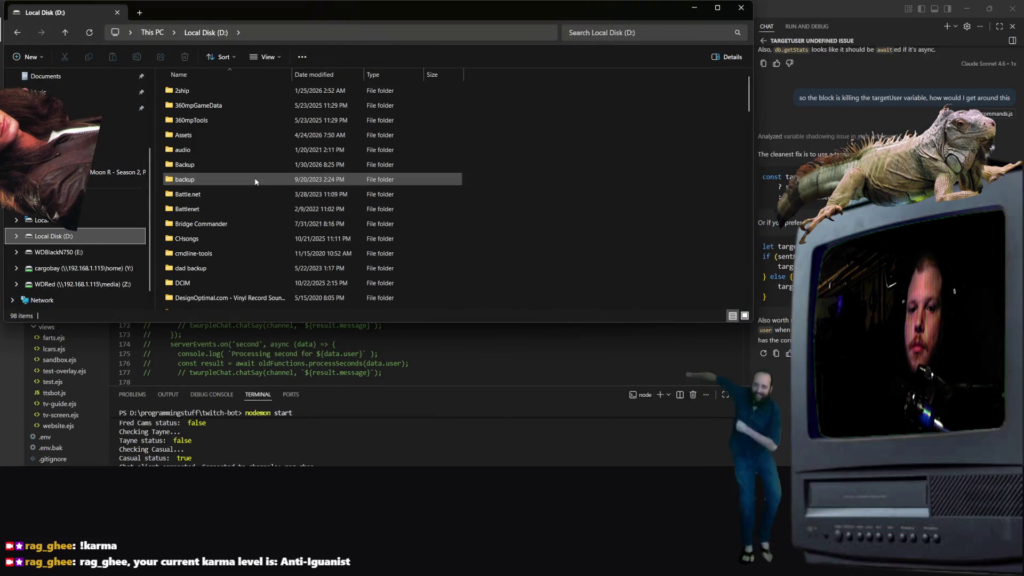
pyautogui.scroll(-2, 210, 219)
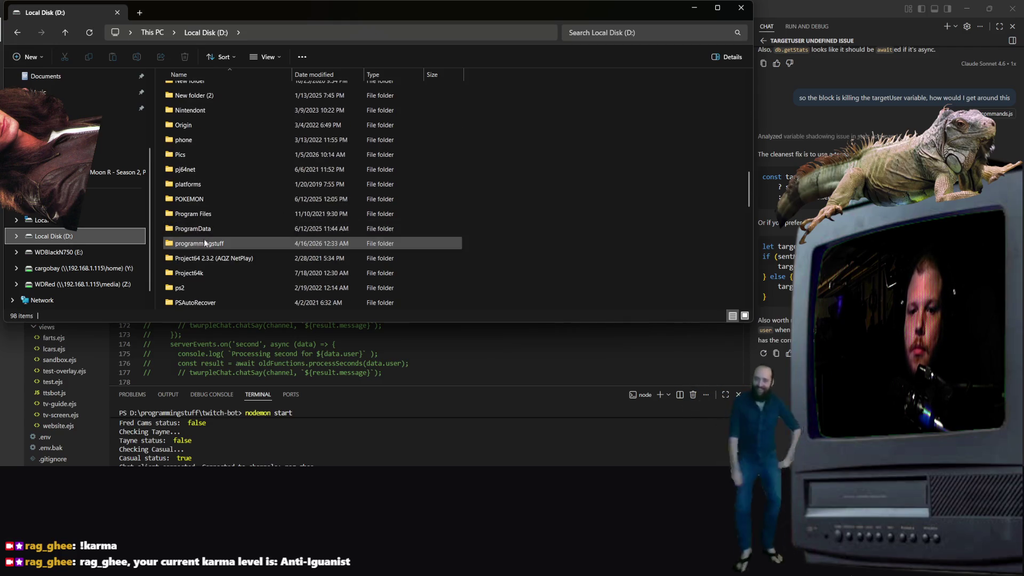
pyautogui.doubleClick(204, 243)
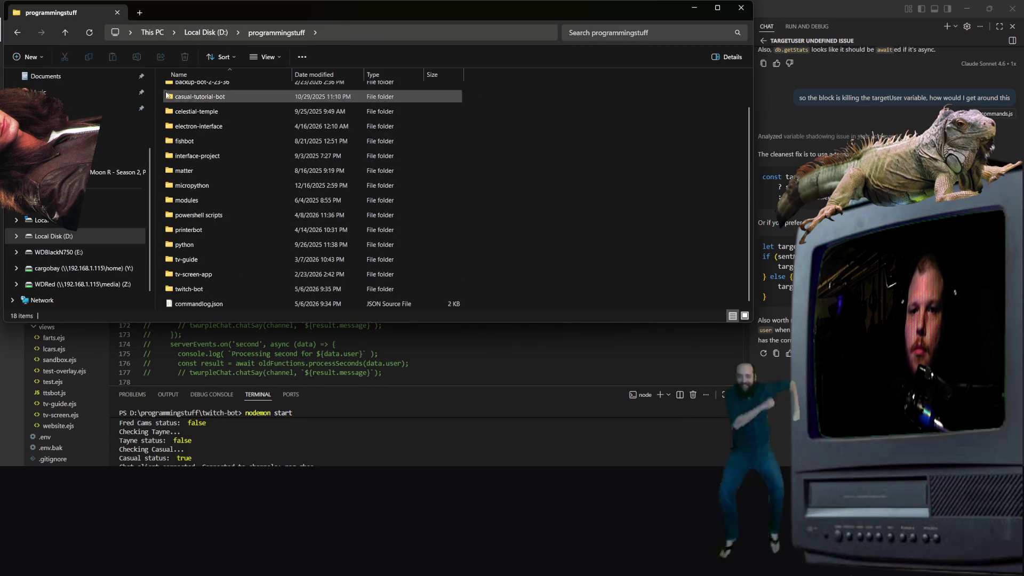
pyautogui.scroll(-1, 217, 177)
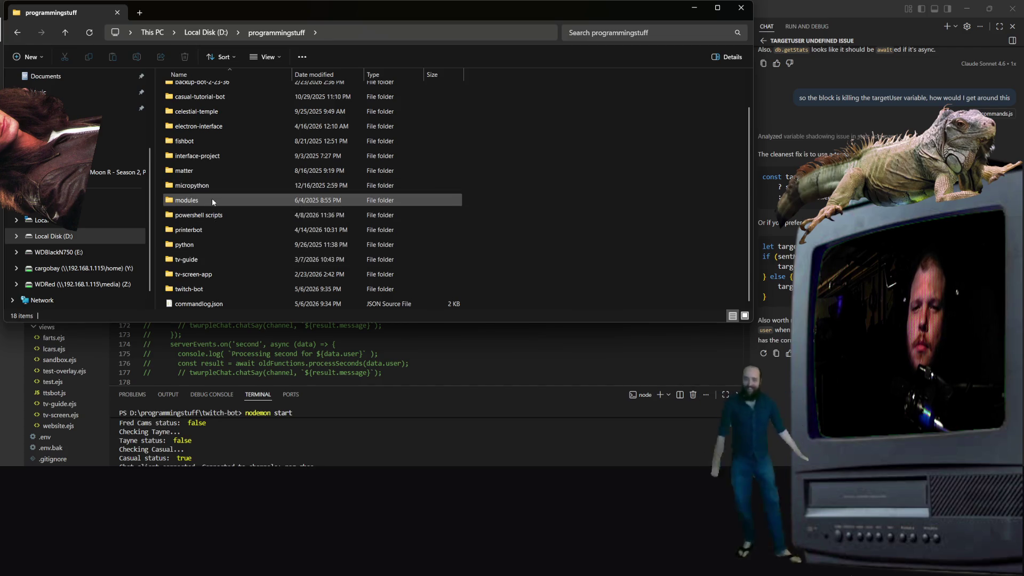
pyautogui.scroll(1, 213, 251)
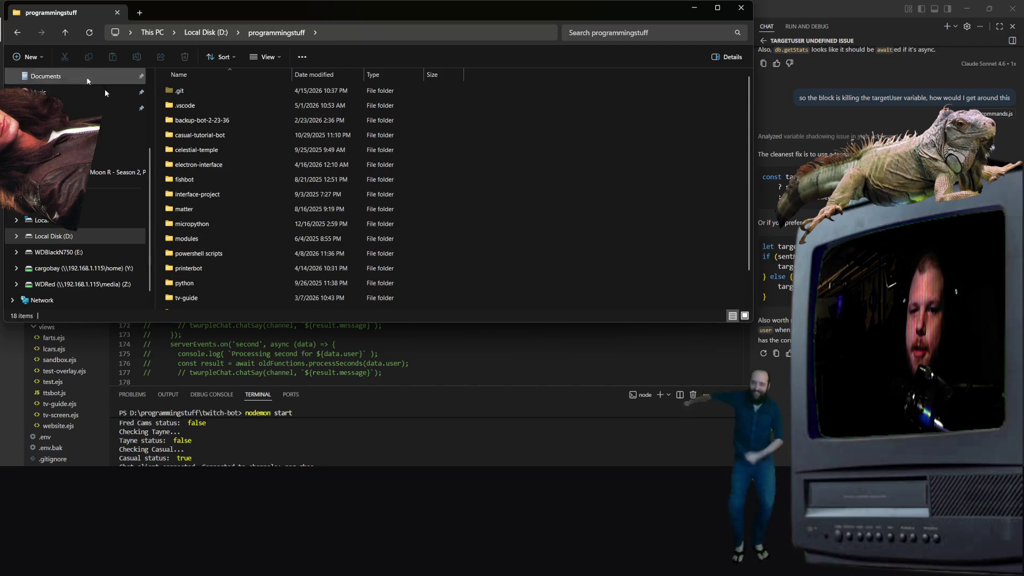
pyautogui.doubleClick(218, 136)
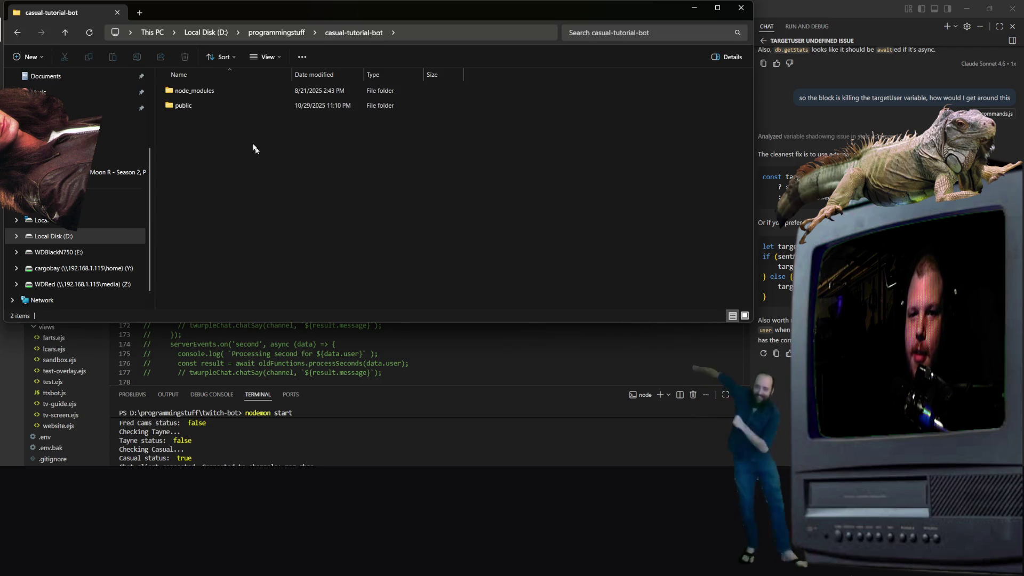
pyautogui.doubleClick(195, 91)
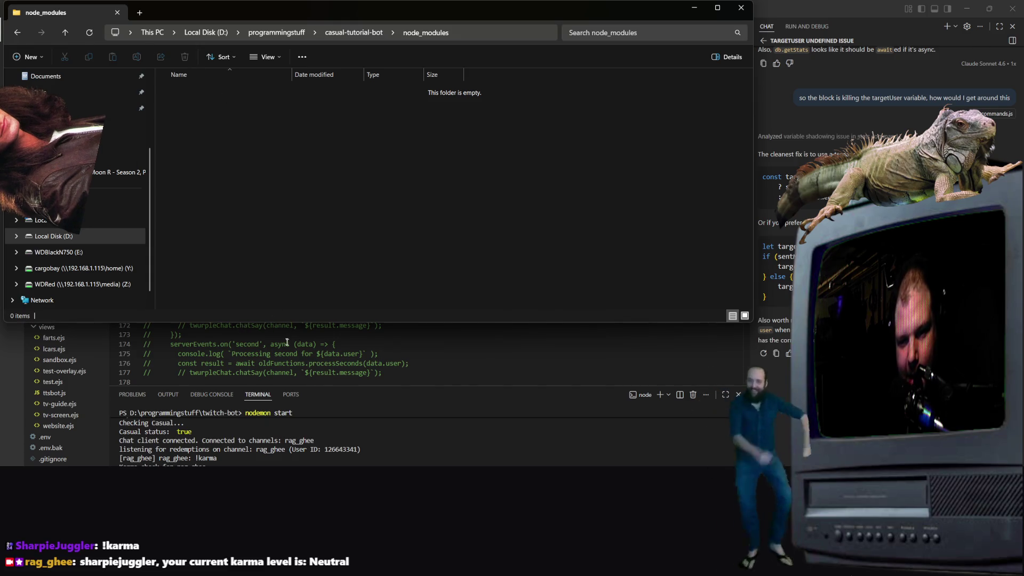
# Step: Return from the empty node_modules folder up to programmingstuff
pyautogui.click(286, 341)
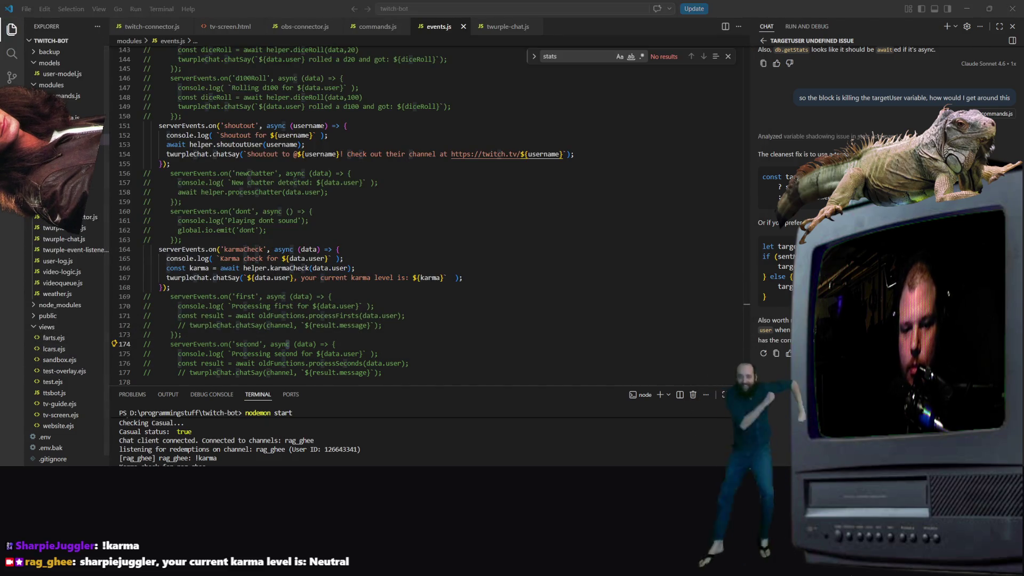
pyautogui.hotkey('alt', 'Tab')
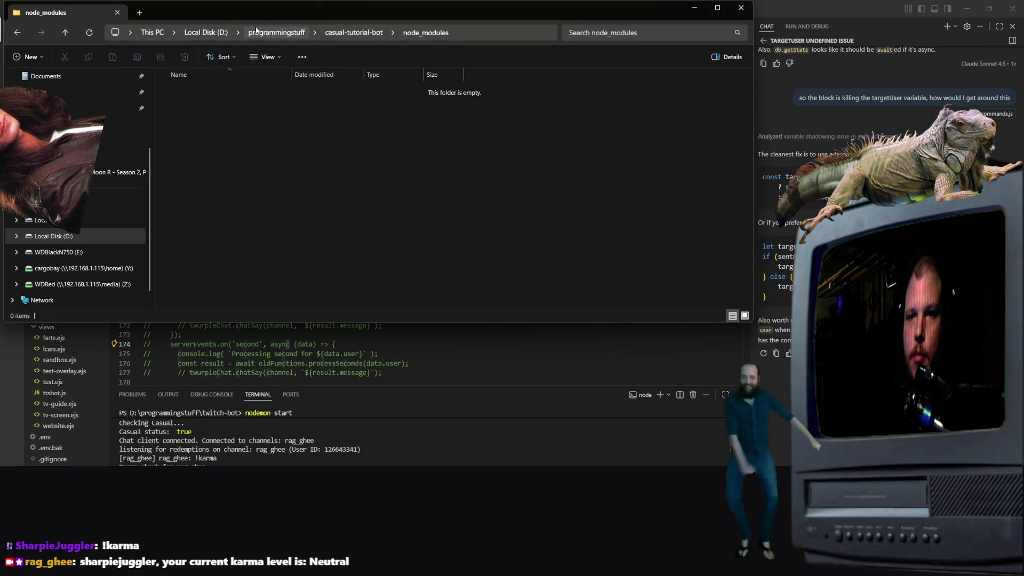
pyautogui.click(278, 33)
pyautogui.click(655, 33)
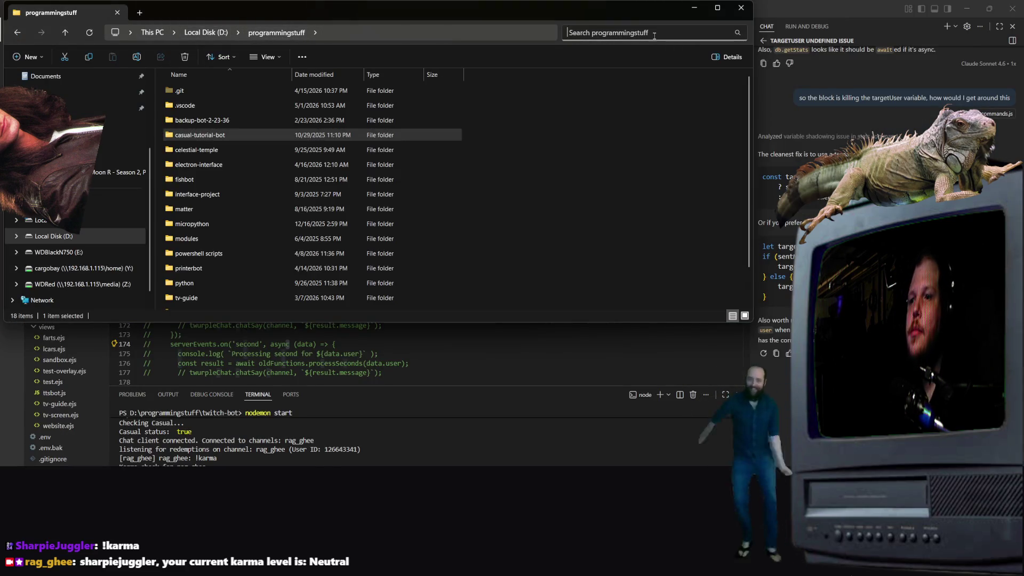
# Step: Search programmingstuff for 'to-do', then switch to Spotify and skip to the next song
pyautogui.write('to-d')
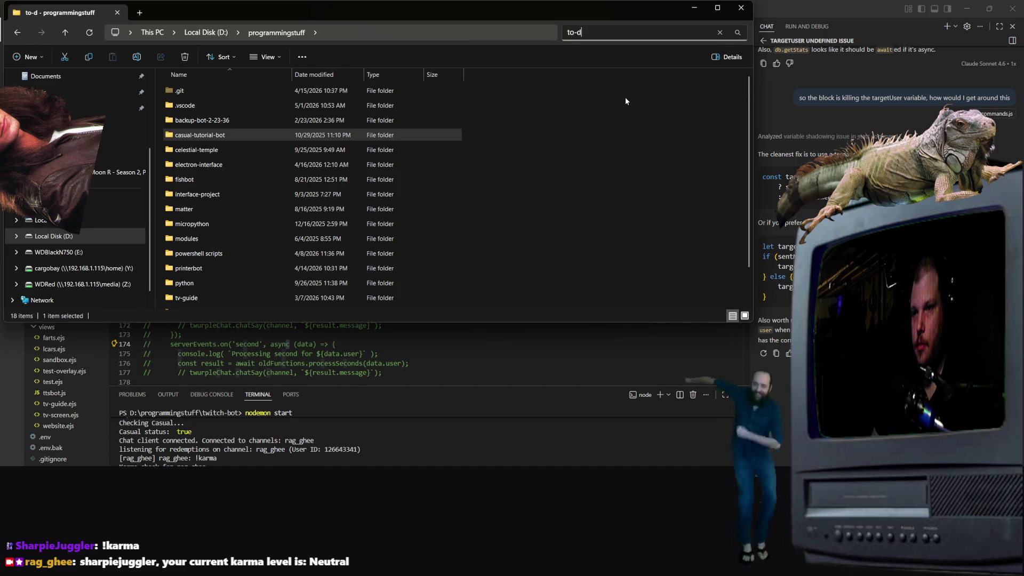
pyautogui.write('p')
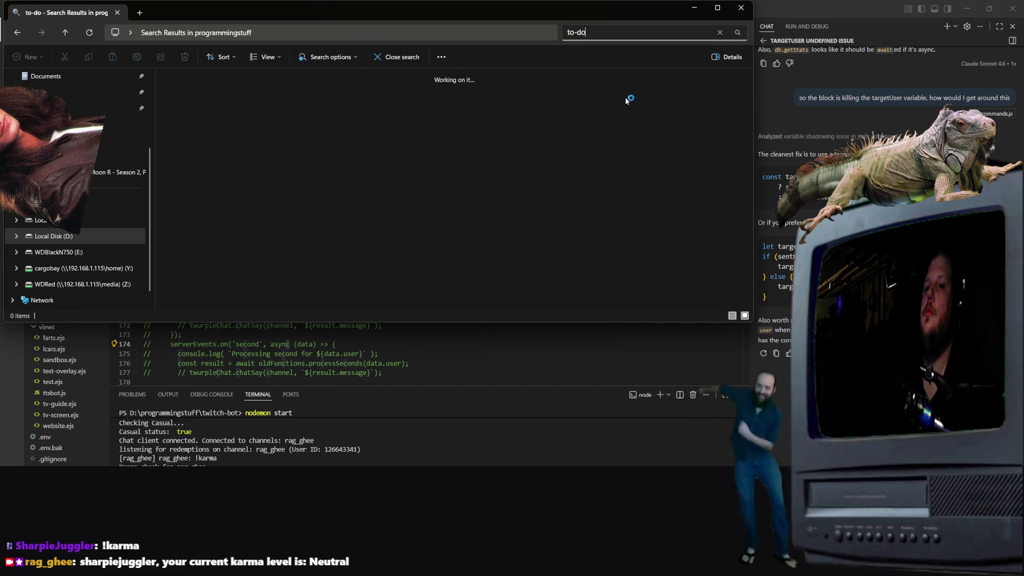
pyautogui.press('Return')
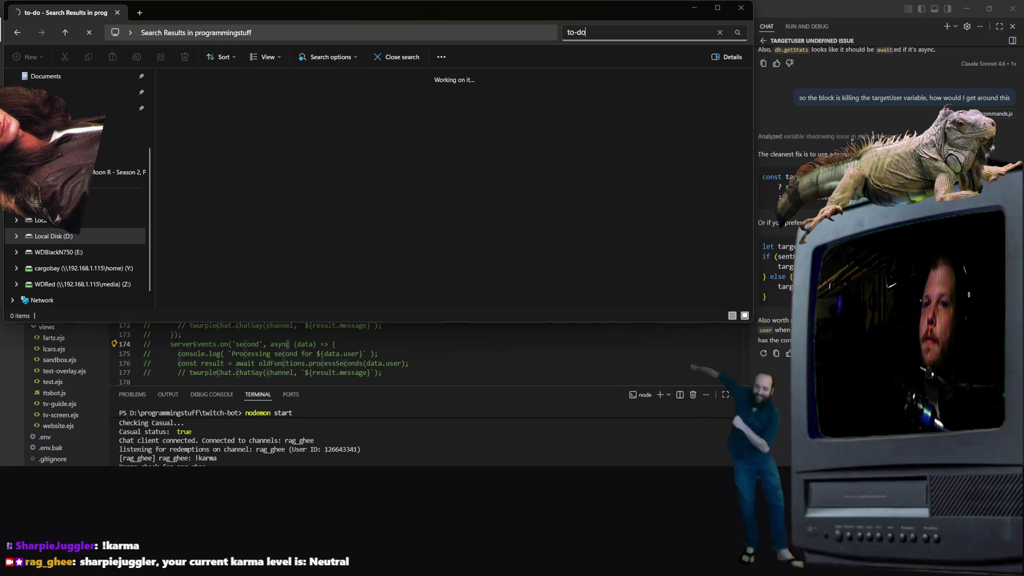
pyautogui.hotkey('alt', 'Tab')
pyautogui.scroll(-4, 853, 213)
pyautogui.scroll(-2, 852, 142)
pyautogui.hotkey('ctrl', 'Right')
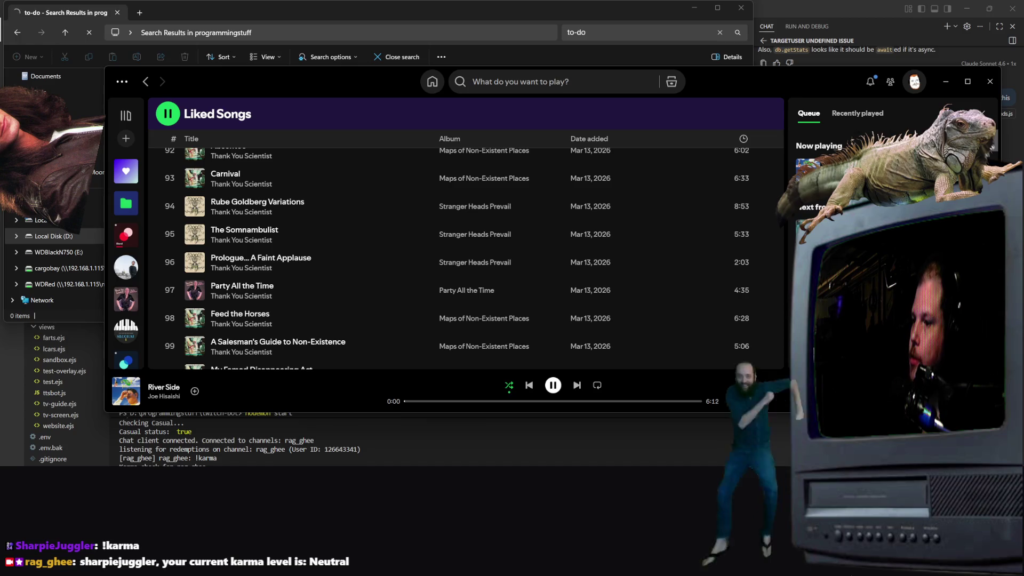
# Step: Cycle shuffle to plain shuffle with Smart Shuffle off, then minimize Spotify
pyautogui.click(509, 387)
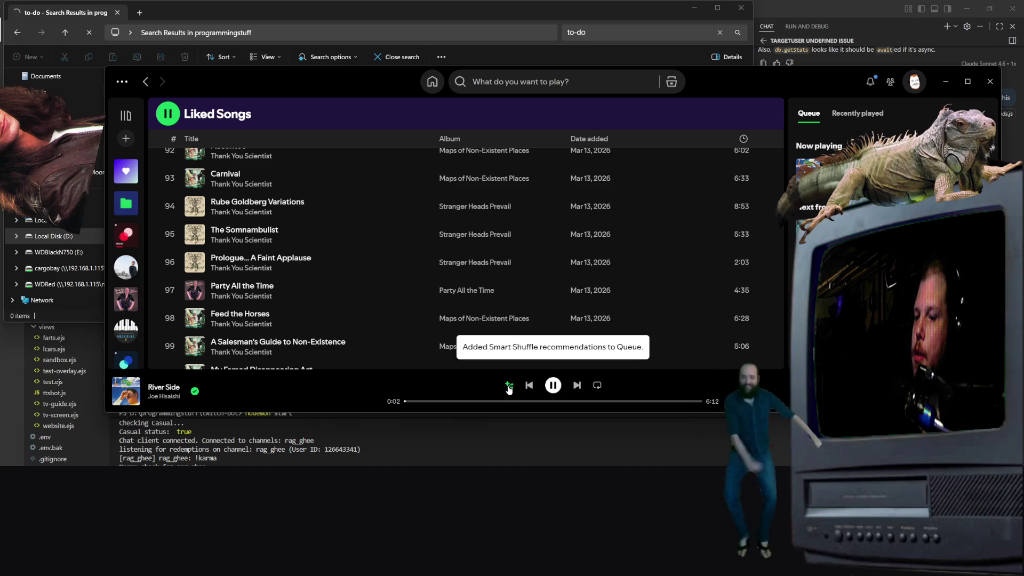
pyautogui.click(509, 386)
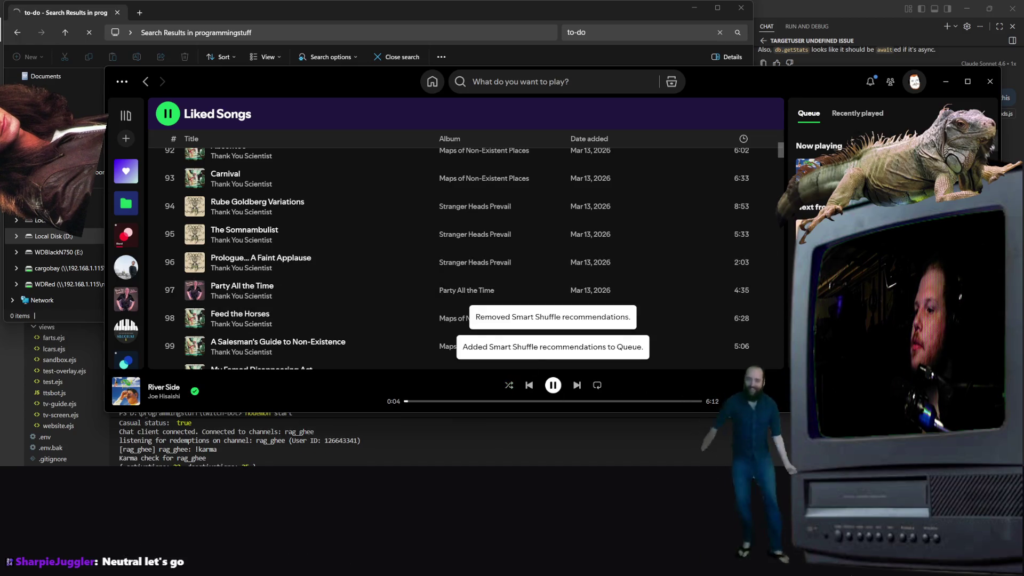
pyautogui.click(508, 388)
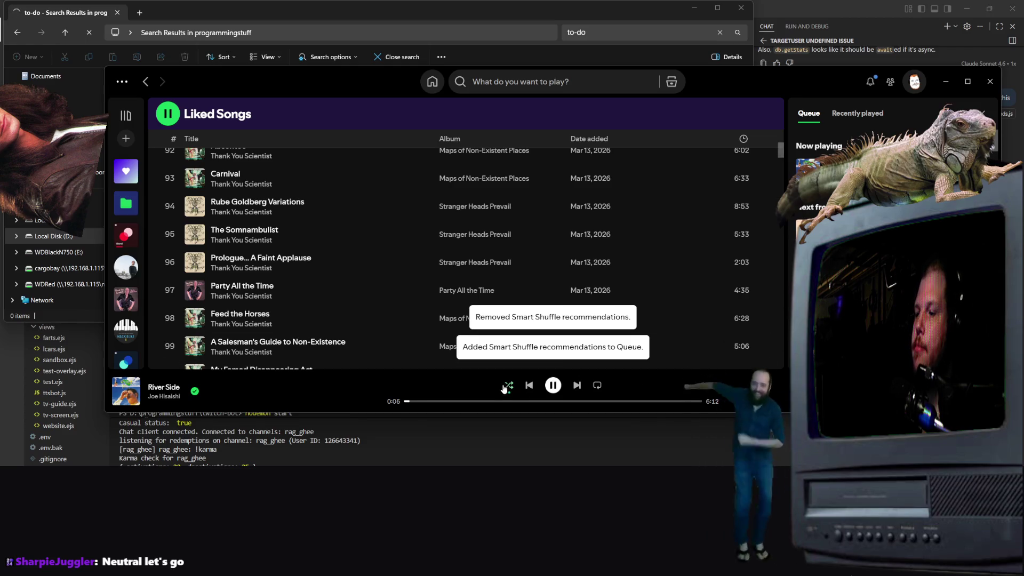
pyautogui.click(509, 388)
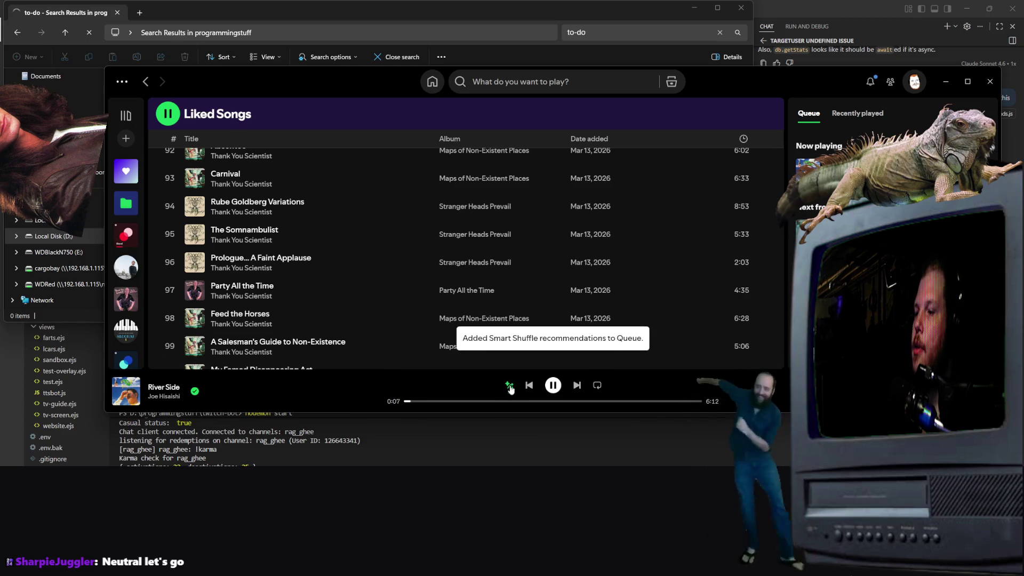
pyautogui.click(511, 388)
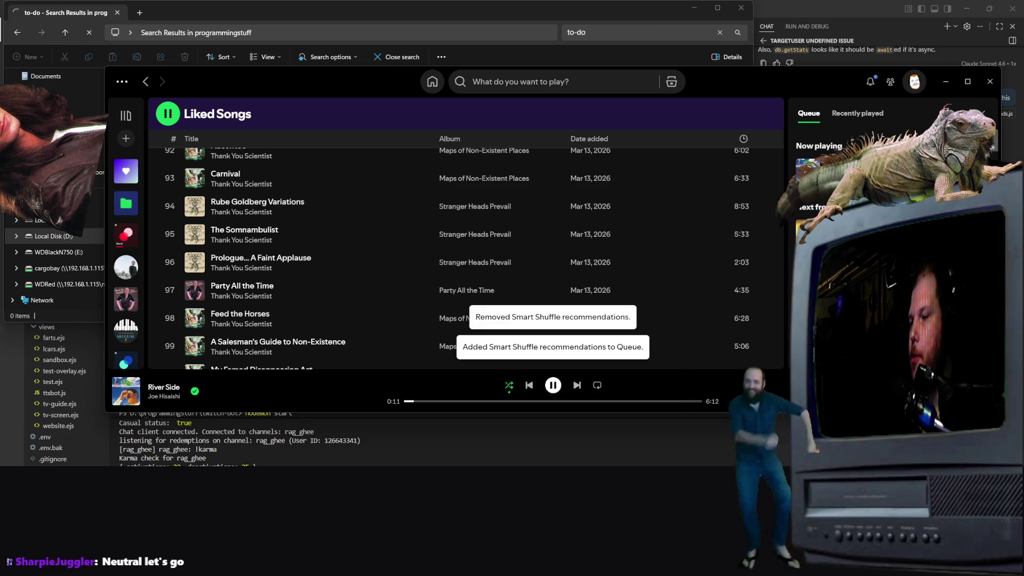
pyautogui.scroll(5, 771, 246)
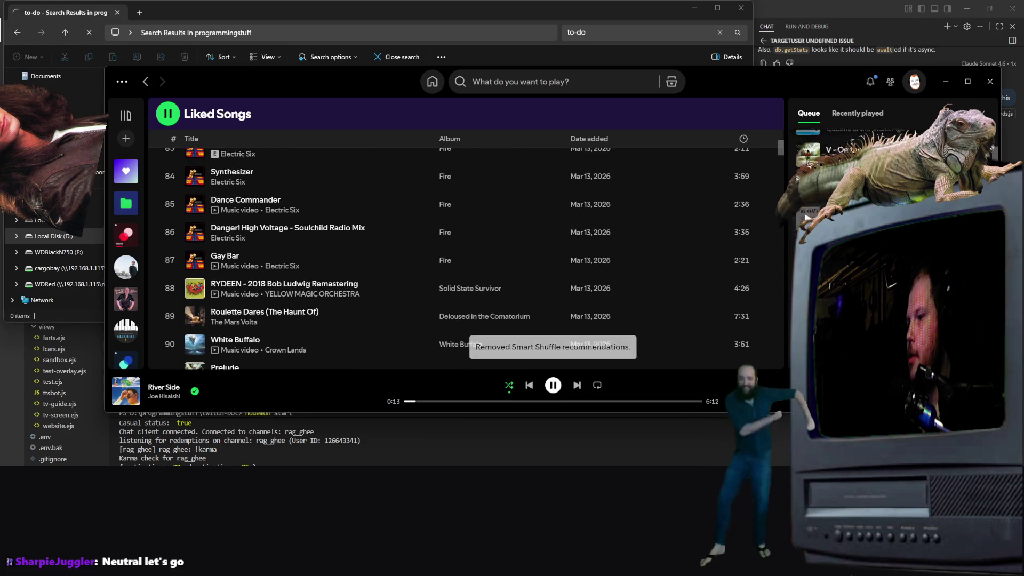
pyautogui.scroll(6, 771, 246)
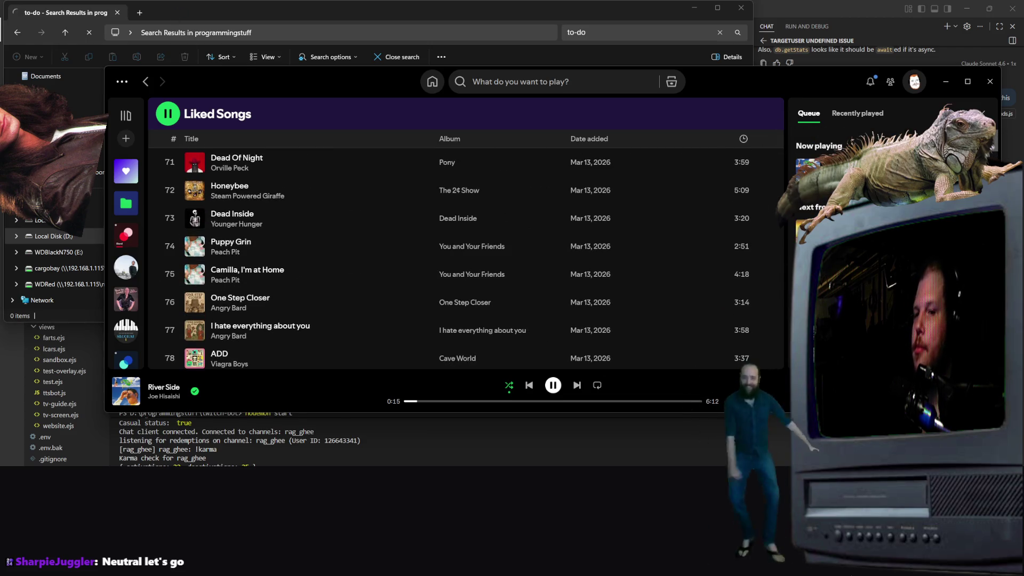
pyautogui.click(945, 81)
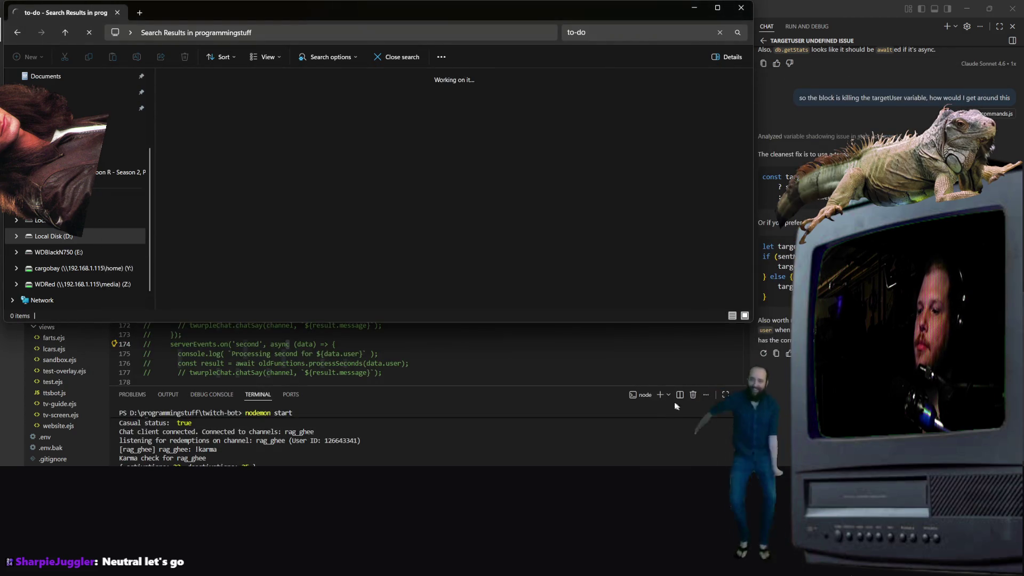
# Step: Delete the async keyword from the stats function on line 119 of commands.js
pyautogui.click(698, 373)
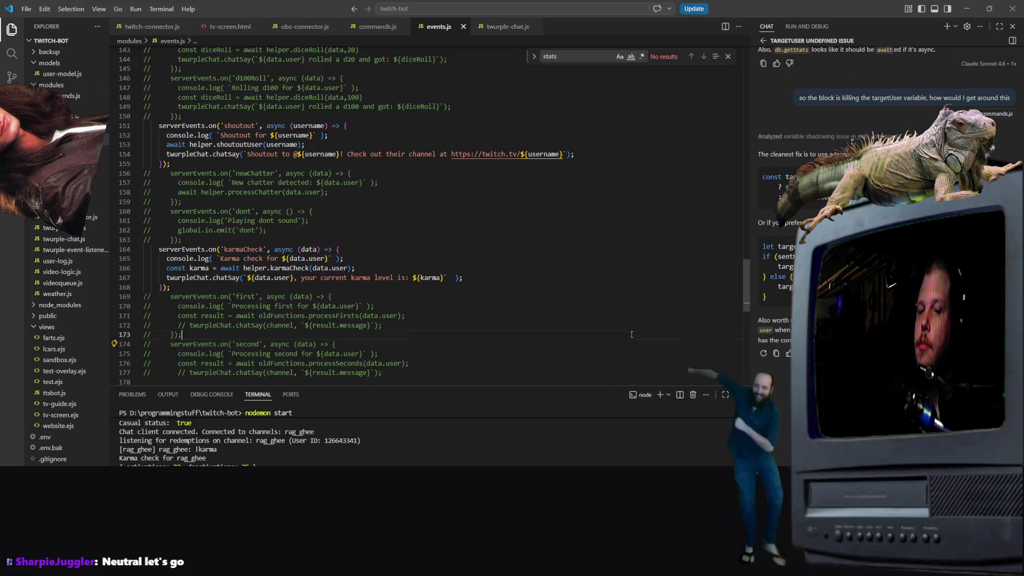
pyautogui.scroll(5, 470, 356)
pyautogui.click(376, 26)
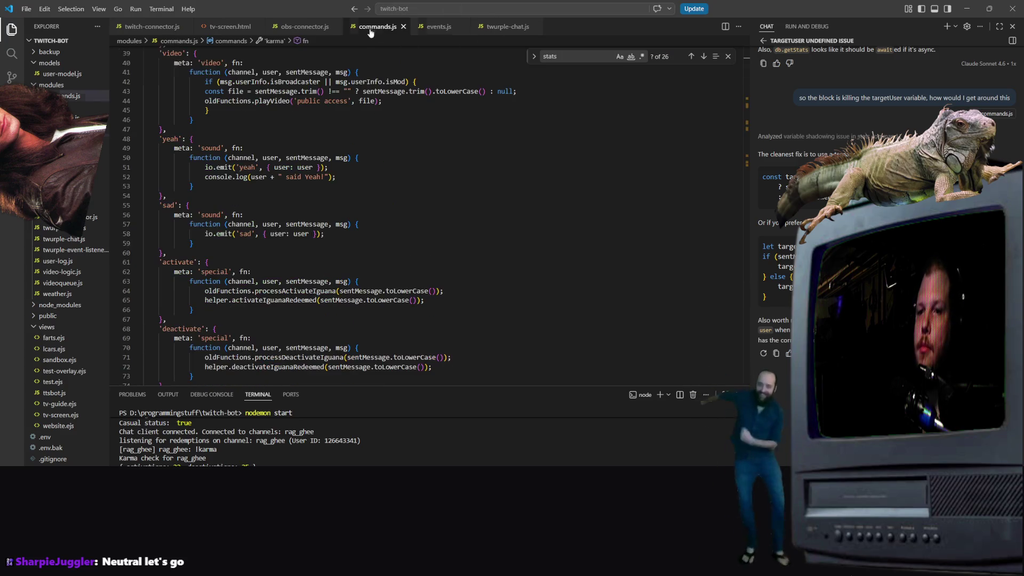
pyautogui.scroll(-15, 261, 229)
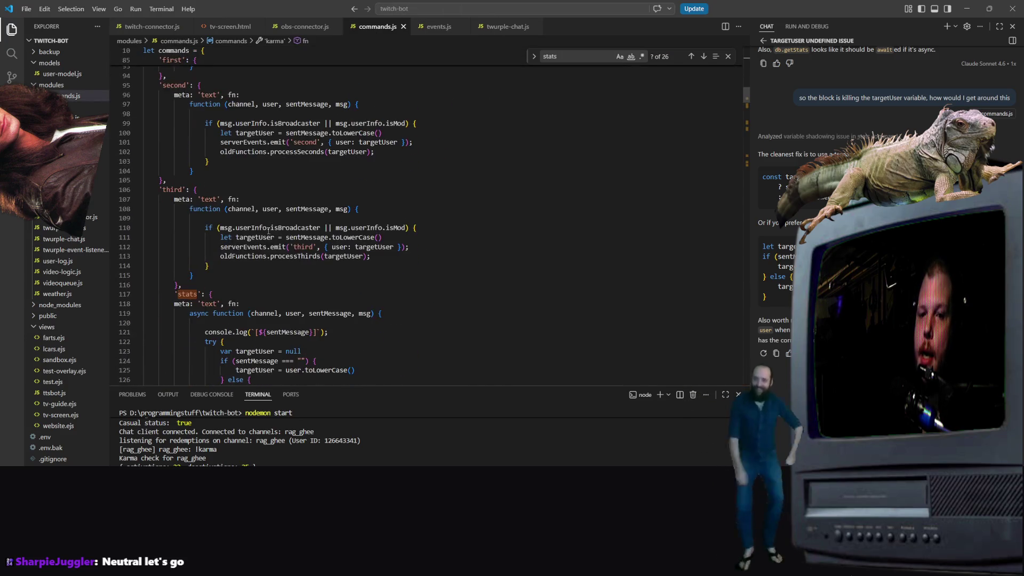
pyautogui.scroll(-1, 271, 221)
pyautogui.click(203, 213)
pyautogui.moveTo(204, 214); pyautogui.dragTo(193, 214)
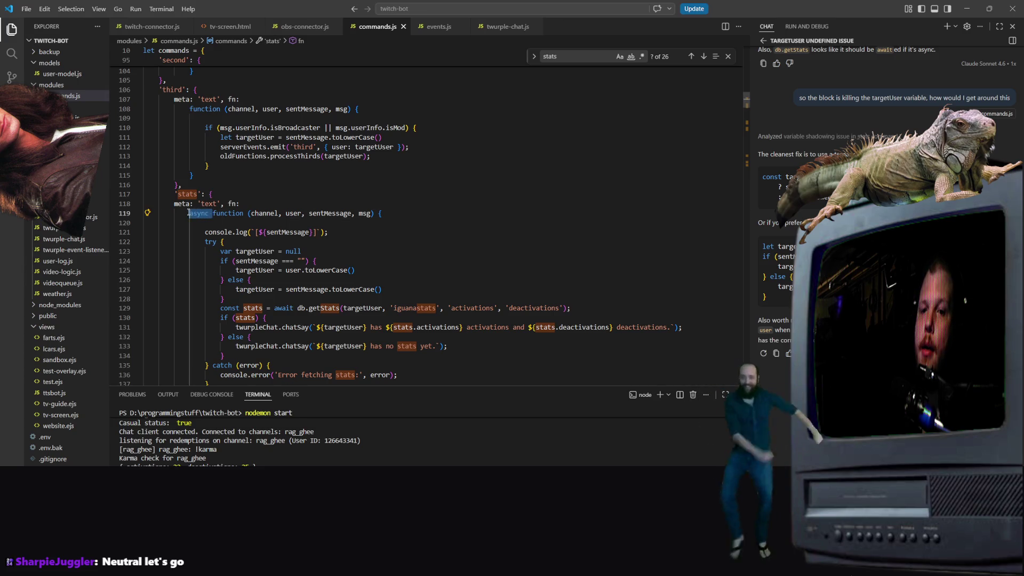
pyautogui.press('BackSpace')
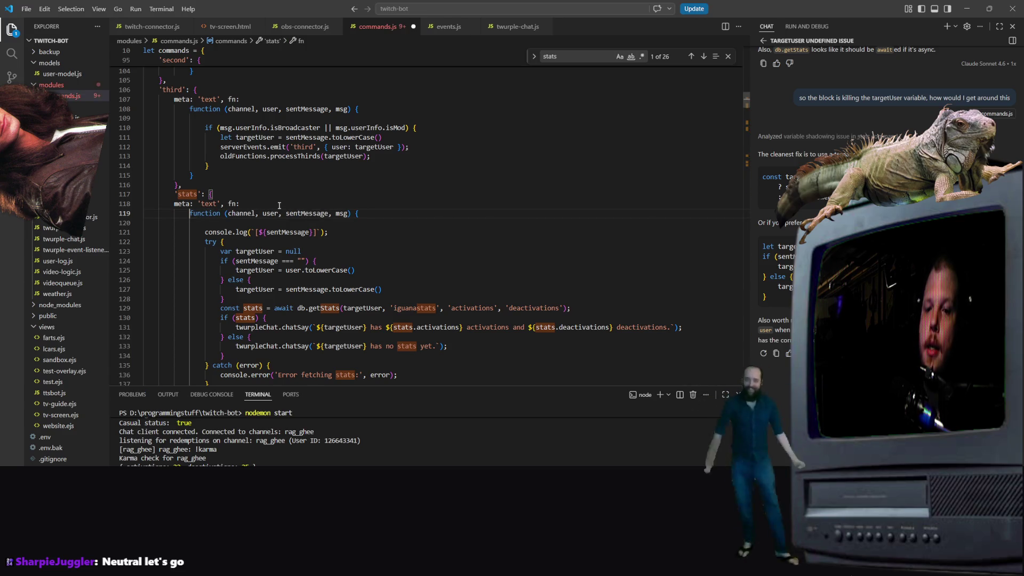
# Step: Remove await before db.getStats and save commands.js
pyautogui.press('Down')
pyautogui.press('Down')
pyautogui.press('Down')
pyautogui.hotkey('ctrl', 'Right')
pyautogui.hotkey('ctrl', 'Right')
pyautogui.hotkey('ctrl', 'Right')
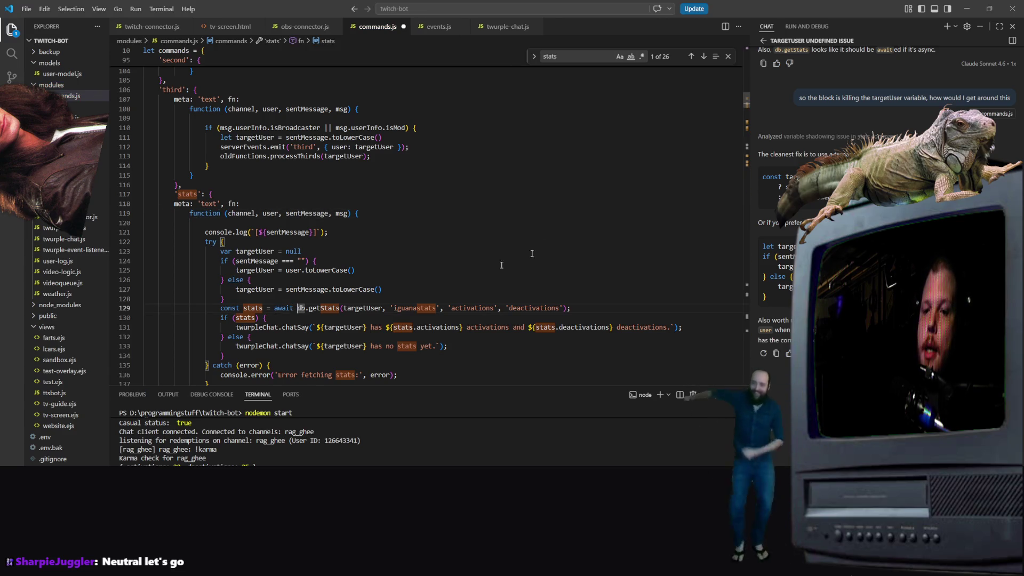
pyautogui.press('Delete')
pyautogui.press('BackSpace')
pyautogui.press('BackSpace')
pyautogui.press('BackSpace')
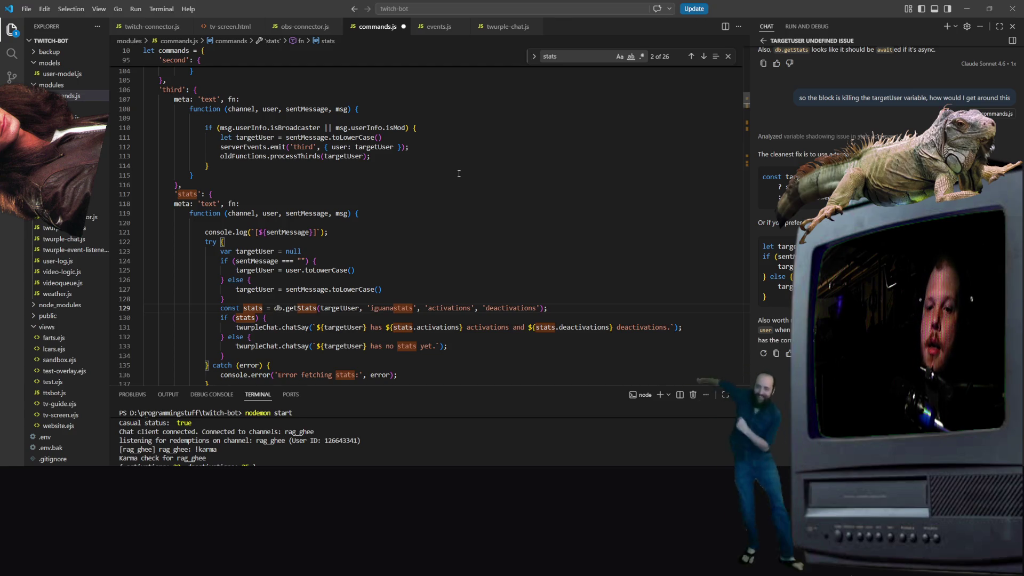
pyautogui.hotkey('ctrl', 's')
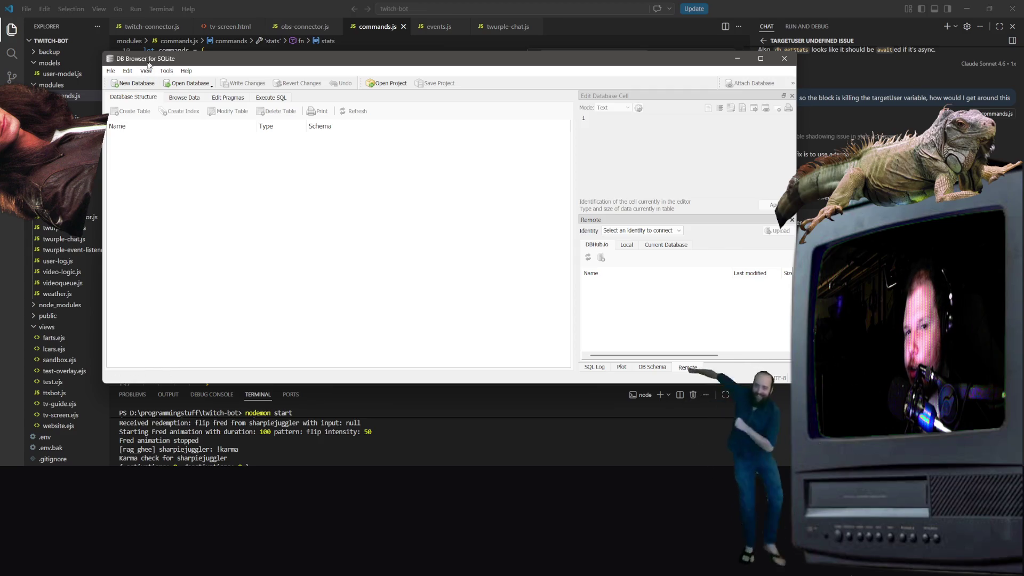
# Step: Choose Open Database and browse to Local Disk (D:)
pyautogui.click(110, 71)
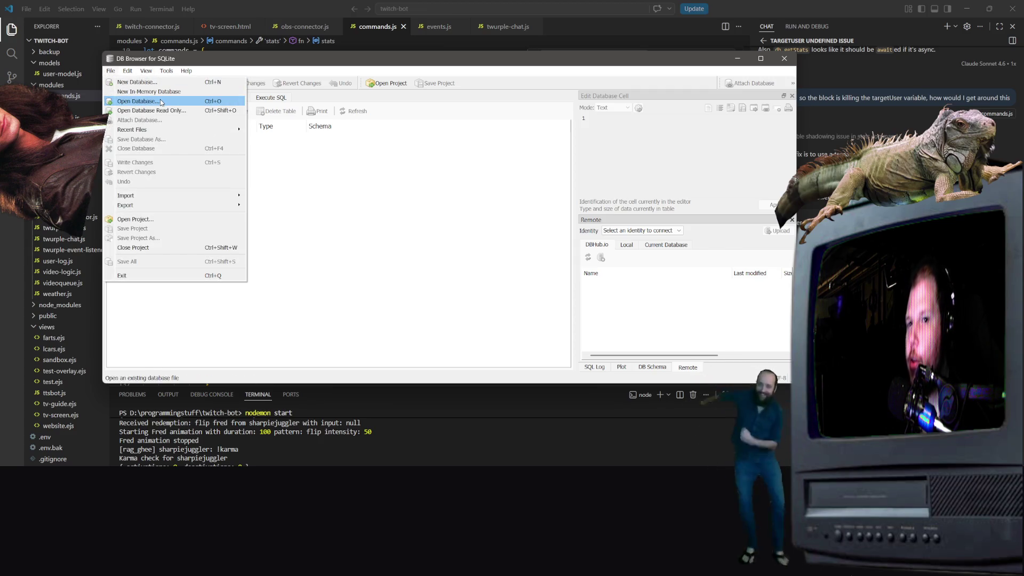
pyautogui.click(160, 106)
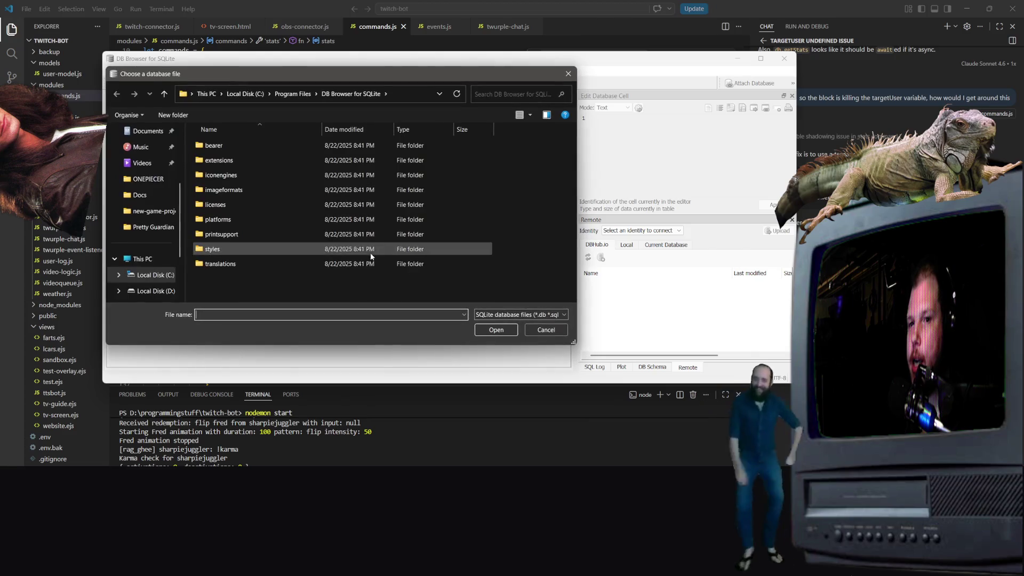
pyautogui.scroll(-2, 144, 223)
pyautogui.click(154, 211)
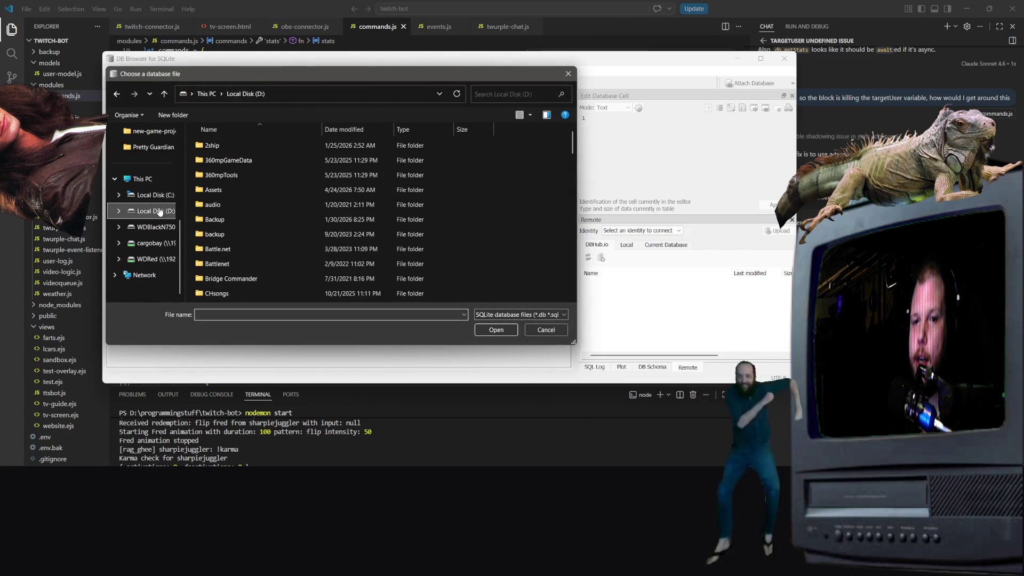
pyautogui.scroll(-5, 338, 196)
pyautogui.scroll(3, 338, 197)
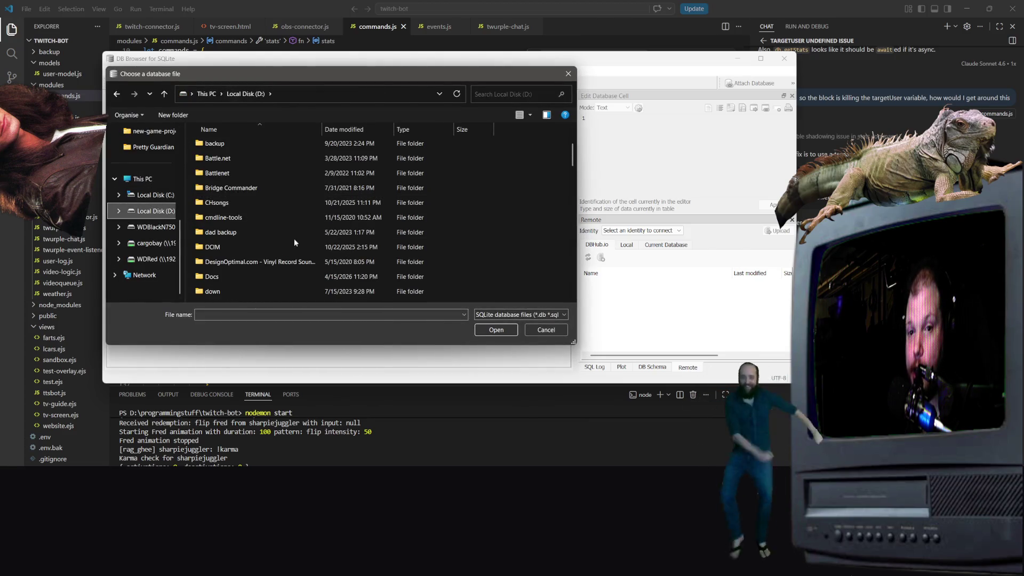
pyautogui.doubleClick(282, 275)
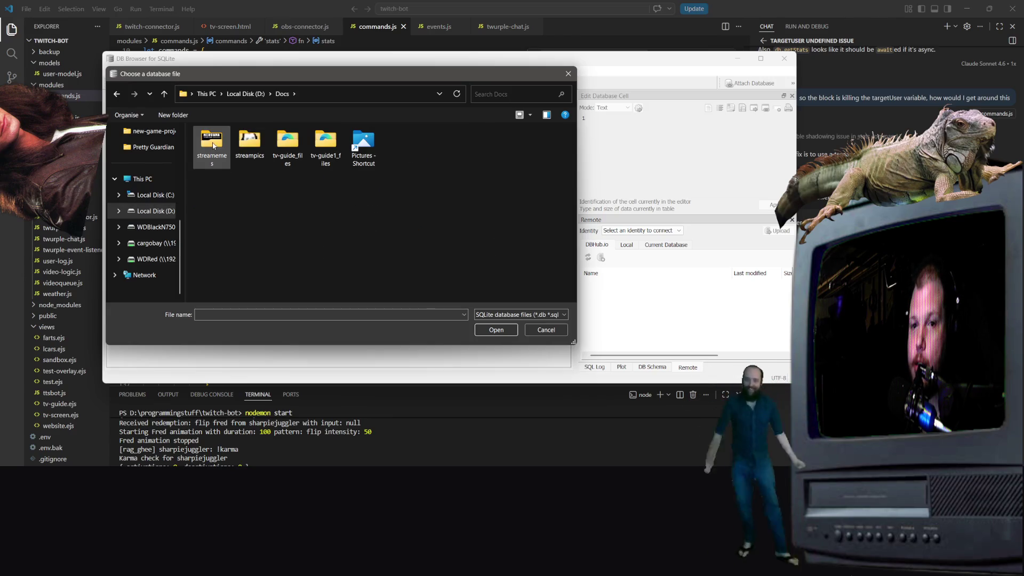
pyautogui.click(117, 94)
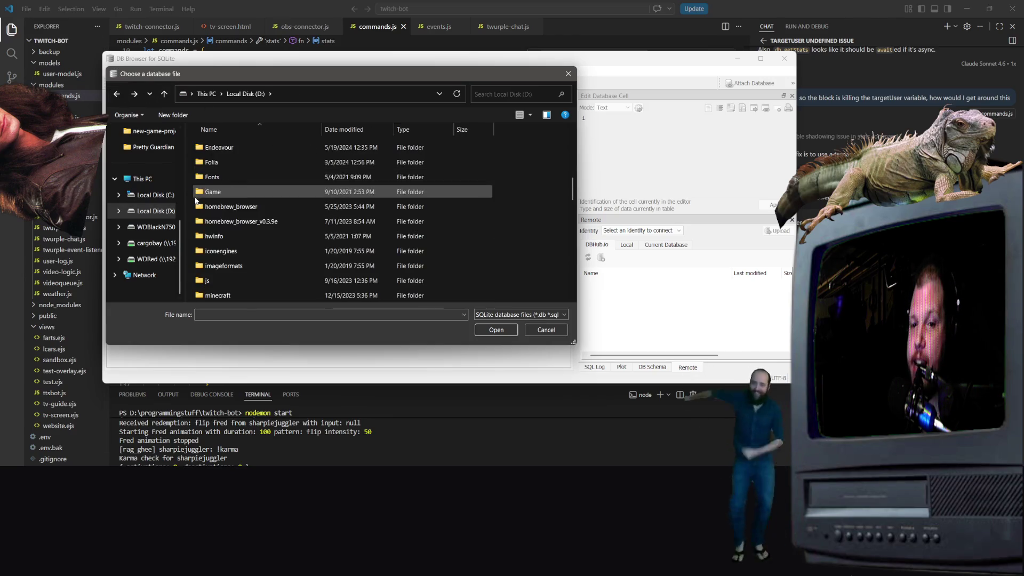
# Step: Find and open the programmingstuff folder on Local Disk (D:)
pyautogui.scroll(-7, 229, 235)
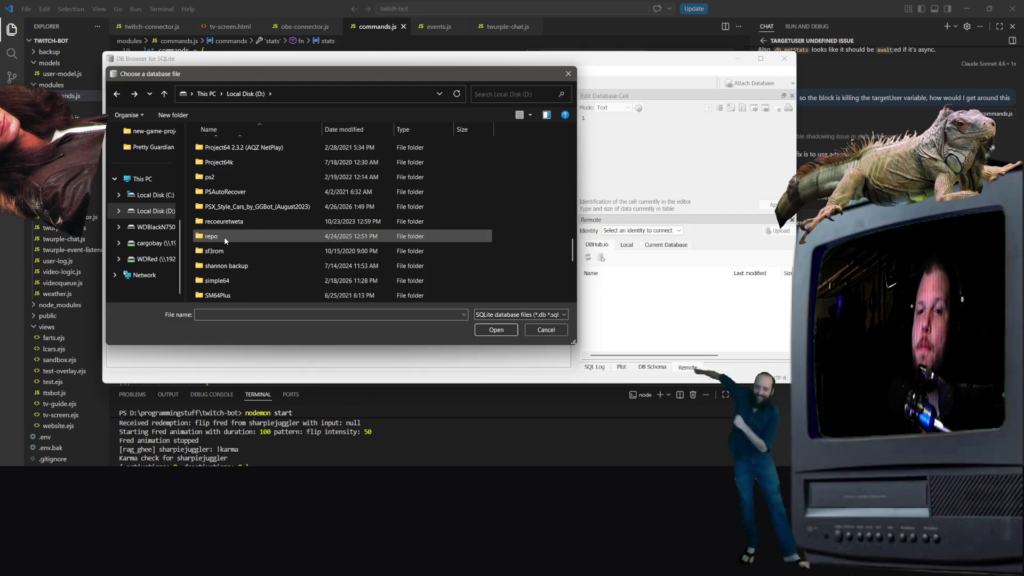
pyautogui.scroll(10, 236, 246)
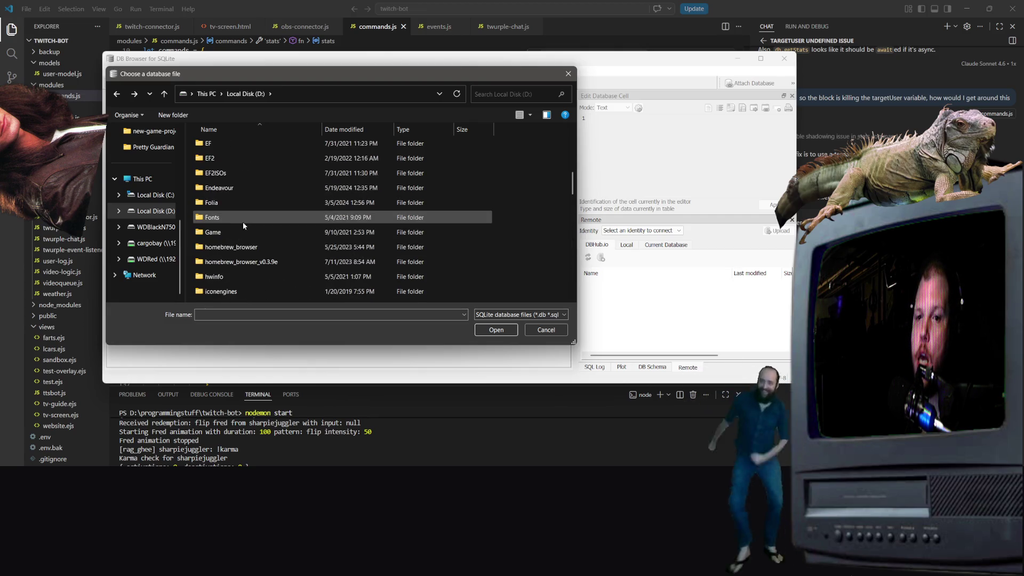
pyautogui.scroll(2, 222, 216)
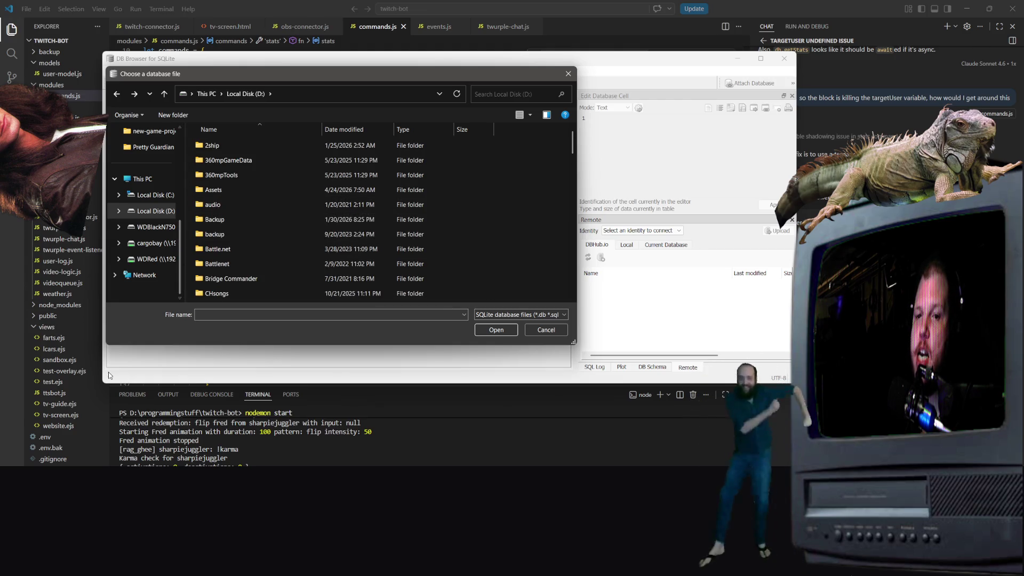
pyautogui.scroll(-4, 223, 239)
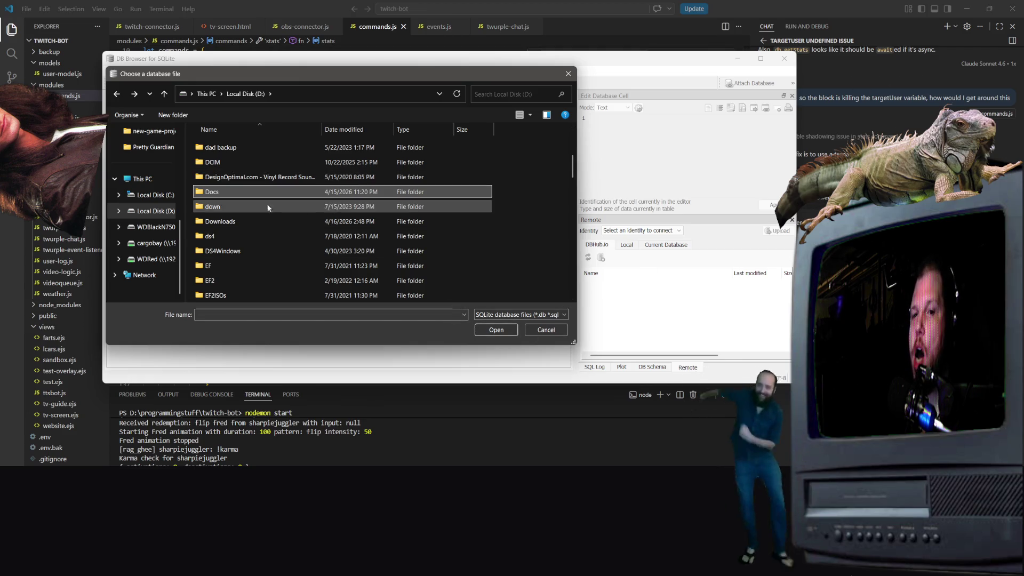
pyautogui.scroll(-5, 269, 208)
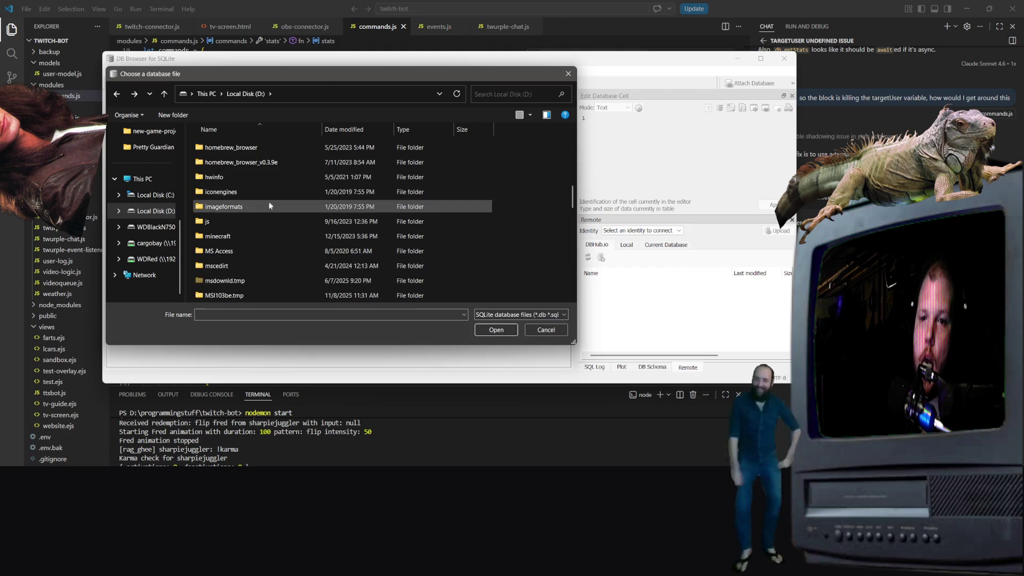
pyautogui.scroll(-1, 251, 171)
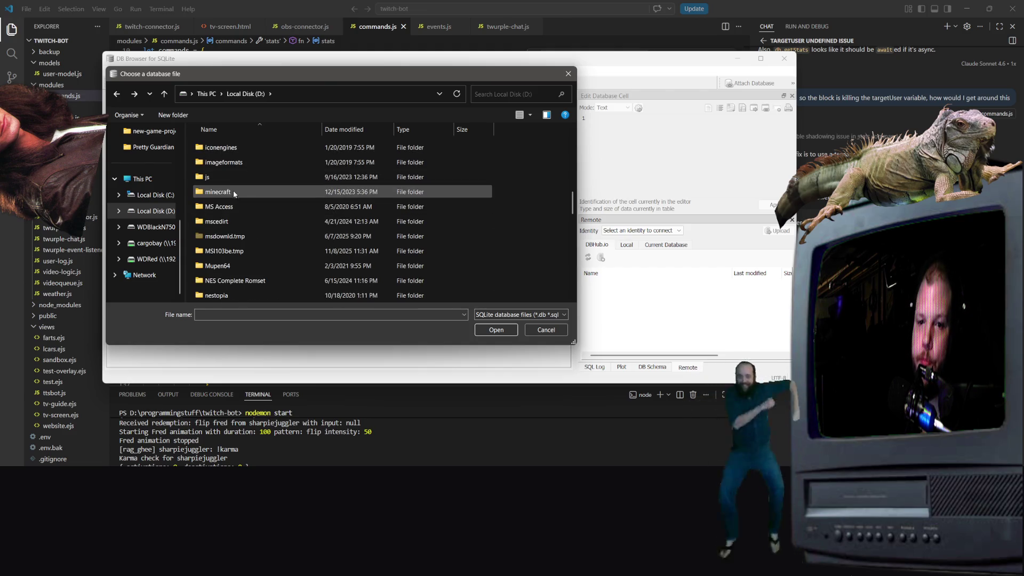
pyautogui.scroll(-2, 258, 274)
pyautogui.scroll(7, 254, 267)
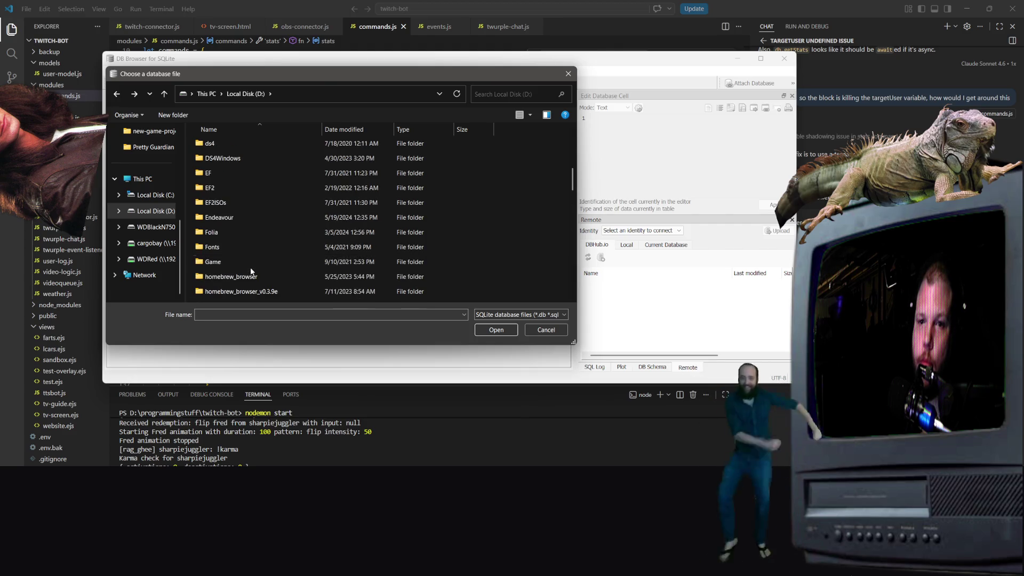
pyautogui.scroll(-6, 250, 269)
pyautogui.doubleClick(248, 170)
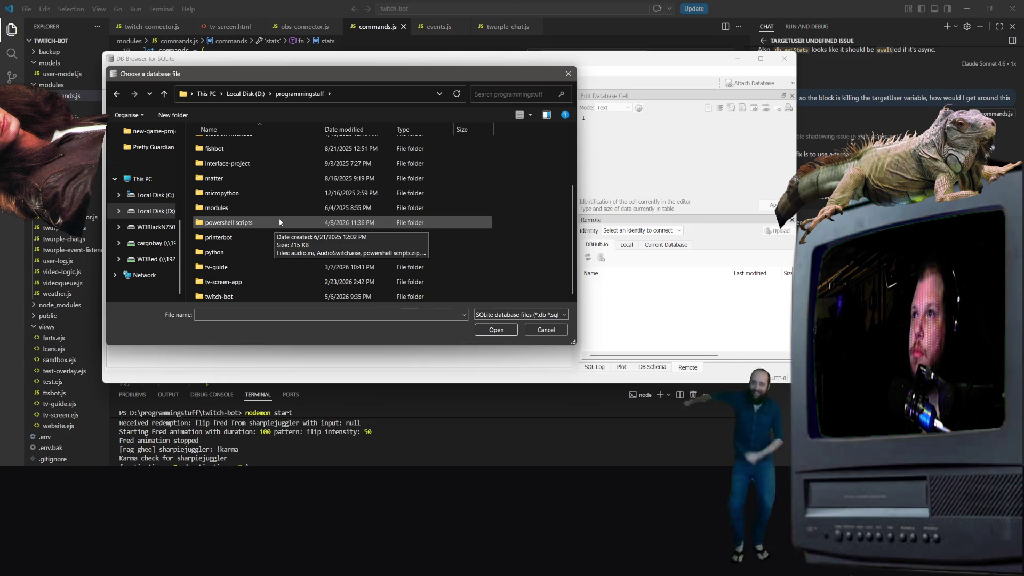
# Step: Enter the twitch-bot folder and open iguana.db
pyautogui.rightClick(279, 220)
pyautogui.click(248, 197)
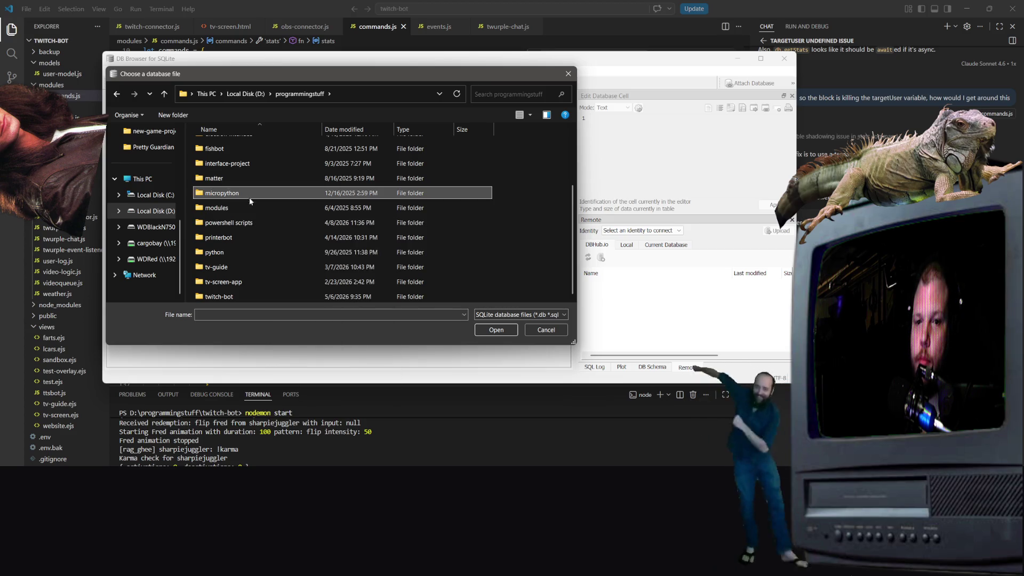
pyautogui.scroll(2, 248, 196)
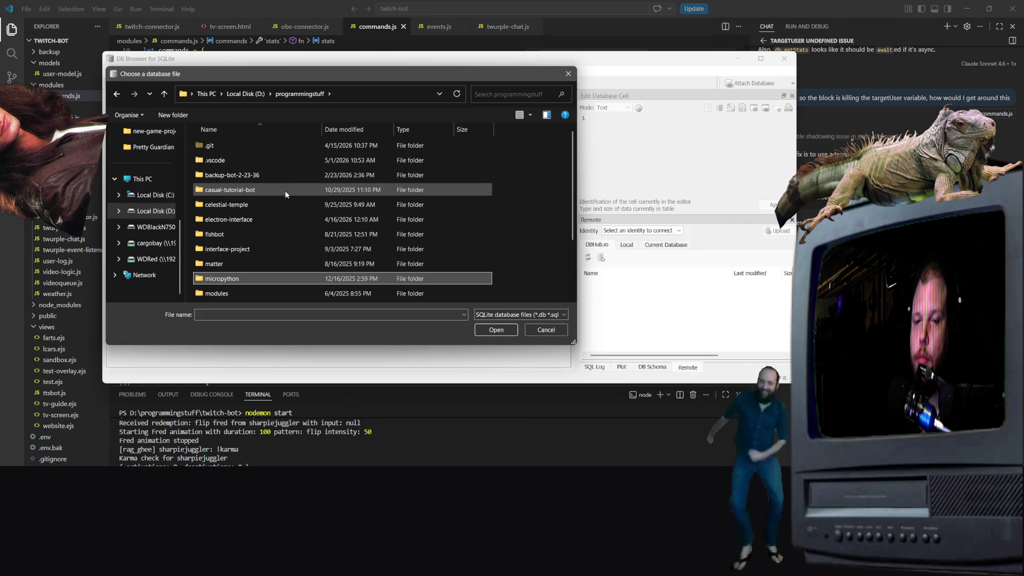
pyautogui.scroll(-2, 285, 190)
pyautogui.click(239, 297)
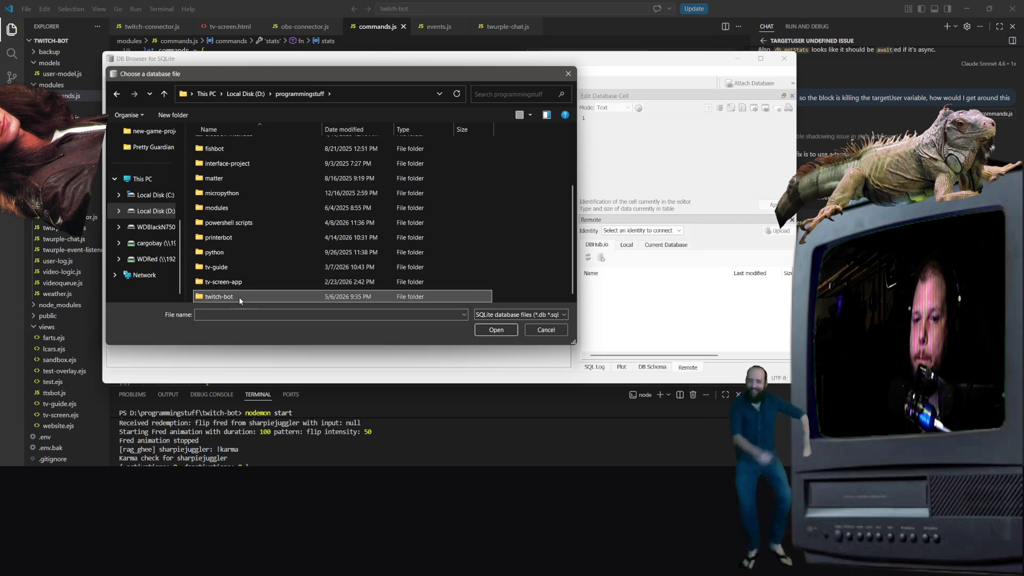
pyautogui.doubleClick(239, 297)
pyautogui.doubleClick(222, 266)
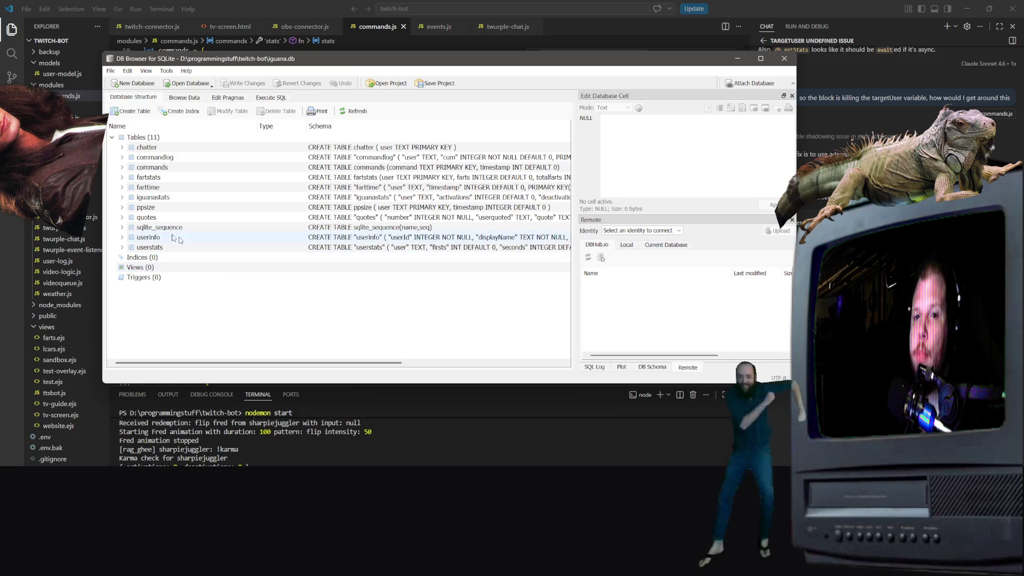
# Step: Open the iguanastats table in Browse Data and scroll through its rows
pyautogui.click(124, 198)
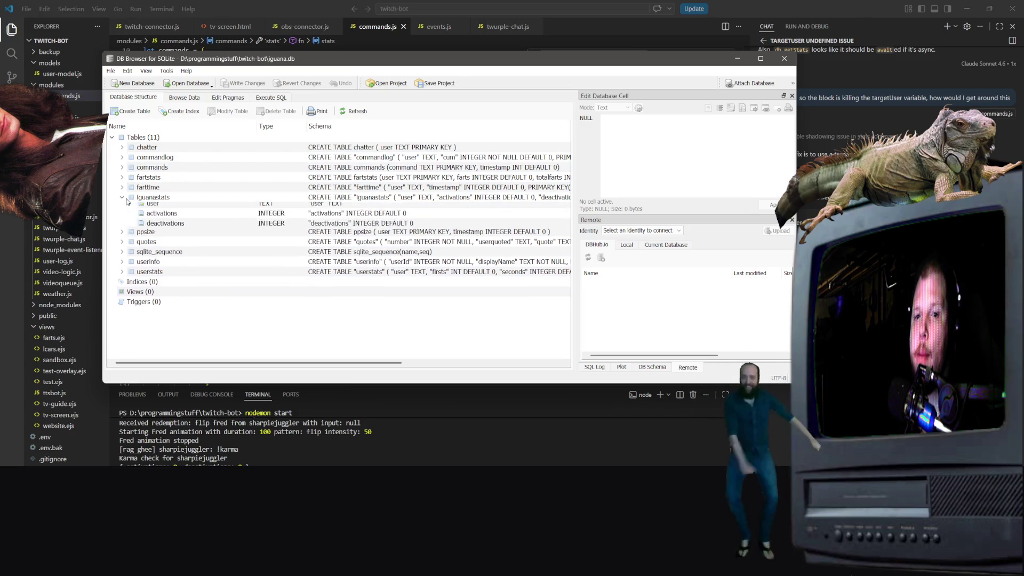
pyautogui.click(152, 199)
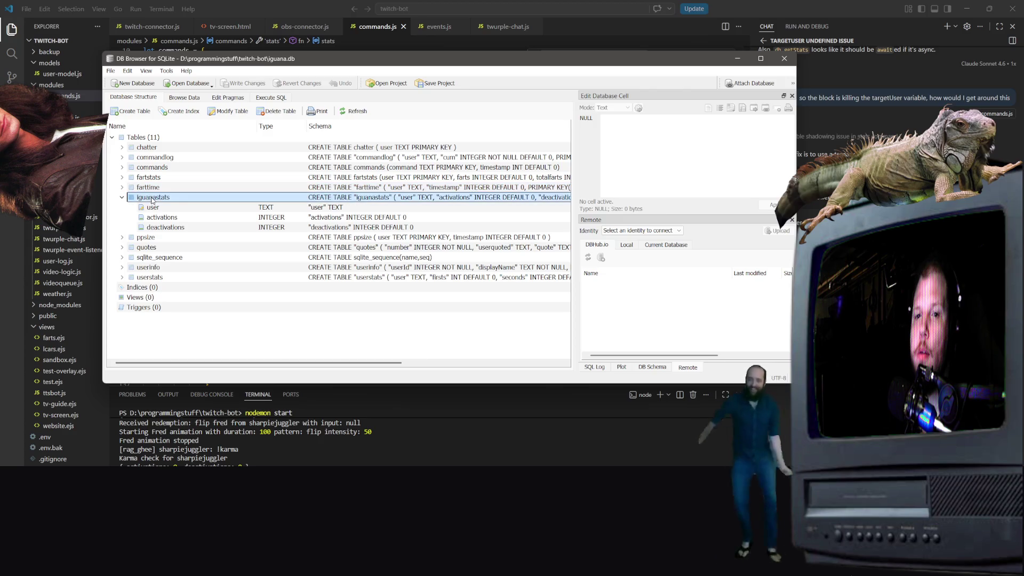
pyautogui.rightClick(152, 198)
pyautogui.click(170, 204)
pyautogui.scroll(-4, 174, 267)
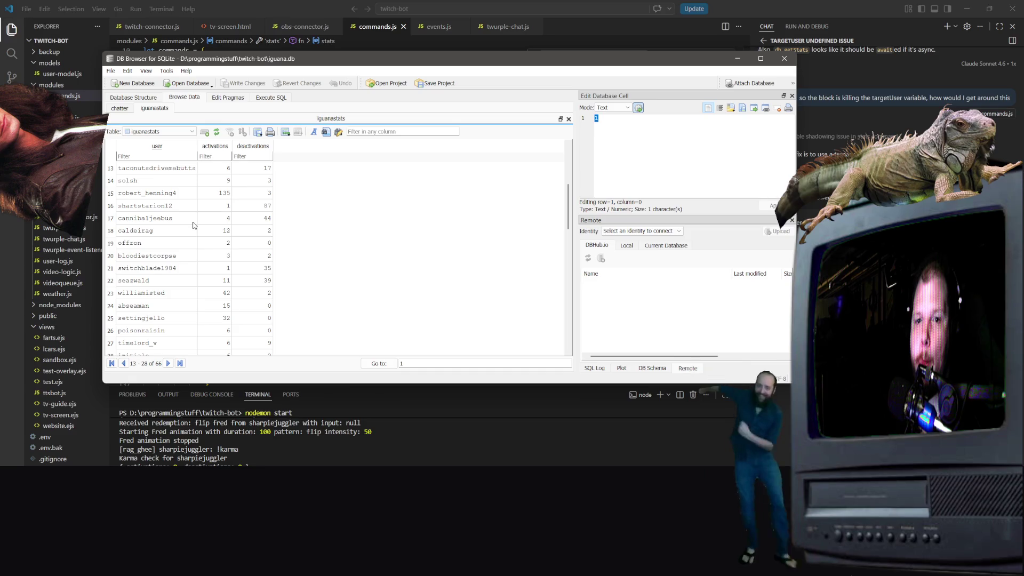
pyautogui.scroll(-10, 193, 225)
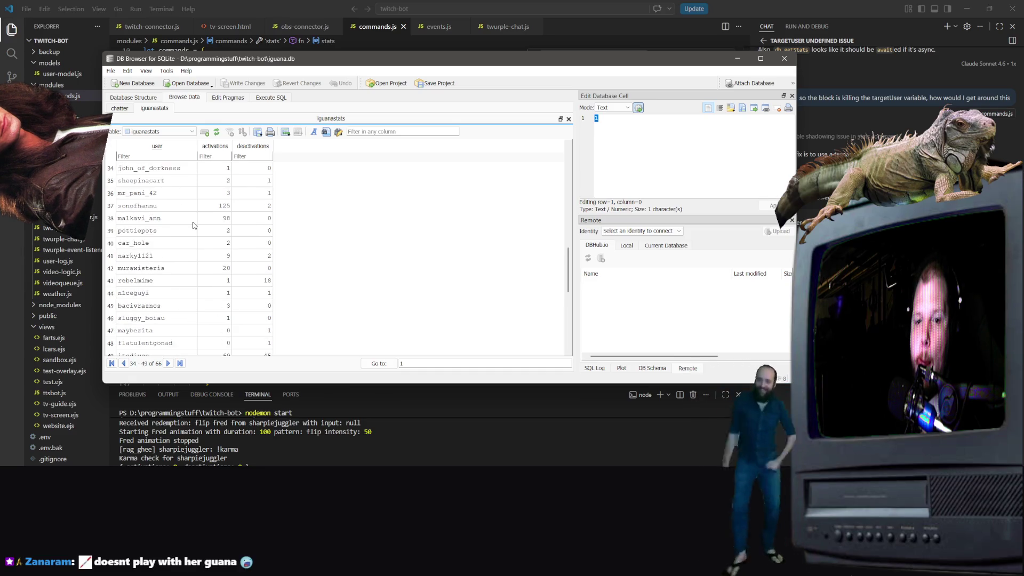
pyautogui.scroll(-3, 193, 225)
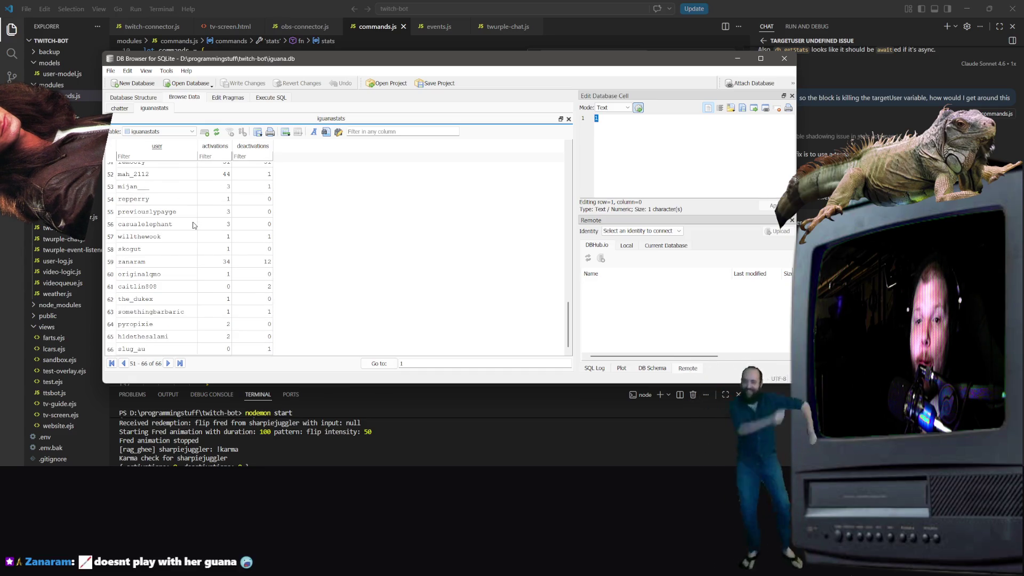
pyautogui.scroll(2, 193, 225)
# Step: Inspect the user cells and scroll the table to find row 57
pyautogui.click(160, 255)
pyautogui.rightClick(195, 224)
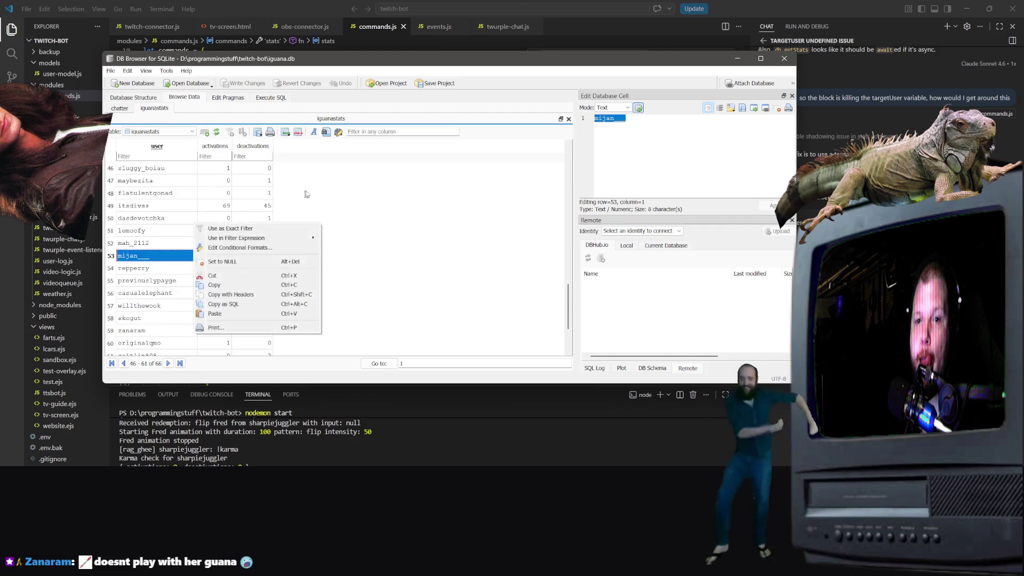
pyautogui.click(209, 265)
pyautogui.scroll(8, 196, 266)
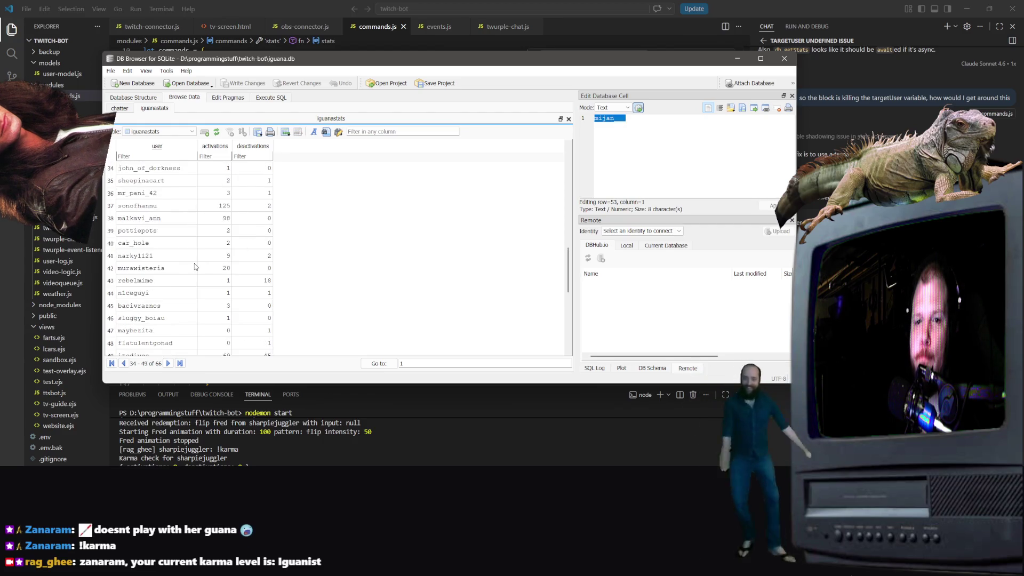
pyautogui.scroll(7, 196, 266)
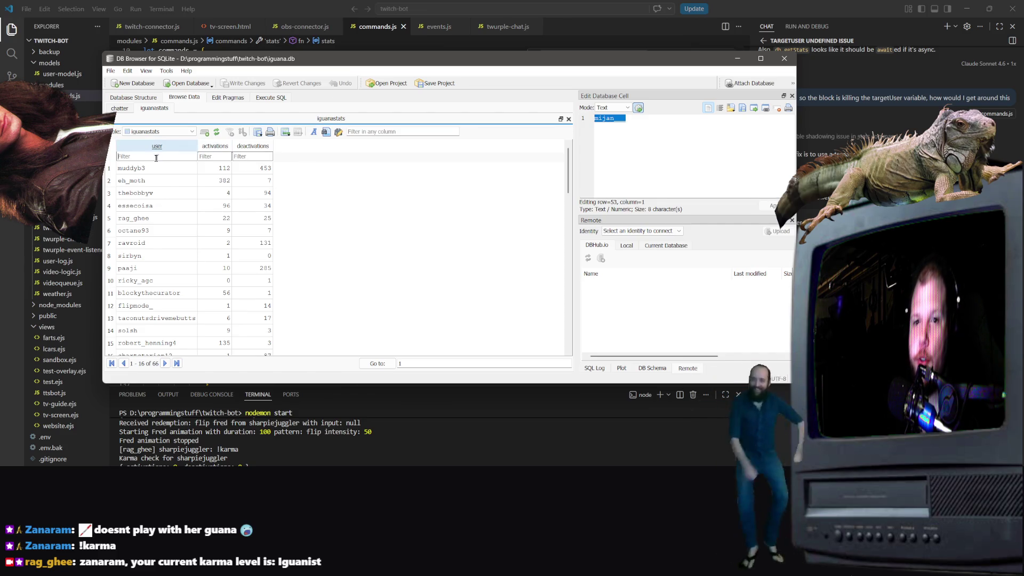
pyautogui.write('sha')
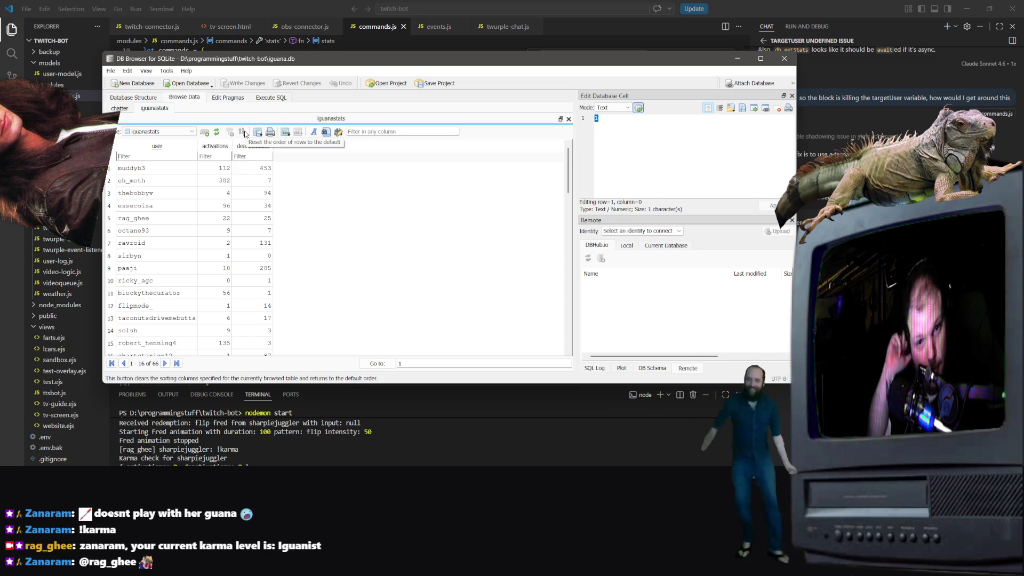
pyautogui.scroll(-15, 182, 265)
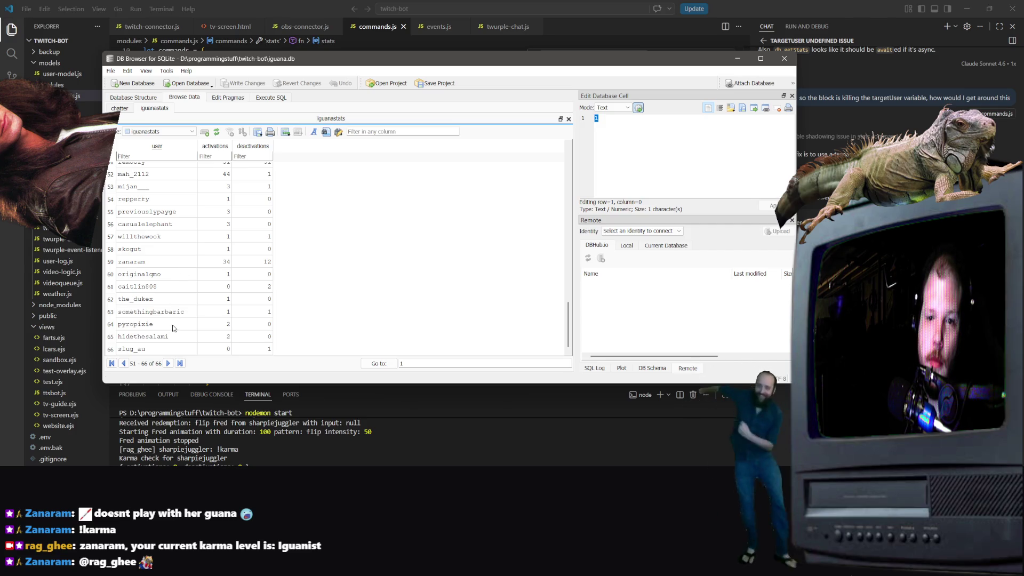
pyautogui.scroll(1, 176, 310)
# Step: Change row 57's activations value to 2
pyautogui.click(222, 272)
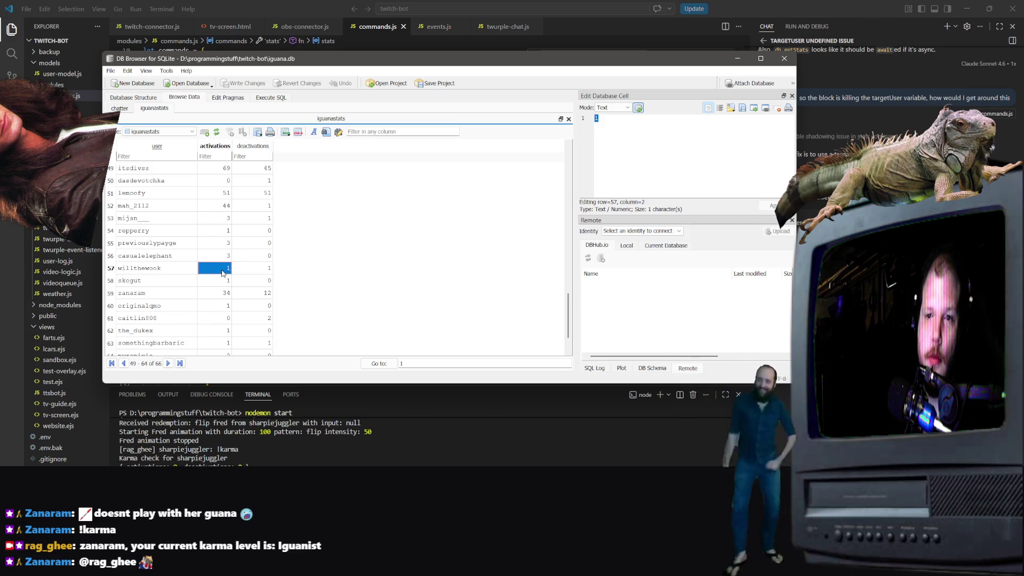
pyautogui.doubleClick(223, 270)
pyautogui.click(226, 270)
pyautogui.press('Down')
pyautogui.press('Down')
pyautogui.press('Down')
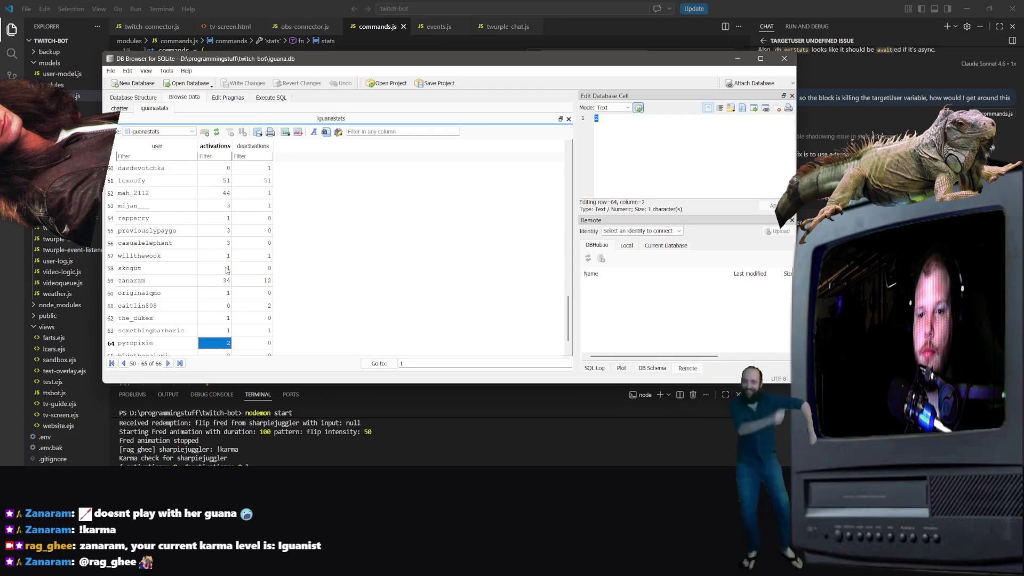
pyautogui.click(221, 243)
pyautogui.scroll(1, 221, 256)
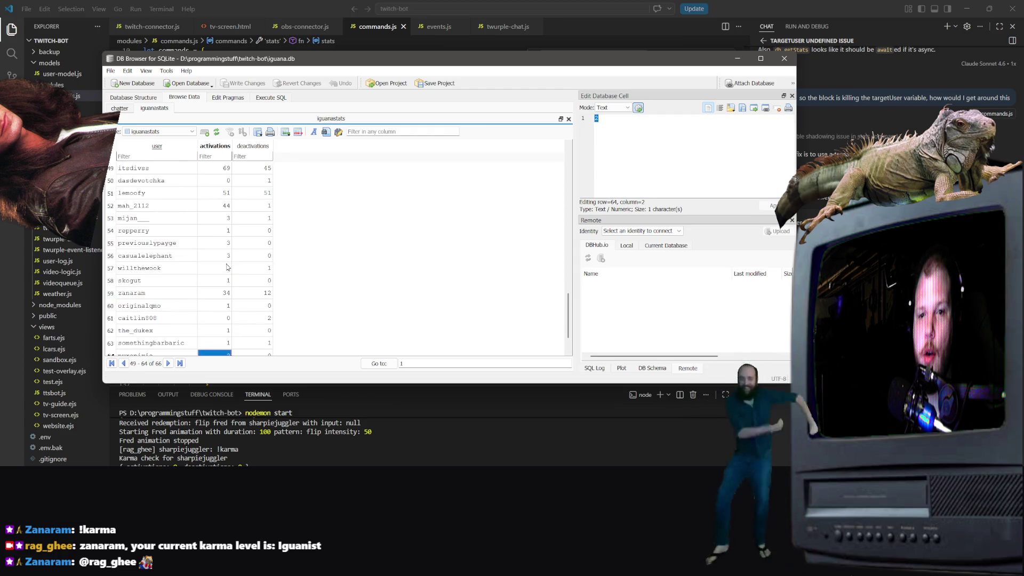
pyautogui.doubleClick(223, 269)
pyautogui.rightClick(225, 269)
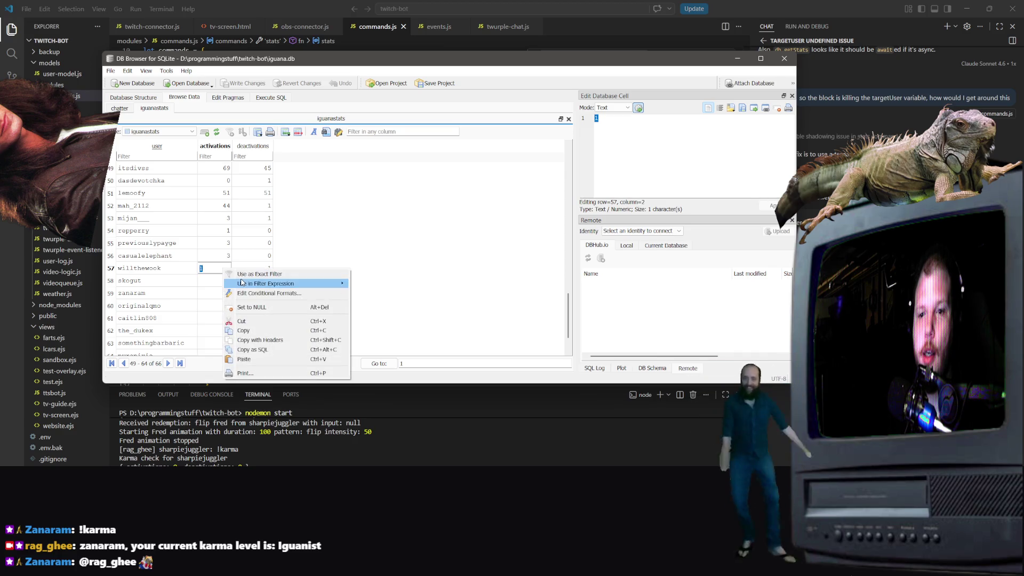
pyautogui.click(210, 272)
pyautogui.press('BackSpace')
pyautogui.write('2')
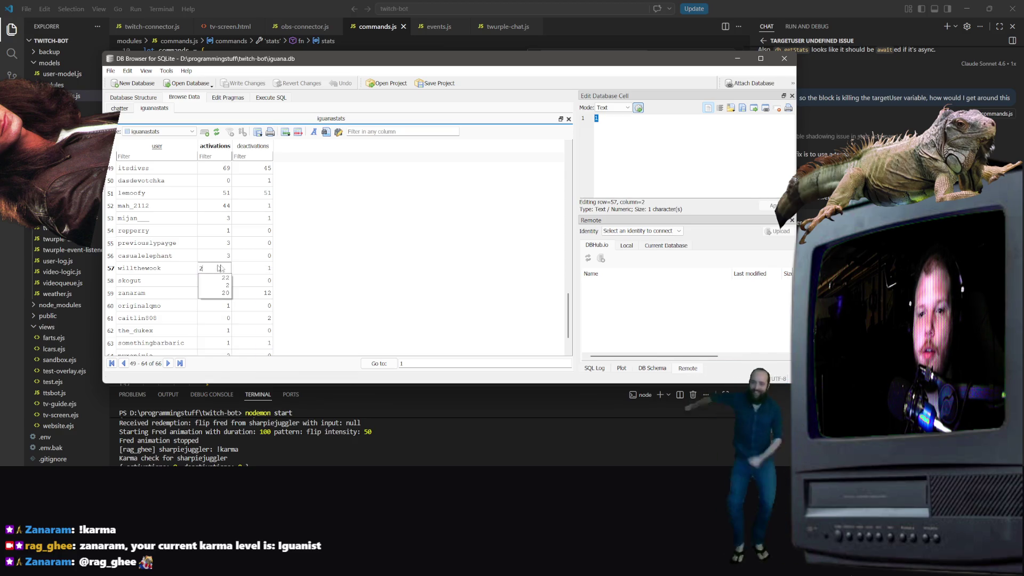
pyautogui.press('Return')
# Step: Delete row 8, write the changes with Ctrl+S, and close DB Browser
pyautogui.scroll(16, 153, 219)
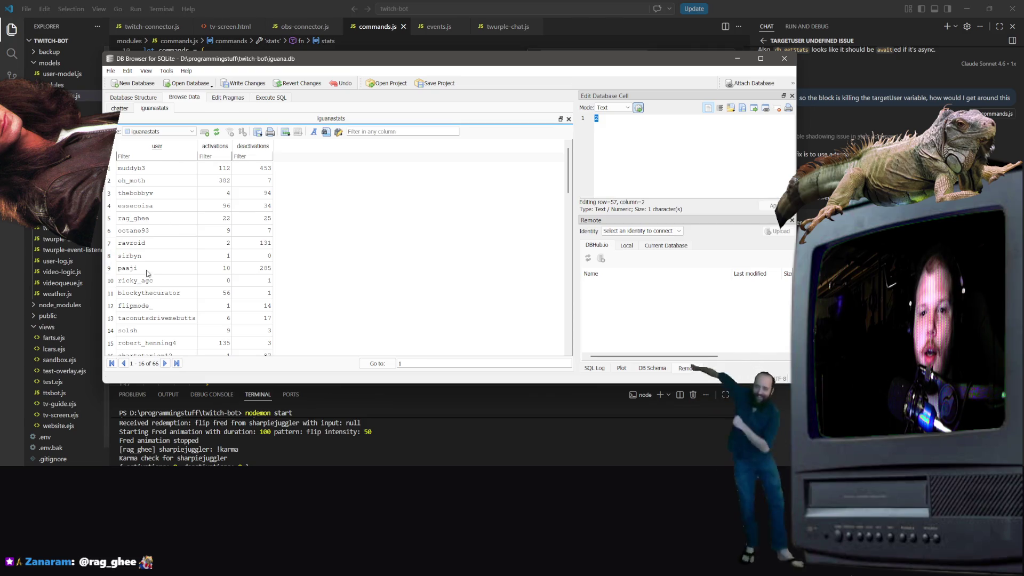
pyautogui.rightClick(109, 256)
pyautogui.click(138, 273)
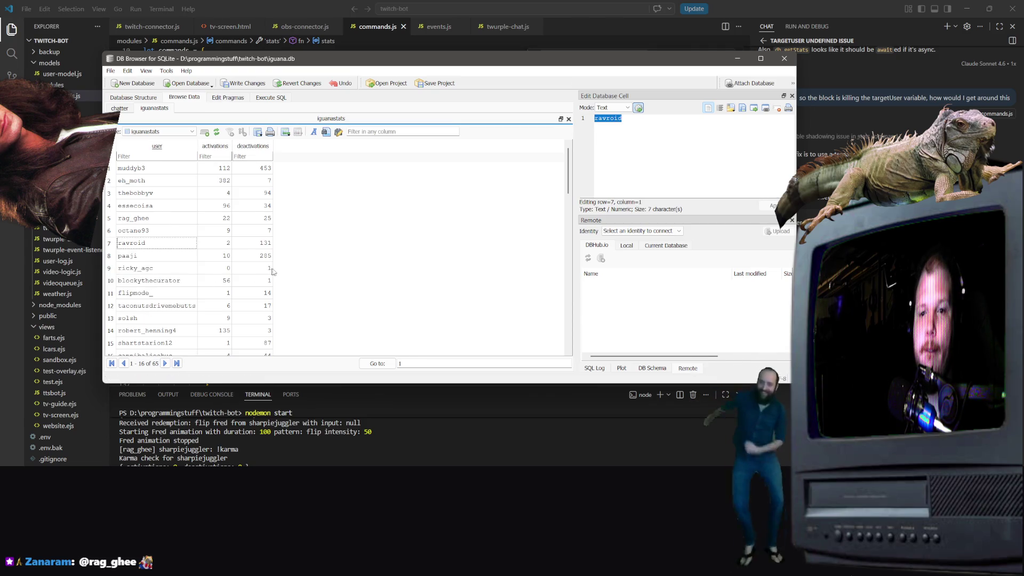
pyautogui.hotkey('ctrl', 's')
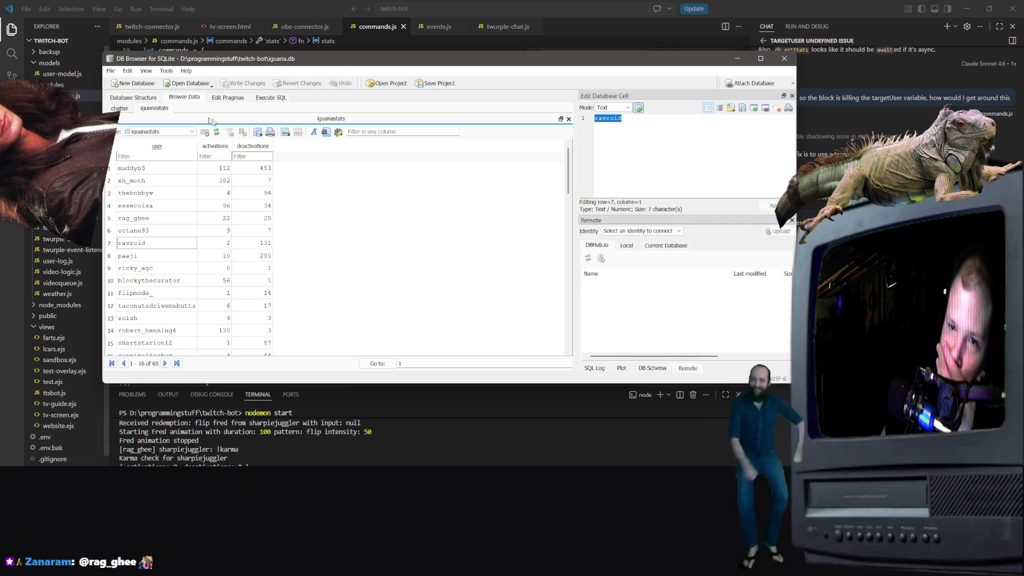
pyautogui.click(787, 59)
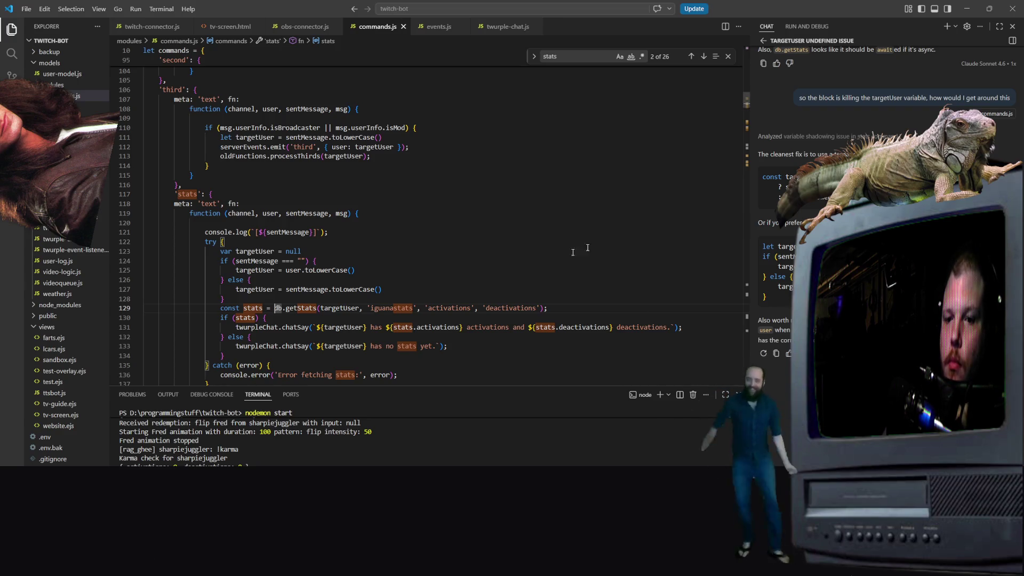
pyautogui.hotkey('alt', 'Tab')
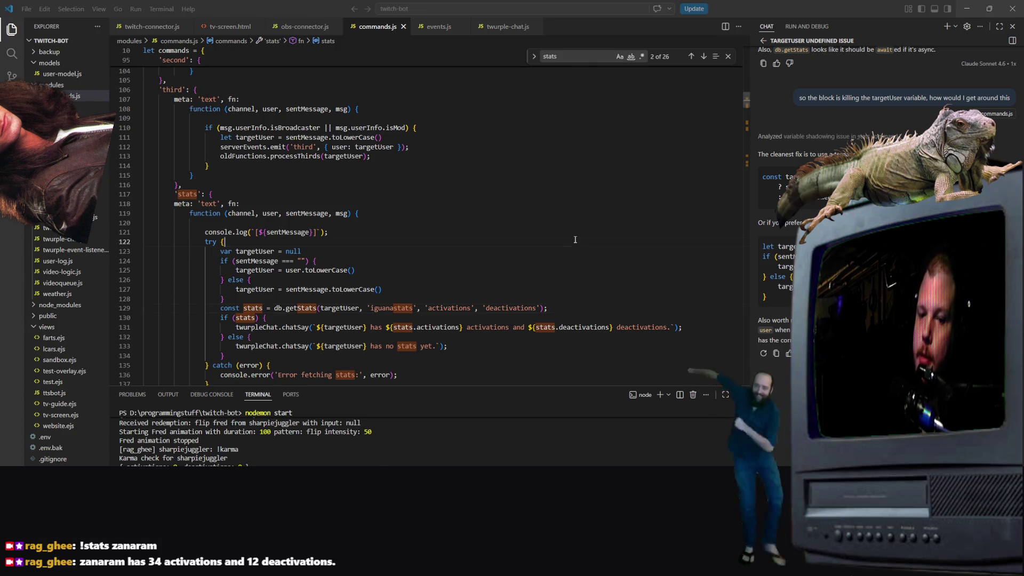
pyautogui.click(225, 242)
pyautogui.scroll(-1, 225, 242)
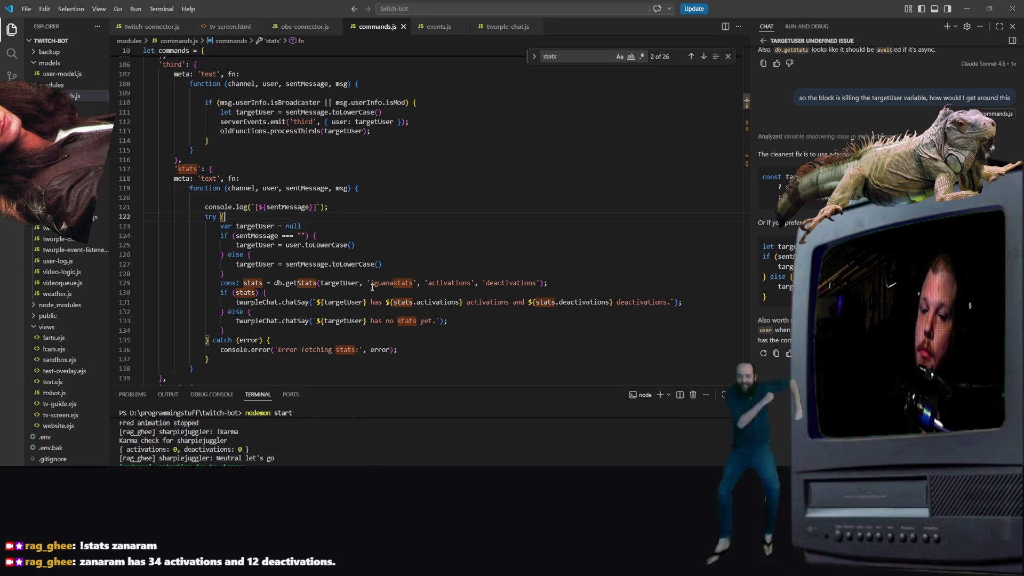
pyautogui.scroll(-15, 377, 290)
pyautogui.scroll(-5, 376, 284)
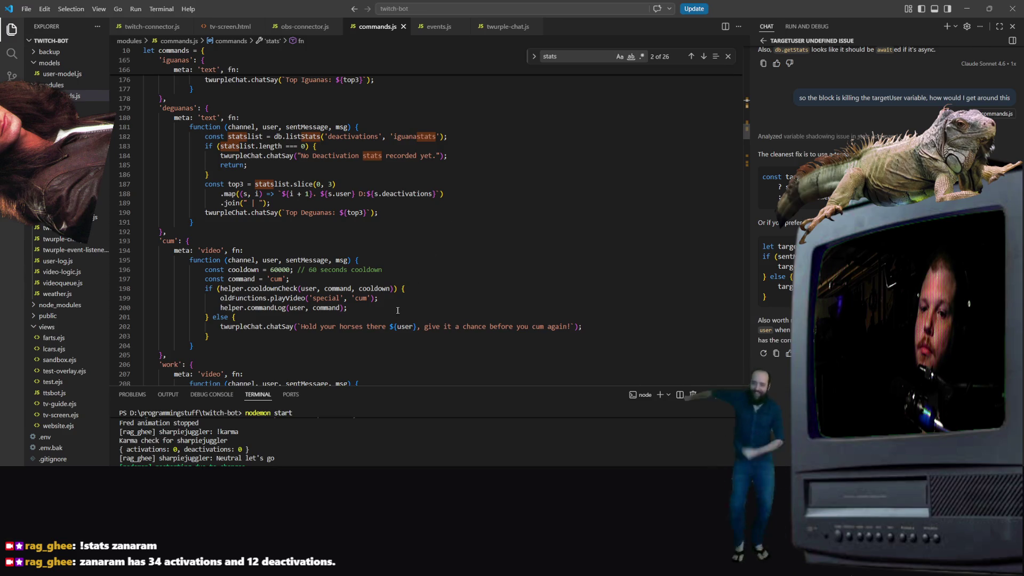
pyautogui.scroll(-10, 408, 280)
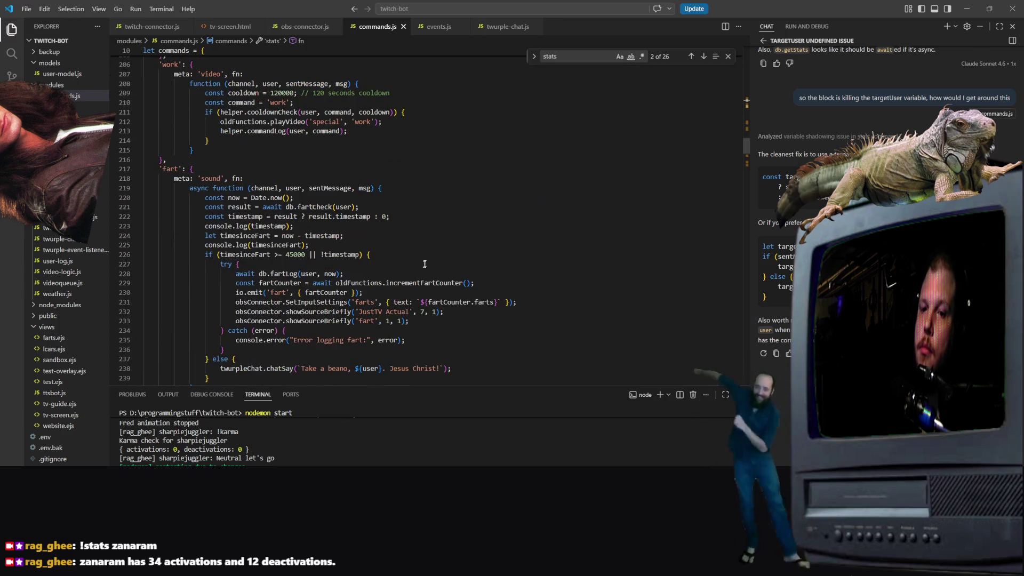
pyautogui.scroll(3, 427, 260)
pyautogui.scroll(-5, 435, 260)
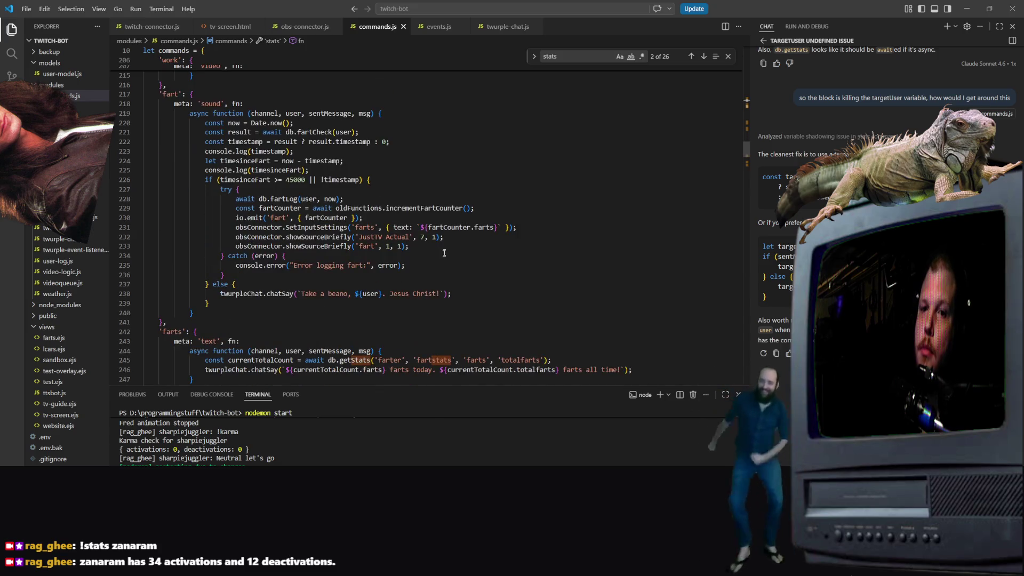
pyautogui.scroll(-4, 453, 210)
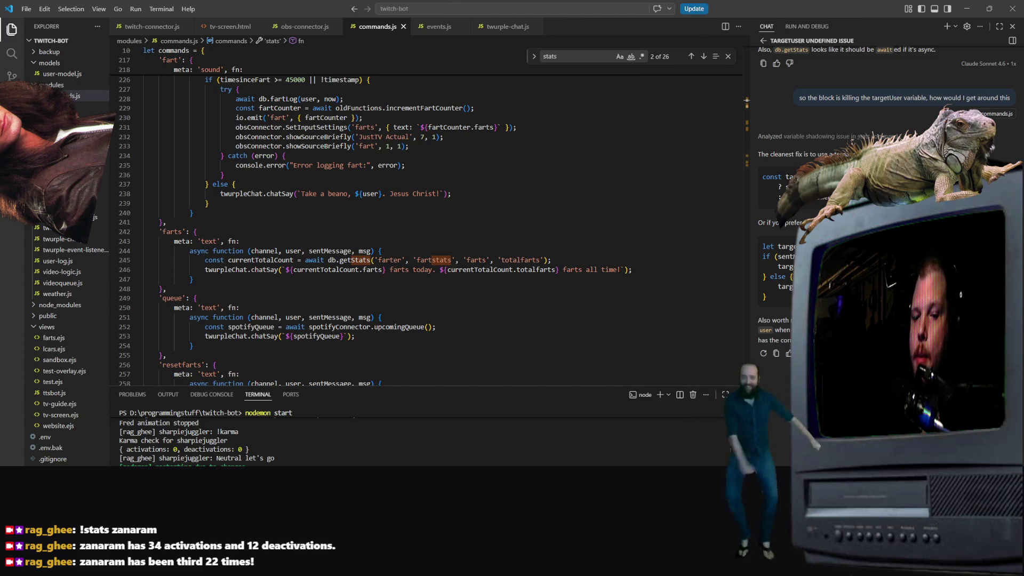
pyautogui.click(621, 294)
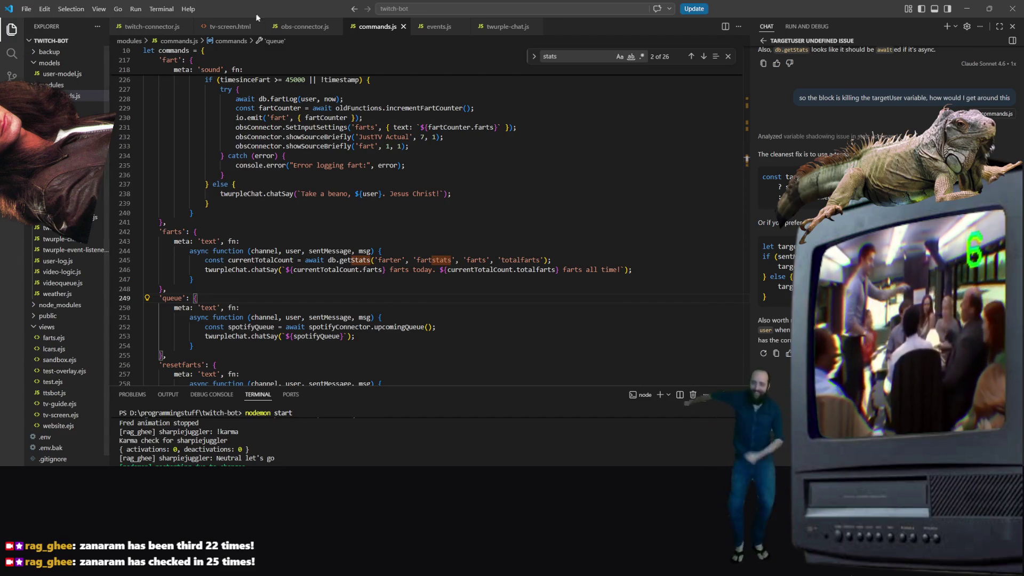
# Step: Open the new-game-project folder as the Visual Studio Code workspace
pyautogui.click(26, 9)
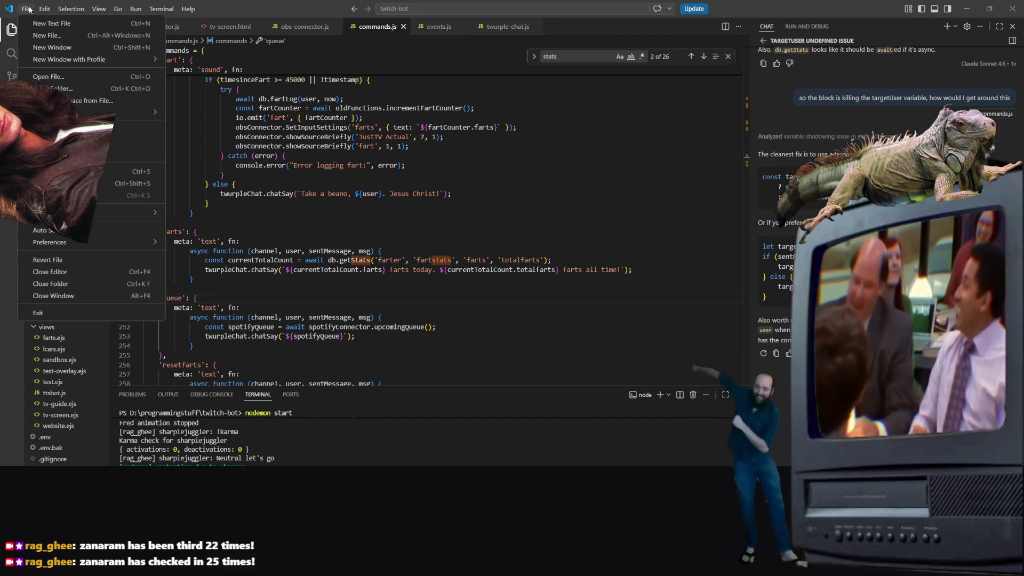
pyautogui.click(78, 91)
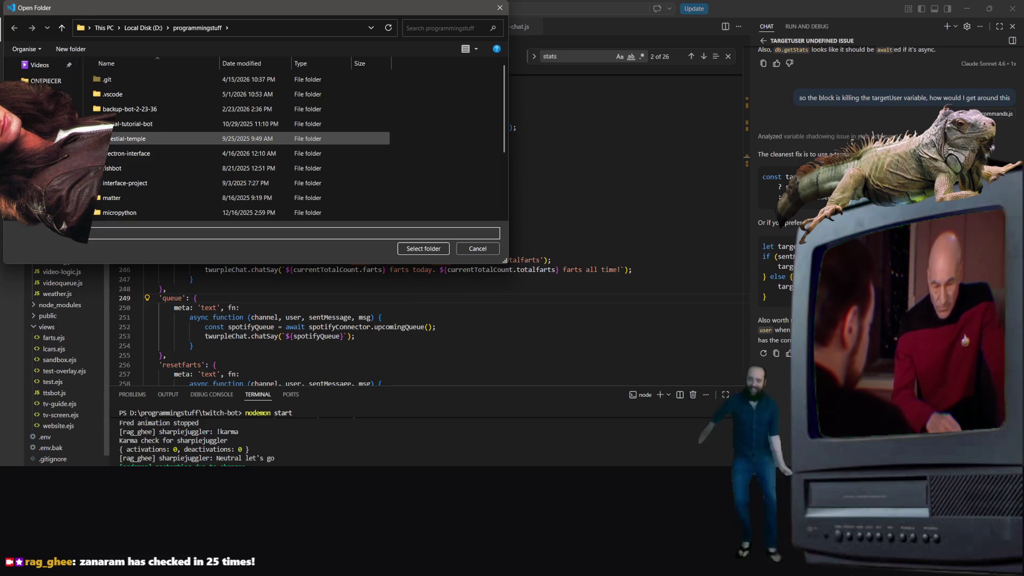
pyautogui.scroll(5, 42, 75)
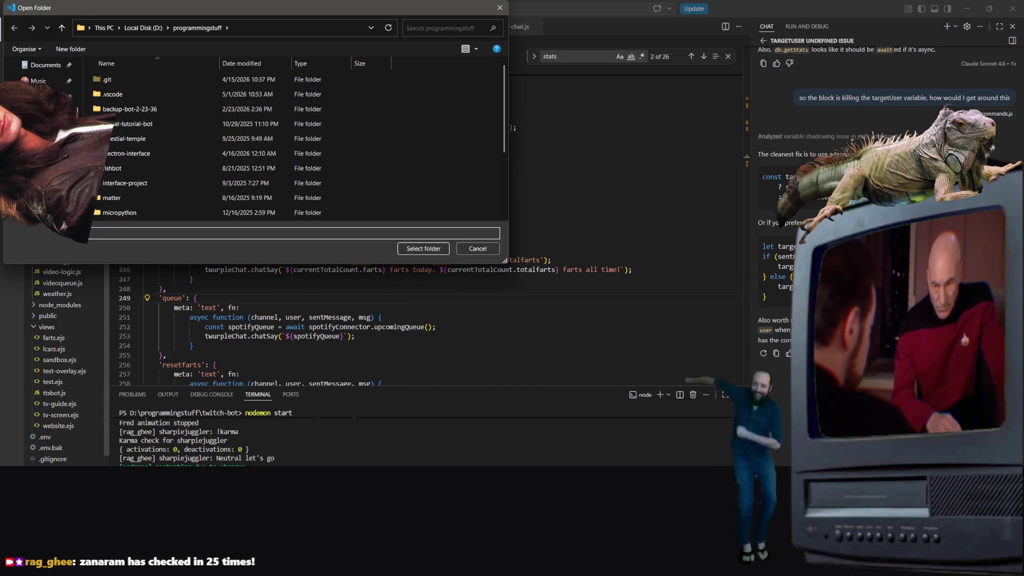
pyautogui.click(251, 197)
pyautogui.click(429, 249)
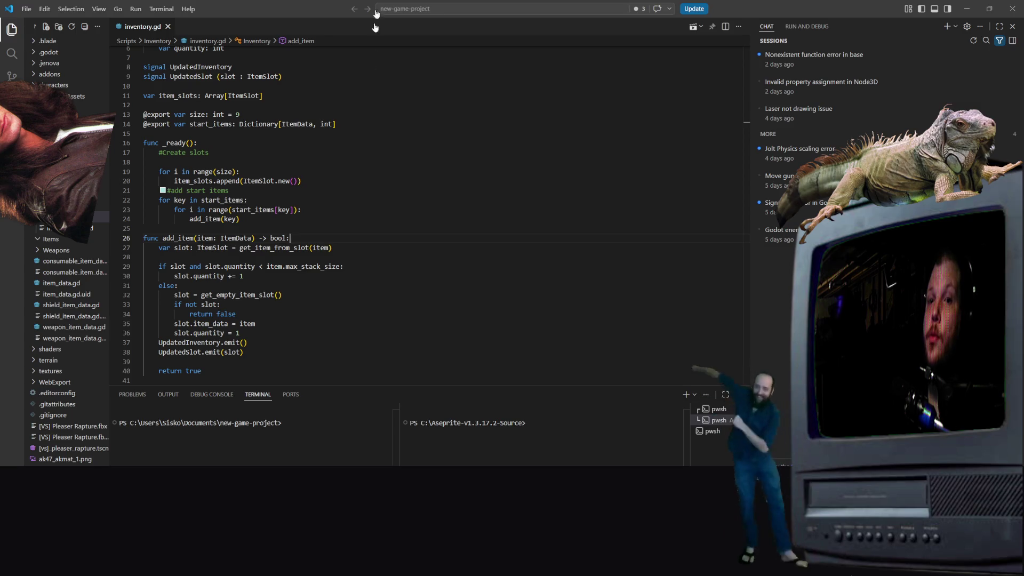
# Step: Launch a standalone PowerShell window from the right-hand terminal
pyautogui.press('Down')
pyautogui.press('Down')
pyautogui.press('Down')
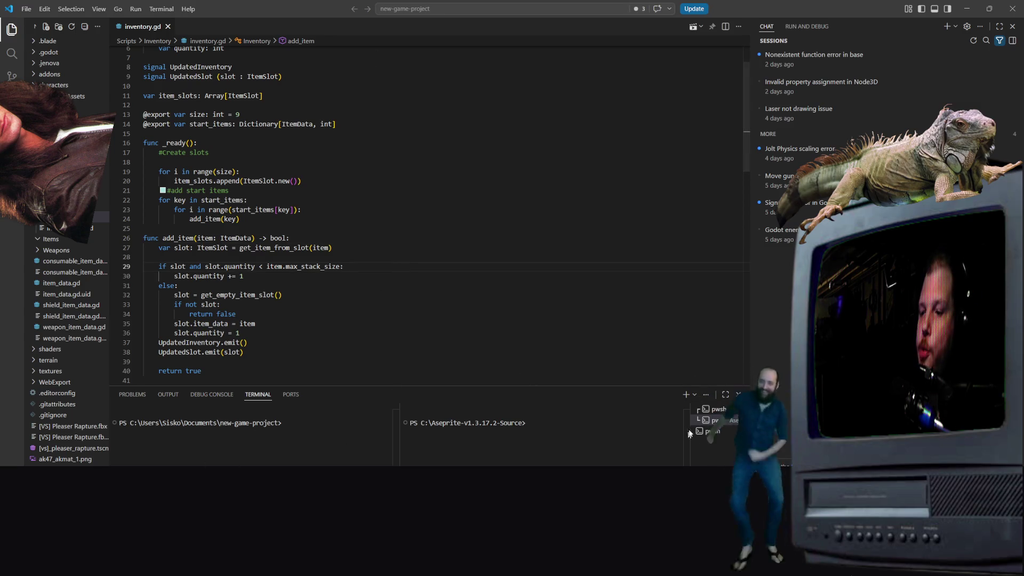
pyautogui.click(499, 461)
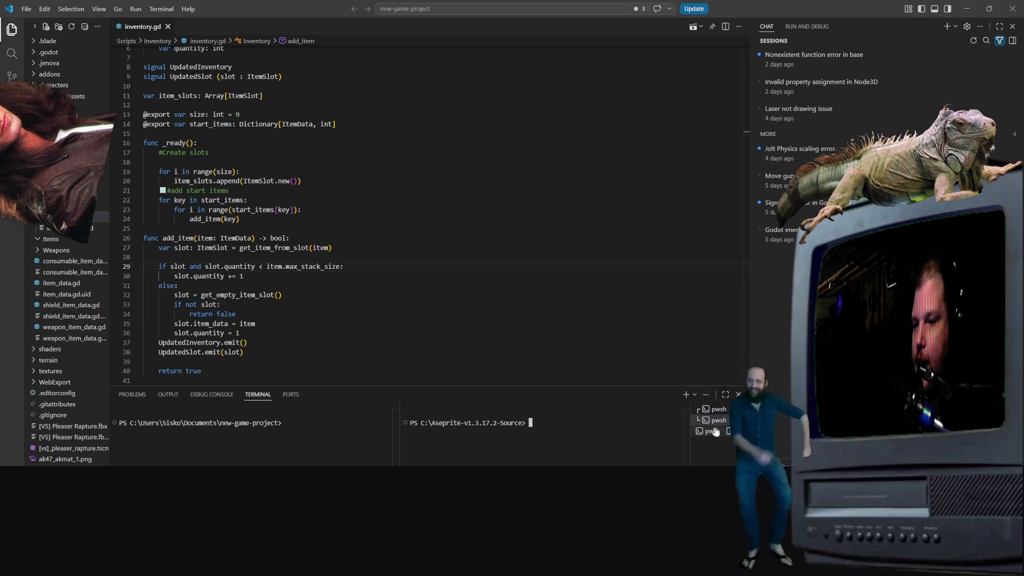
pyautogui.hotkey('ctrl', 'shift', 'c')
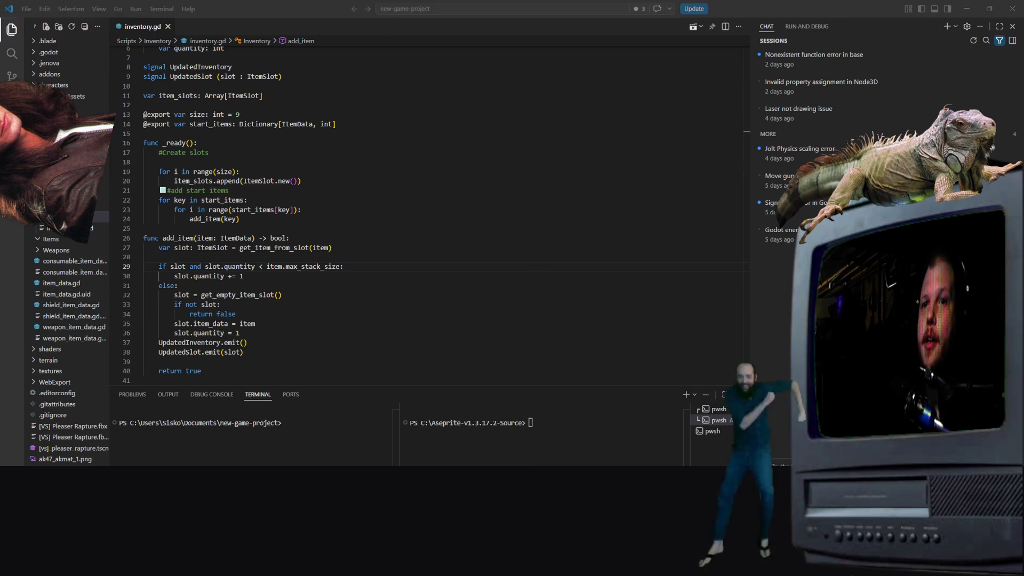
# Step: Change to d:\programmingstuff\twitch-bot and start the bot with nodemon
pyautogui.write('d:')
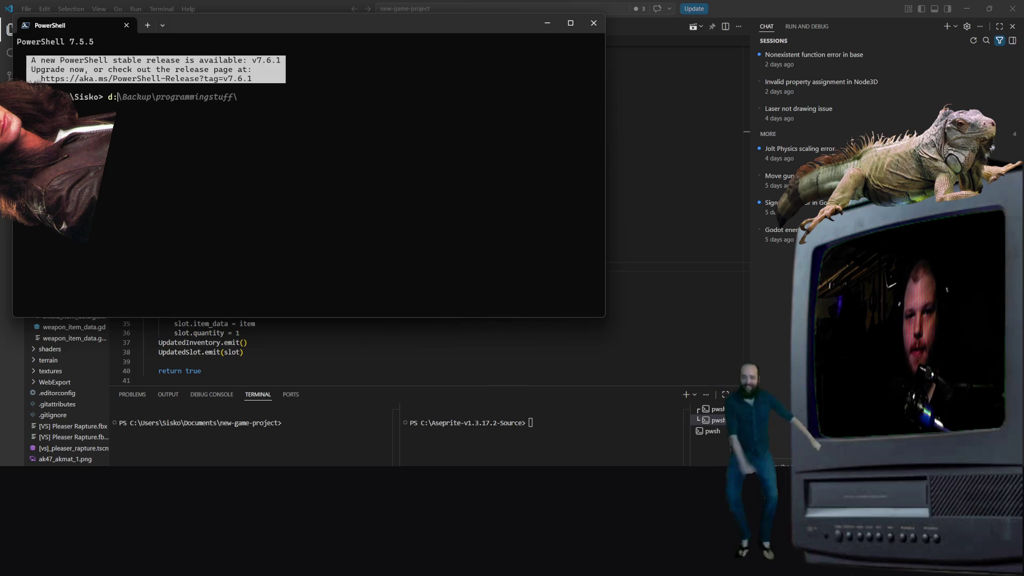
pyautogui.write('d:')
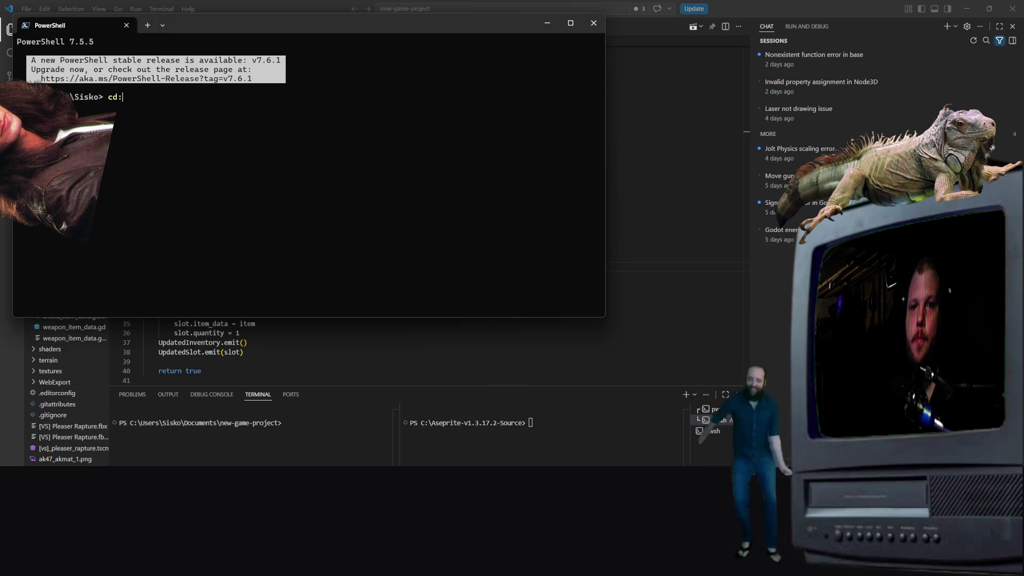
pyautogui.write(' d')
pyautogui.press('Right')
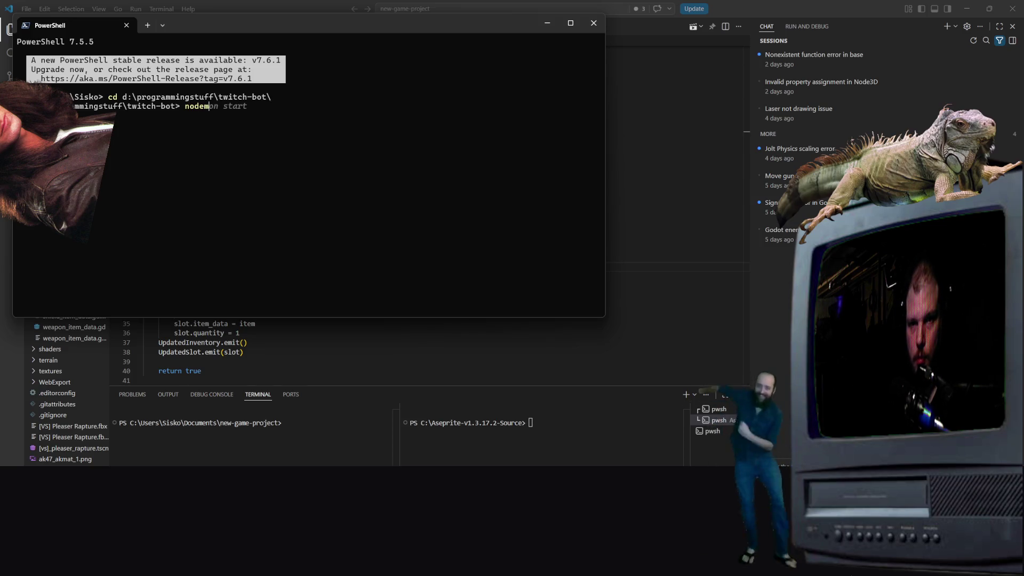
pyautogui.press('Return')
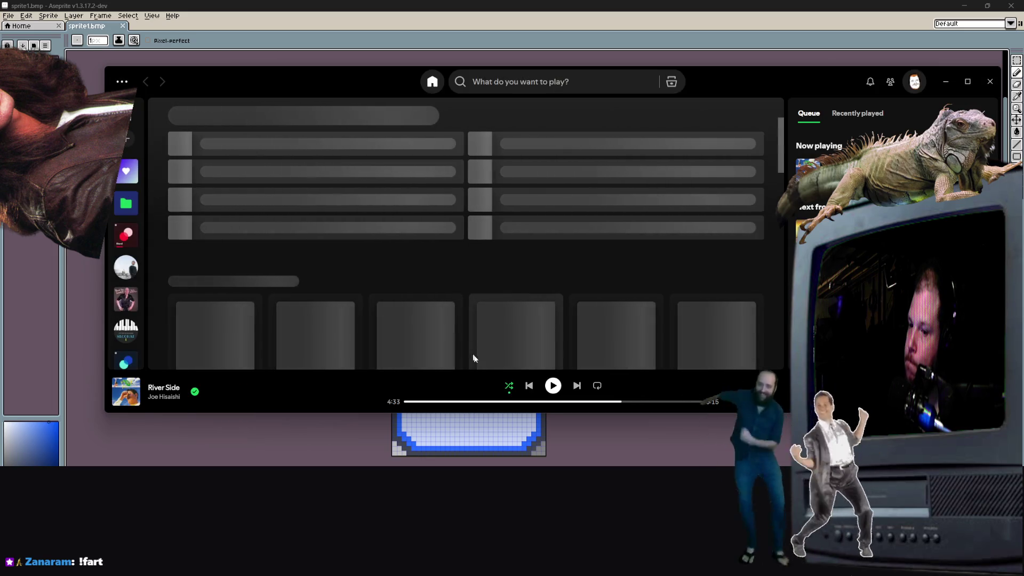
# Step: Play River Side in Spotify, then minimise Spotify to bring Aseprite back
pyautogui.click(553, 385)
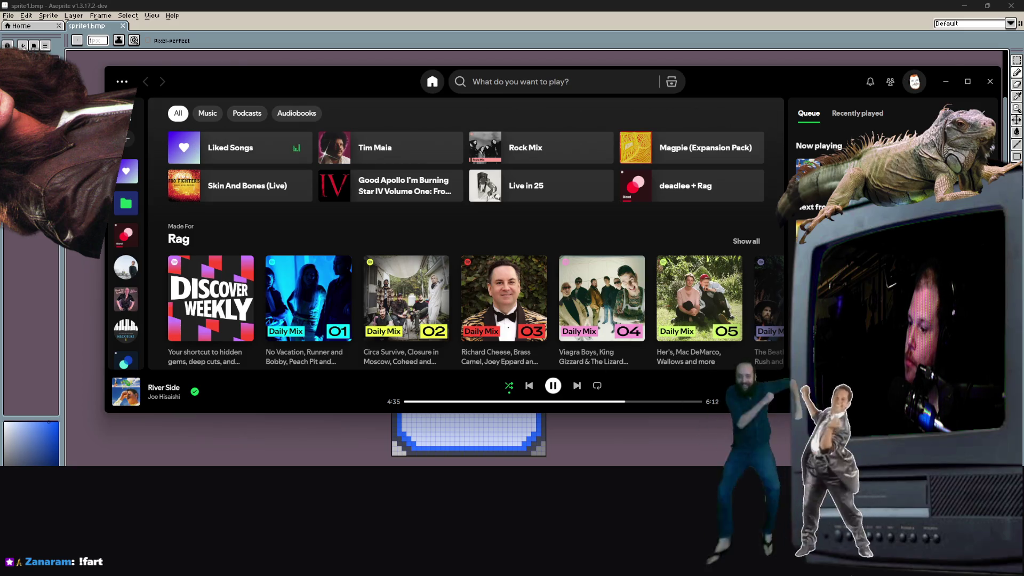
pyautogui.click(941, 81)
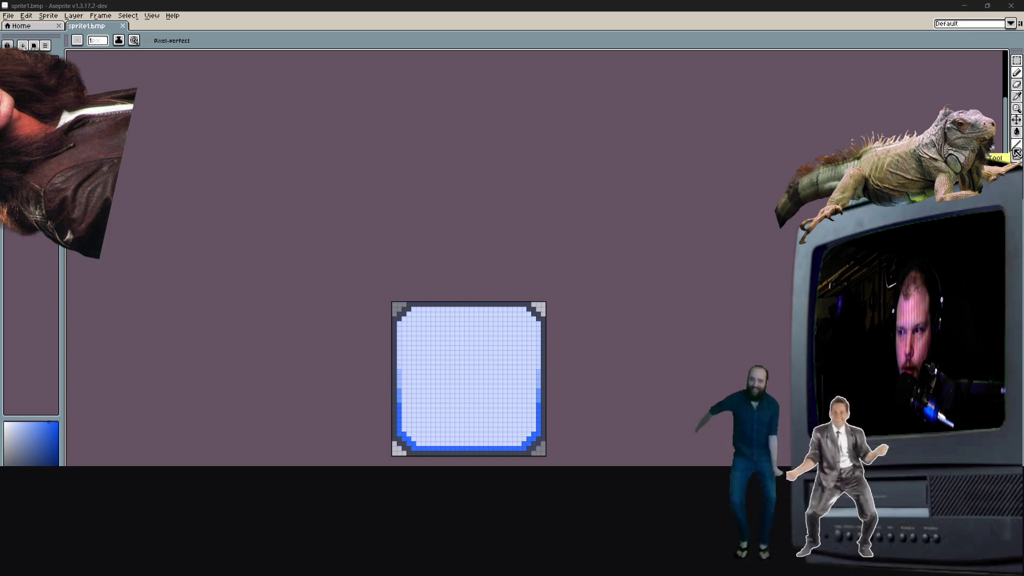
# Step: Erase the old light-blue rounded tile so sprite1.bmp's canvas is fully transparent
pyautogui.click(1016, 83)
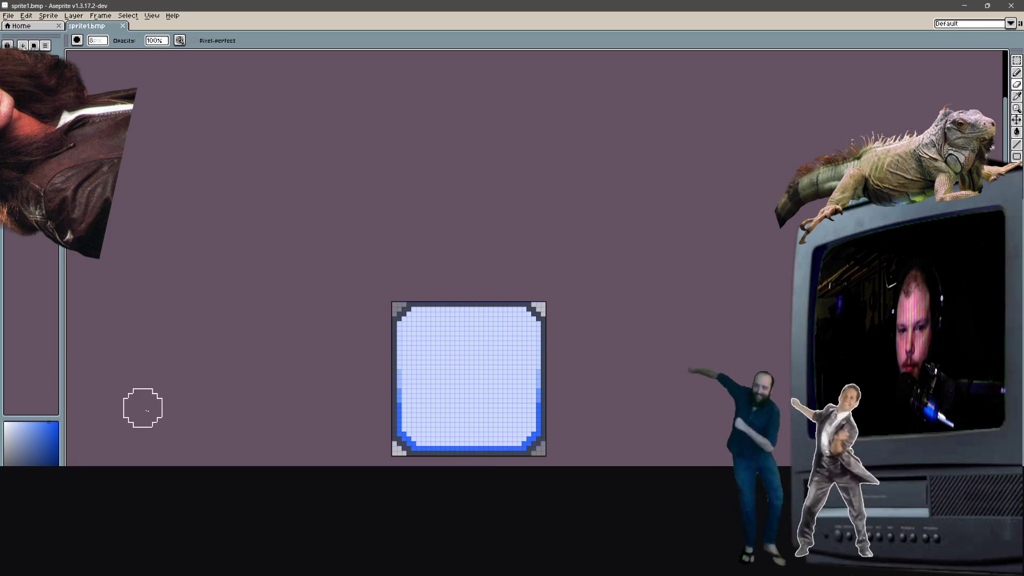
pyautogui.click(1016, 96)
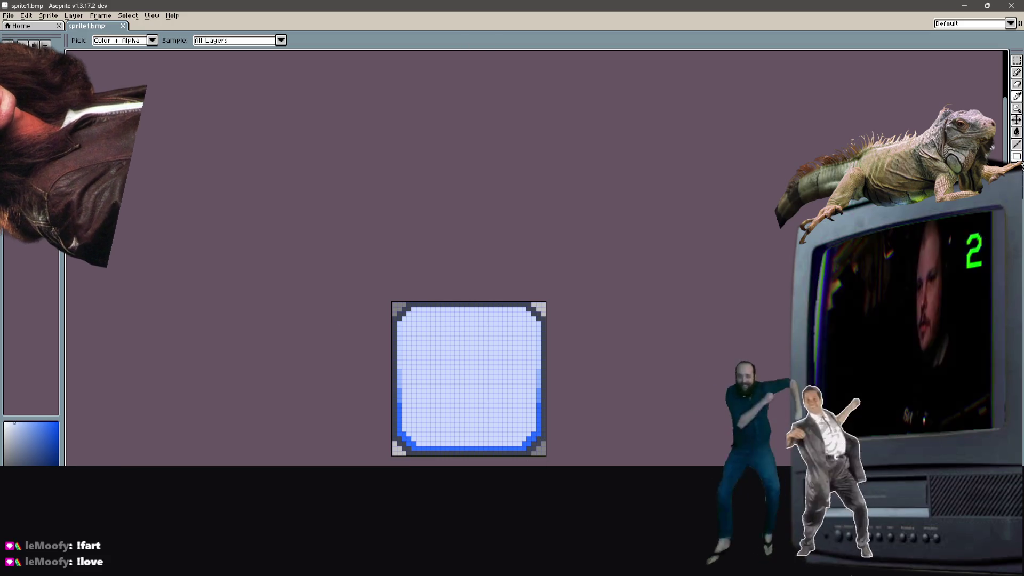
pyautogui.click(1016, 73)
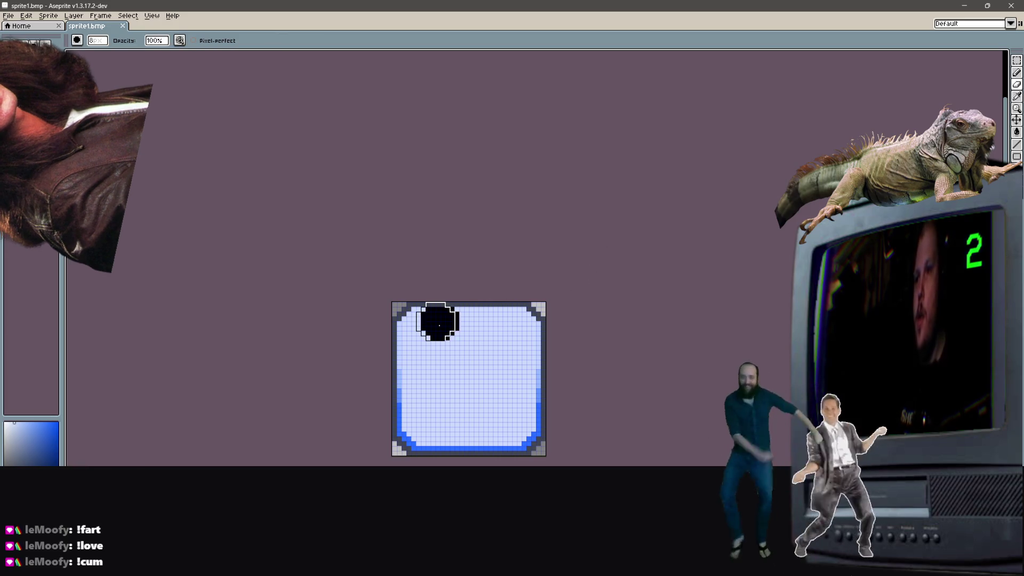
pyautogui.moveTo(434, 320)
pyautogui.mouseDown()
pyautogui.moveTo(395, 359)
pyautogui.moveTo(410, 400)
pyautogui.moveTo(469, 405)
pyautogui.moveTo(448, 427)
pyautogui.moveTo(558, 397)
pyautogui.moveTo(526, 358)
pyautogui.mouseUp()
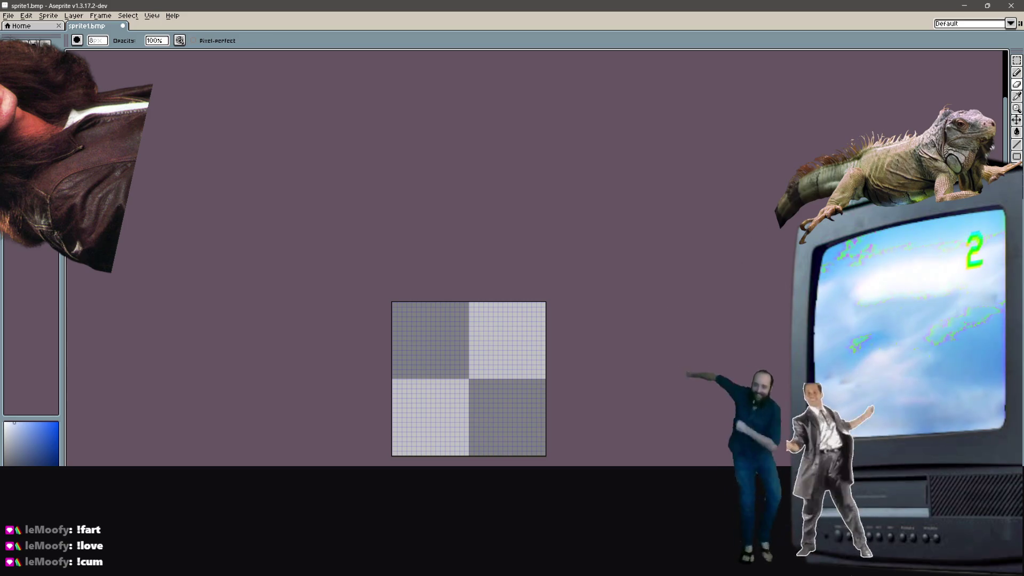
# Step: Drag a vertical Gradient fill across the canvas, dark navy on top to pale lavender
pyautogui.click(1016, 132)
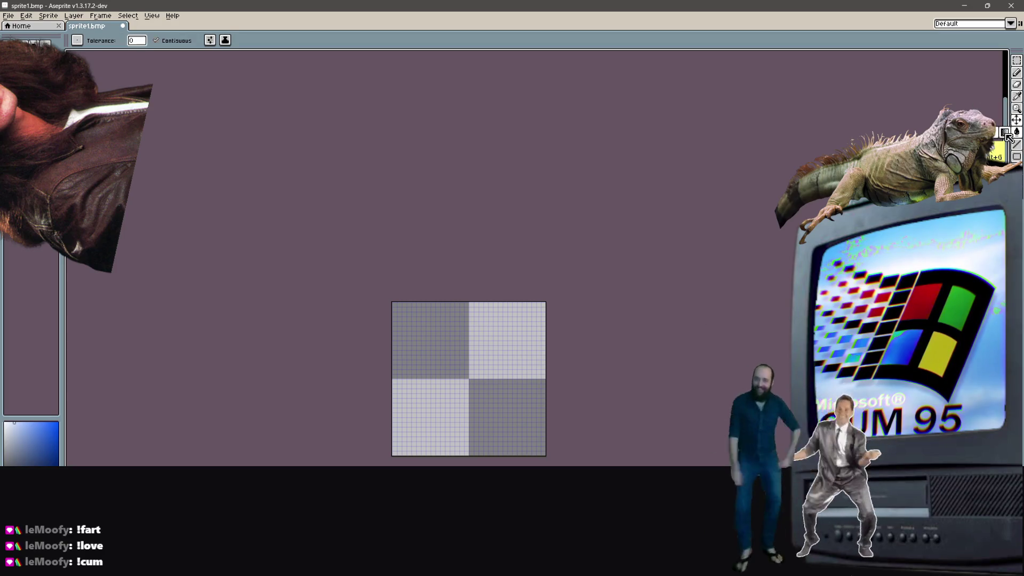
pyautogui.click(1013, 134)
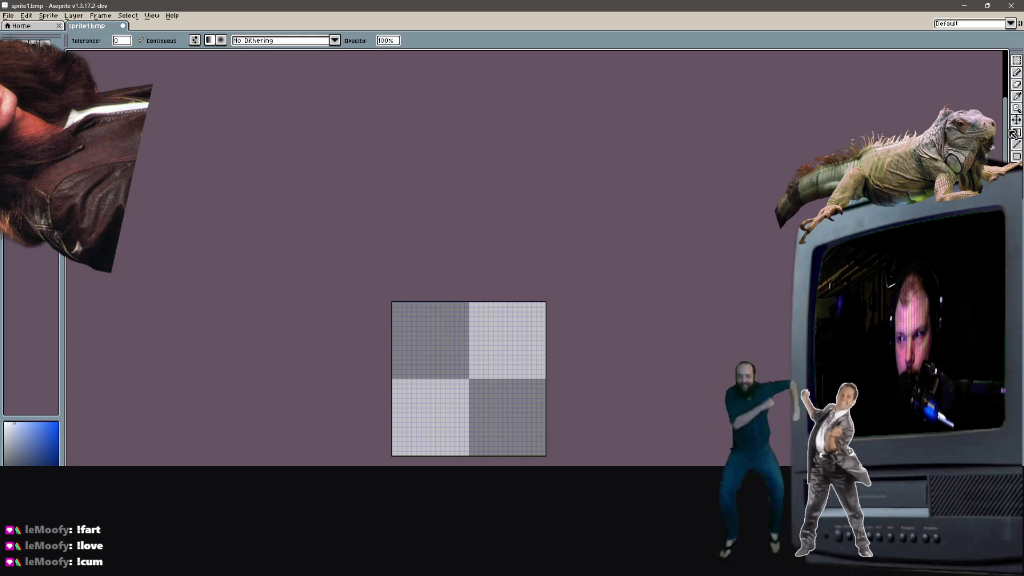
pyautogui.moveTo(406, 308)
pyautogui.mouseDown()
pyautogui.moveTo(379, 463)
pyautogui.moveTo(385, 448)
pyautogui.moveTo(385, 533)
pyautogui.moveTo(370, 437)
pyautogui.moveTo(489, 261)
pyautogui.moveTo(542, 311)
pyautogui.moveTo(476, 300)
pyautogui.moveTo(436, 370)
pyautogui.moveTo(450, 464)
pyautogui.moveTo(470, 274)
pyautogui.moveTo(433, 304)
pyautogui.moveTo(389, 302)
pyautogui.moveTo(505, 444)
pyautogui.moveTo(362, 333)
pyautogui.moveTo(466, 314)
pyautogui.moveTo(427, 251)
pyautogui.moveTo(539, 281)
pyautogui.moveTo(399, 270)
pyautogui.moveTo(400, 300)
pyautogui.moveTo(427, 235)
pyautogui.moveTo(453, 261)
pyautogui.moveTo(466, 394)
pyautogui.mouseUp()
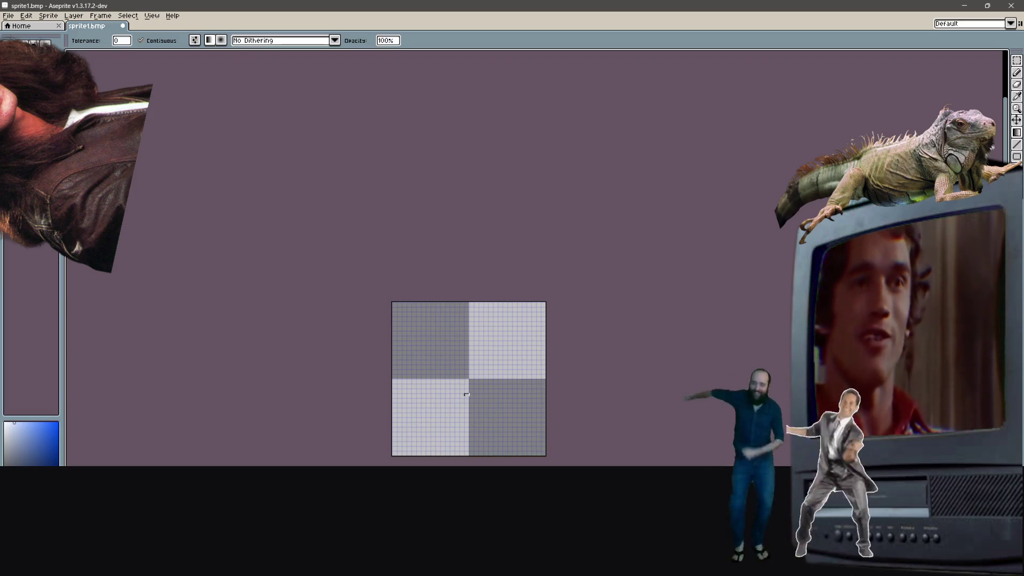
pyautogui.moveTo(474, 429)
pyautogui.mouseDown()
pyautogui.moveTo(466, 347)
pyautogui.moveTo(466, 449)
pyautogui.moveTo(480, 322)
pyautogui.moveTo(467, 261)
pyautogui.moveTo(471, 271)
pyautogui.mouseUp()
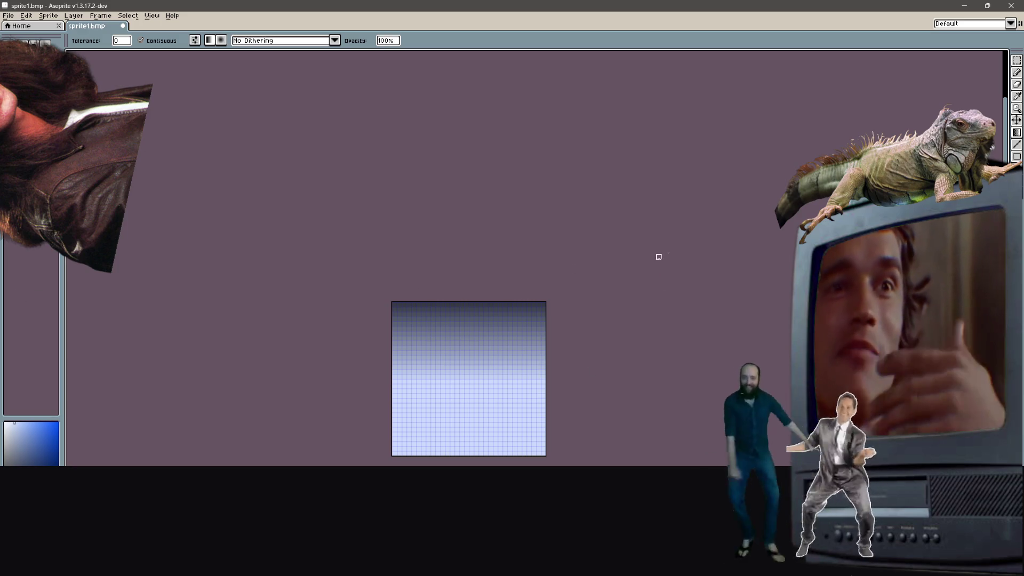
# Step: Erase the top-right, top-left, bottom-left and bottom-right corners of the gradient square
pyautogui.click(1016, 82)
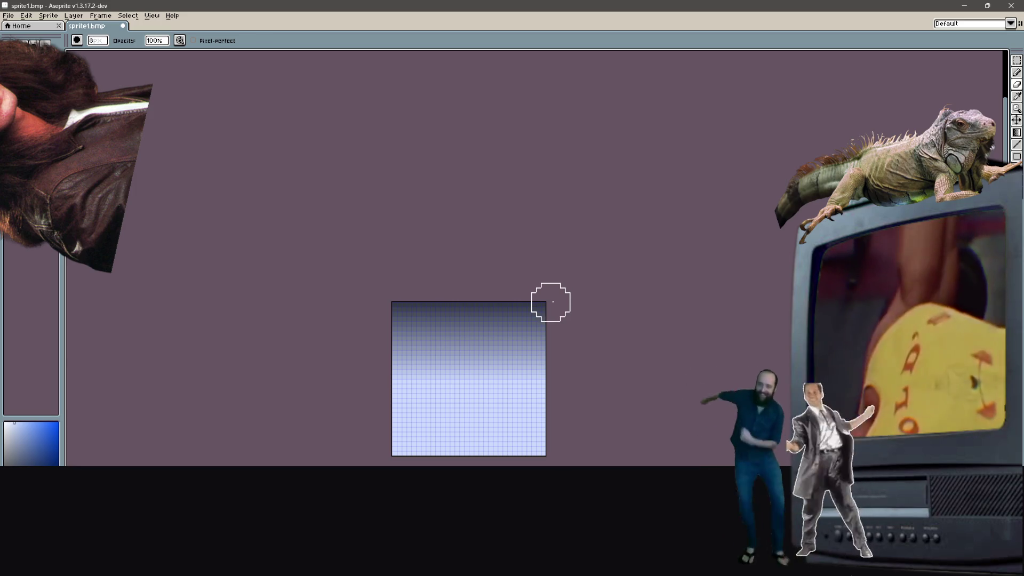
pyautogui.click(550, 297)
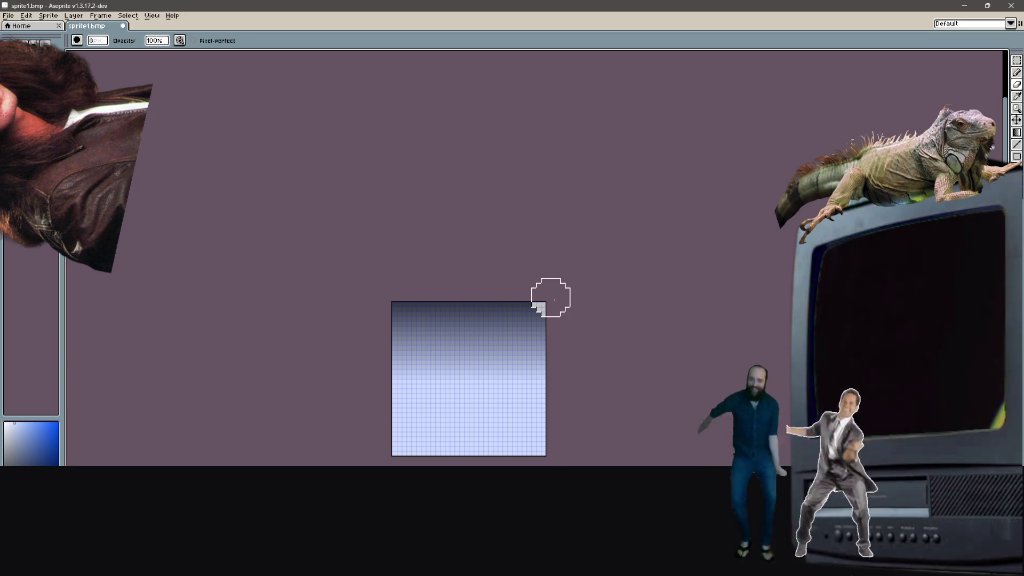
pyautogui.click(390, 300)
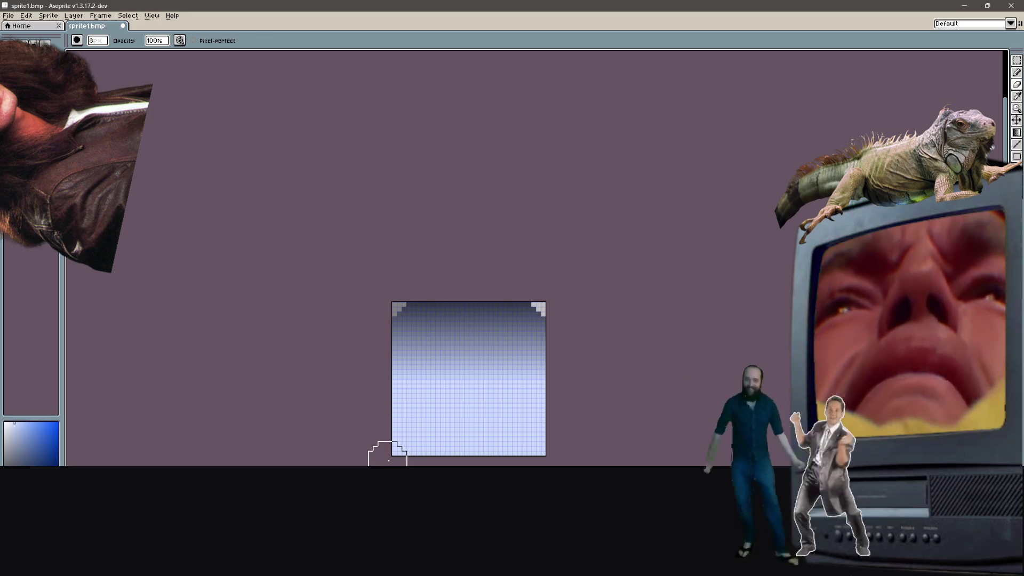
pyautogui.click(391, 455)
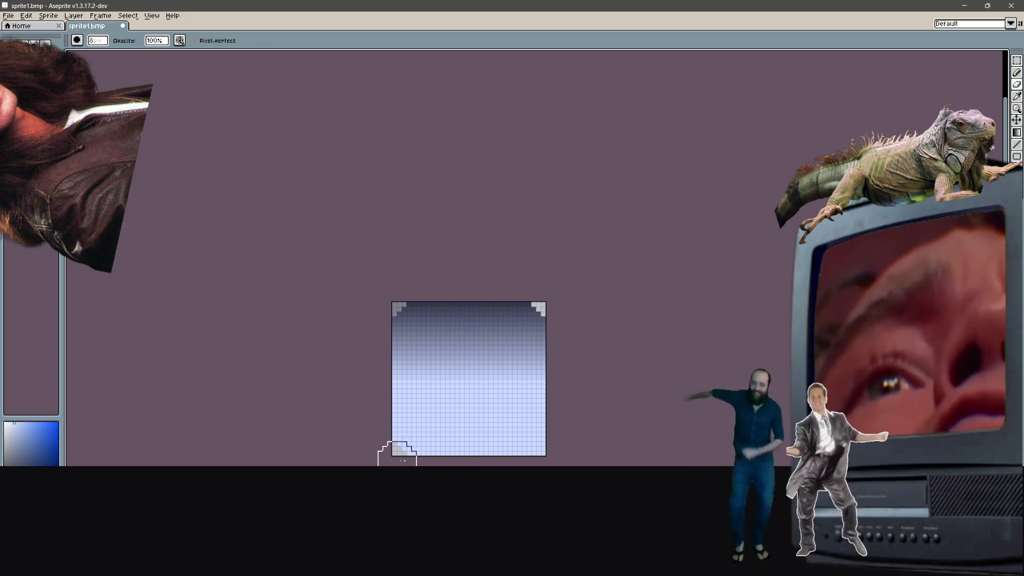
pyautogui.click(551, 454)
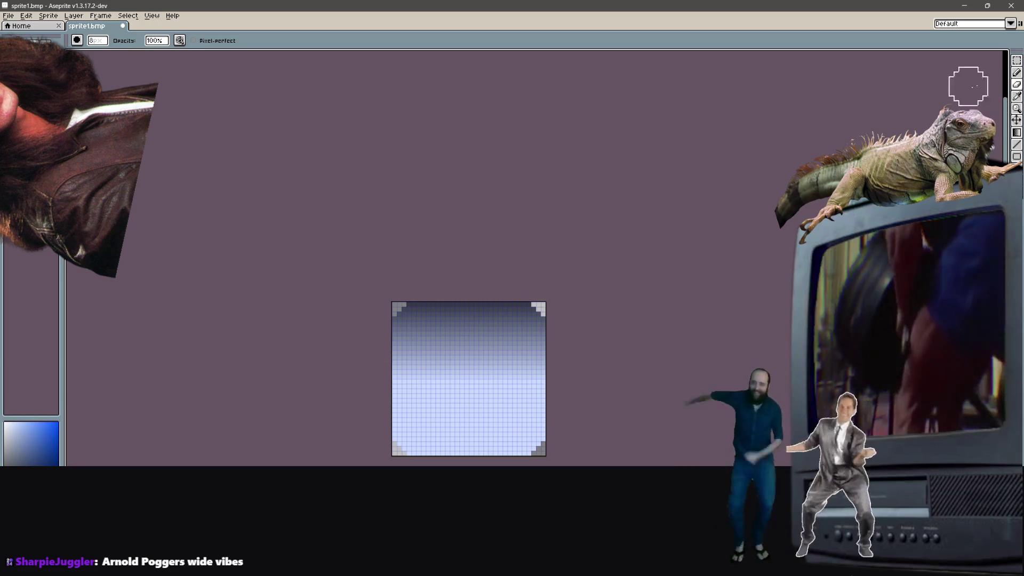
pyautogui.click(1017, 98)
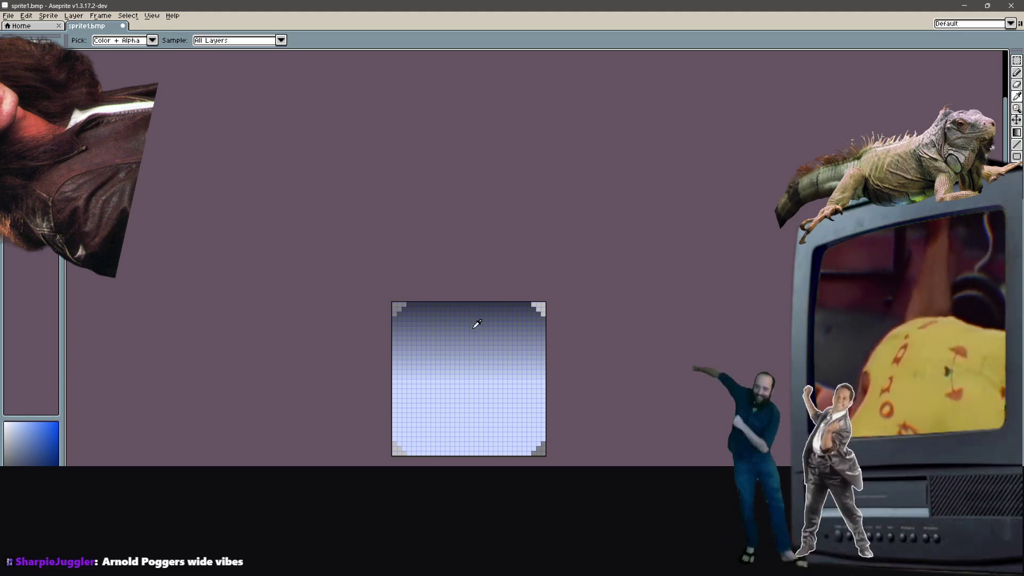
# Step: Pencil a dark outline down the left edge, undoing a stray bottom-edge stroke
pyautogui.click(1016, 72)
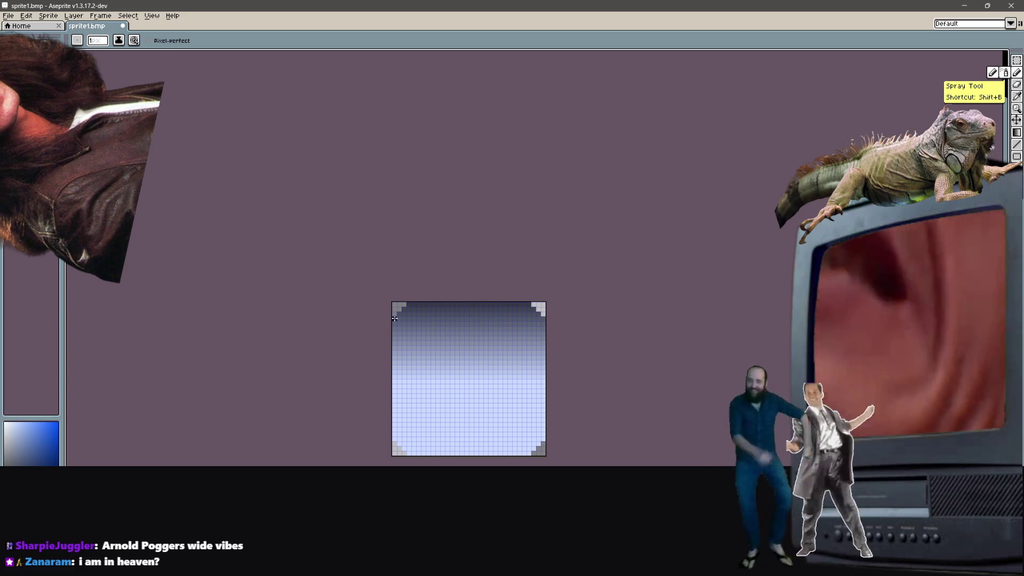
pyautogui.click(394, 320)
pyautogui.moveTo(391, 349); pyautogui.dragTo(389, 385)
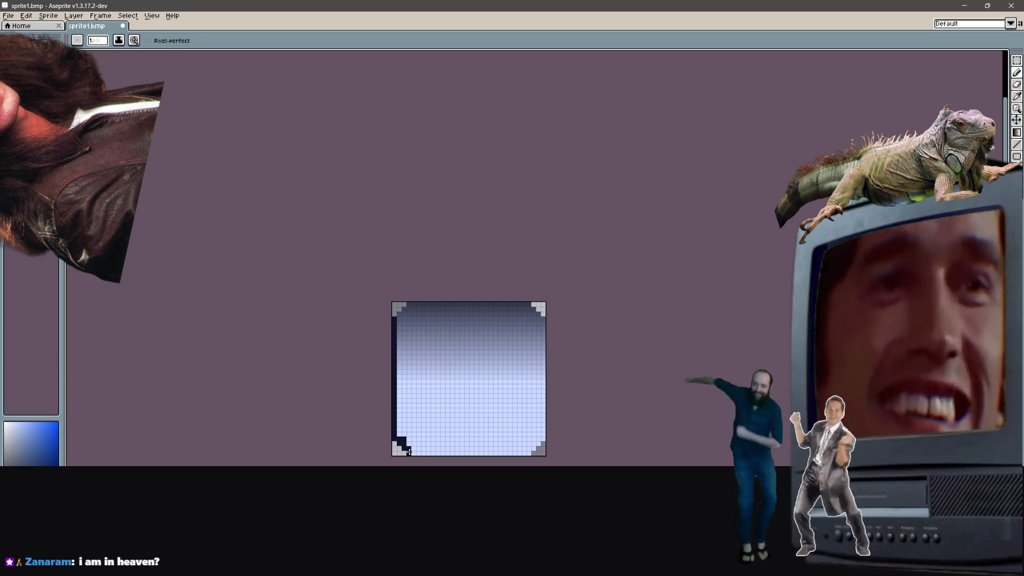
pyautogui.moveTo(413, 453); pyautogui.dragTo(506, 452)
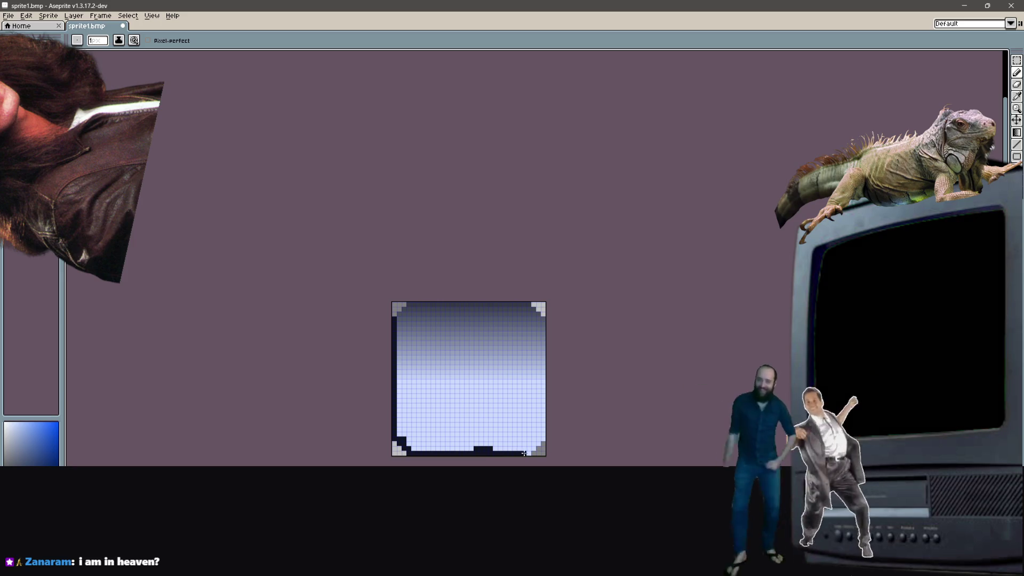
pyautogui.hotkey('ctrl', 'z')
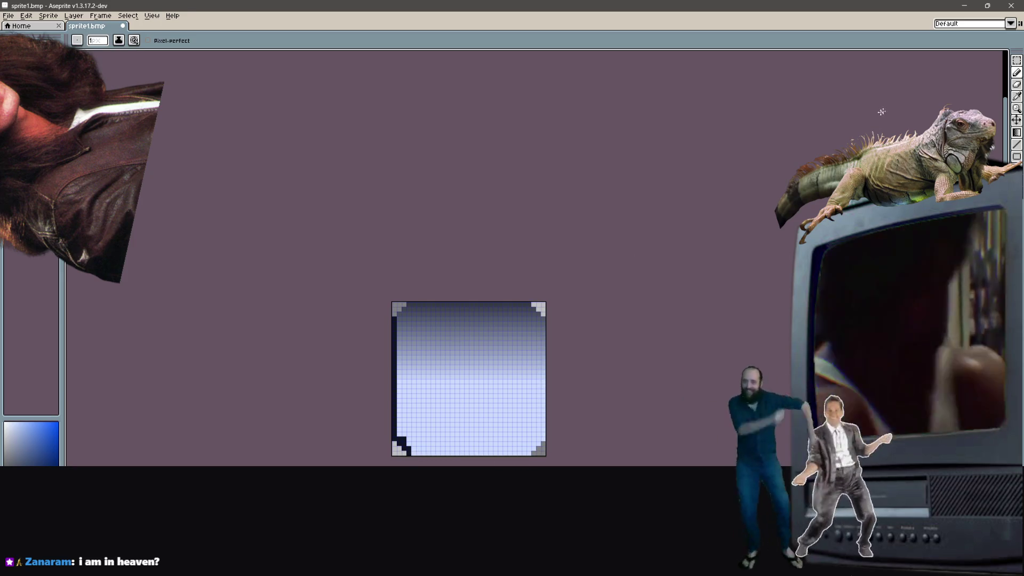
# Step: Select a thin strip along the bottom edge and fill it dark with the paint bucket
pyautogui.press('m')
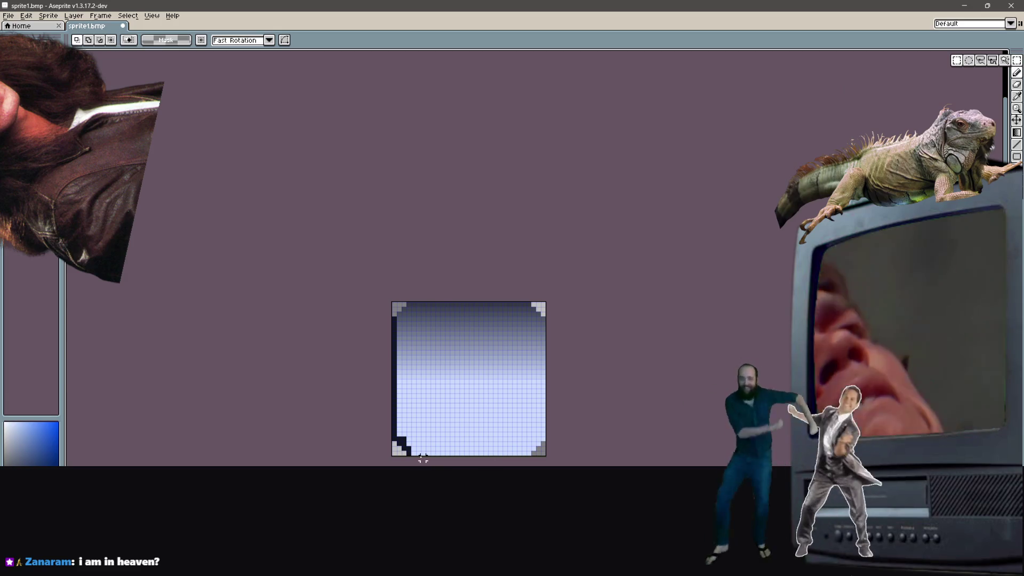
pyautogui.moveTo(414, 452); pyautogui.dragTo(459, 454)
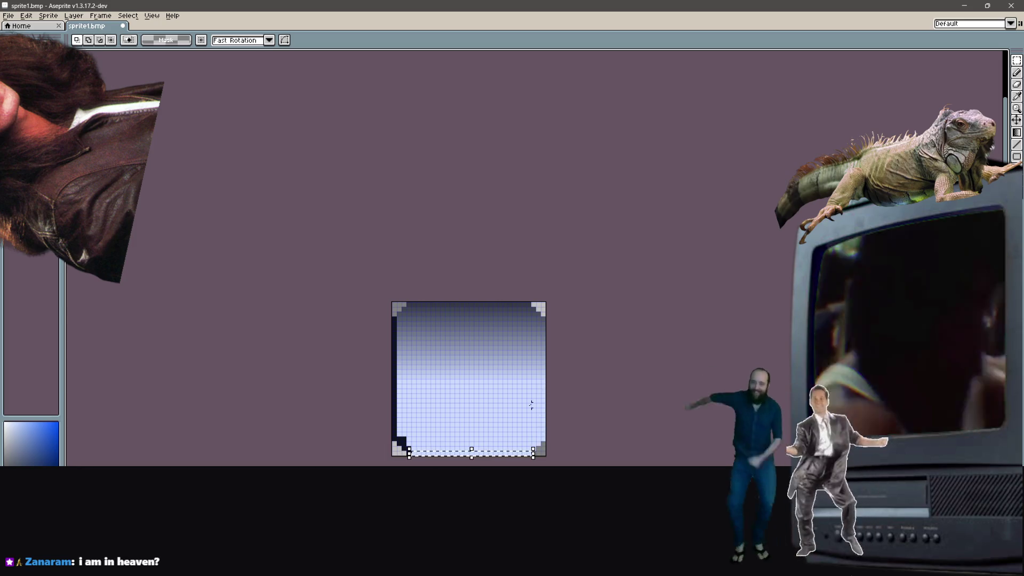
pyautogui.press('i')
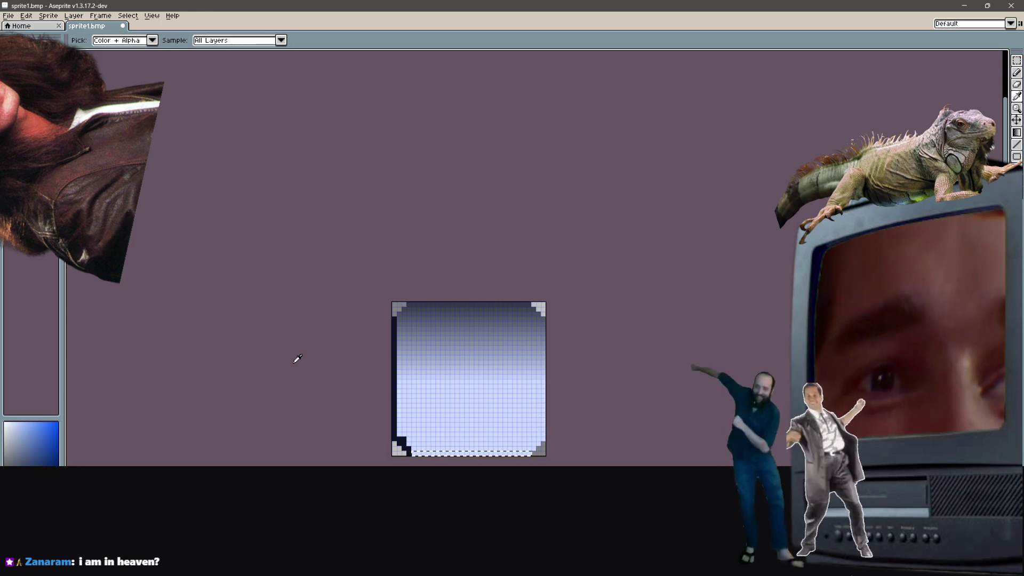
pyautogui.press('m')
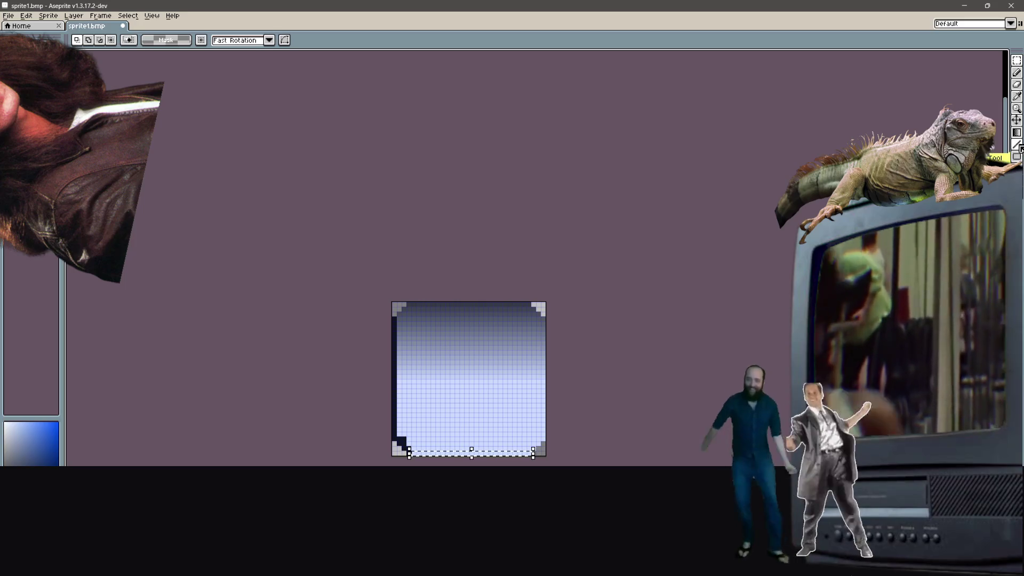
pyautogui.click(1016, 132)
pyautogui.click(1005, 132)
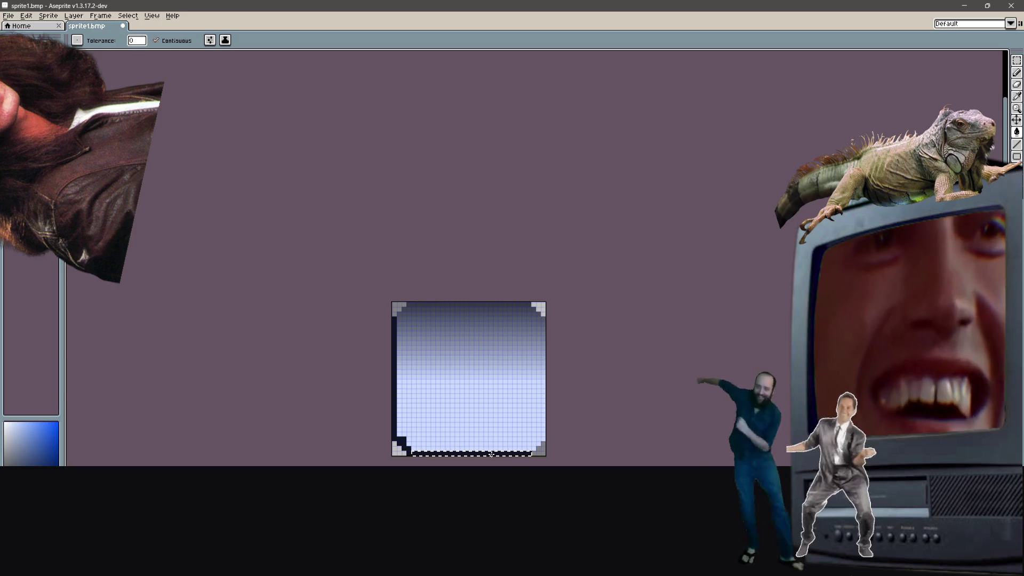
pyautogui.click(1016, 73)
pyautogui.click(991, 73)
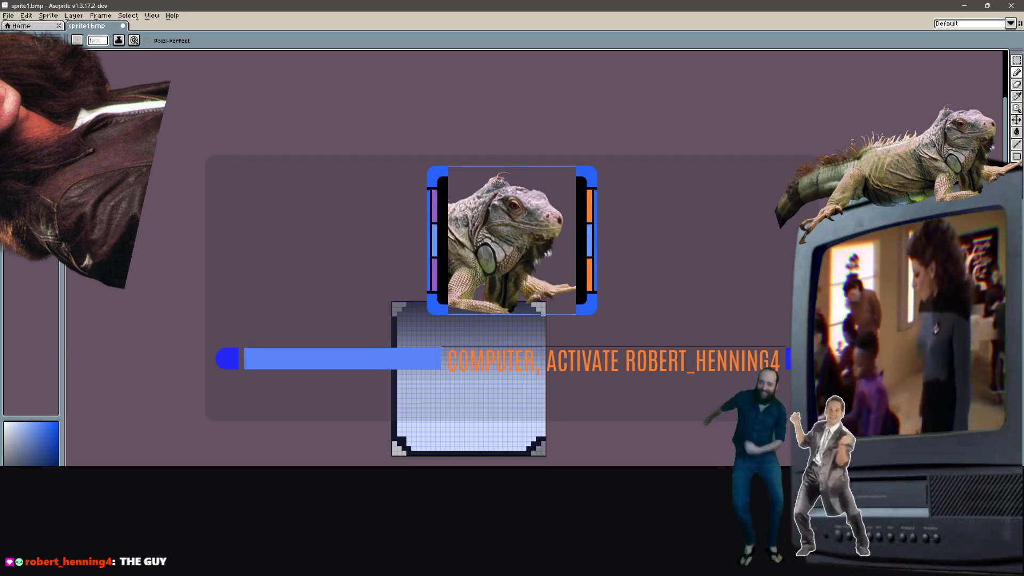
pyautogui.click(1016, 144)
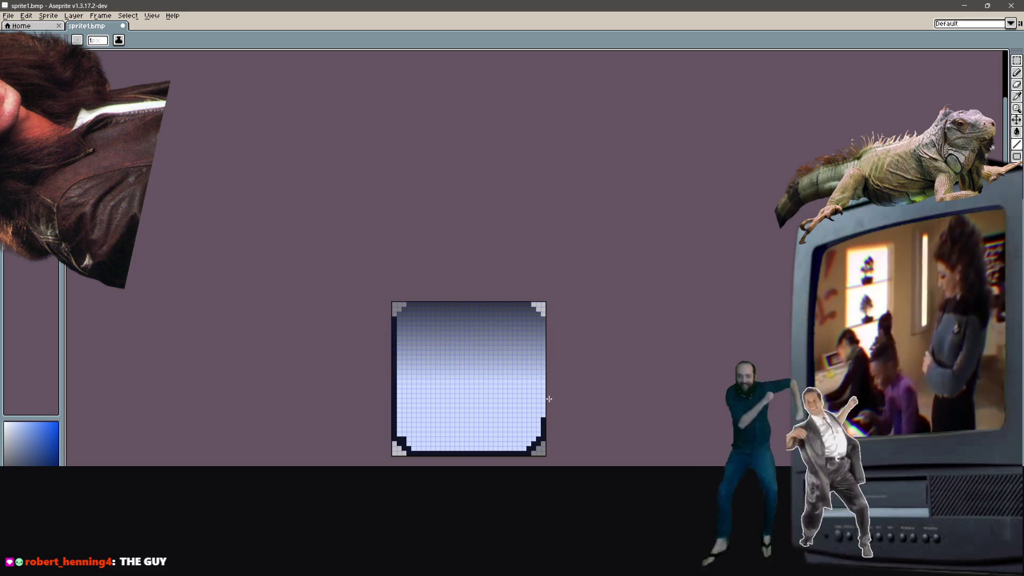
# Step: Draw dark lines up the right edge and along the top edge
pyautogui.moveTo(543, 418); pyautogui.dragTo(543, 332)
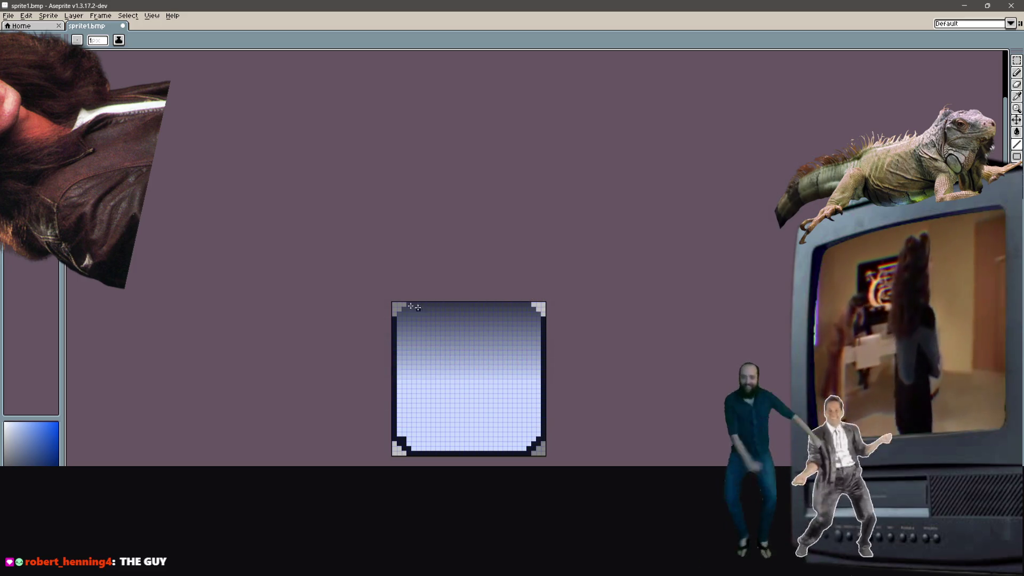
pyautogui.moveTo(409, 303); pyautogui.dragTo(513, 302)
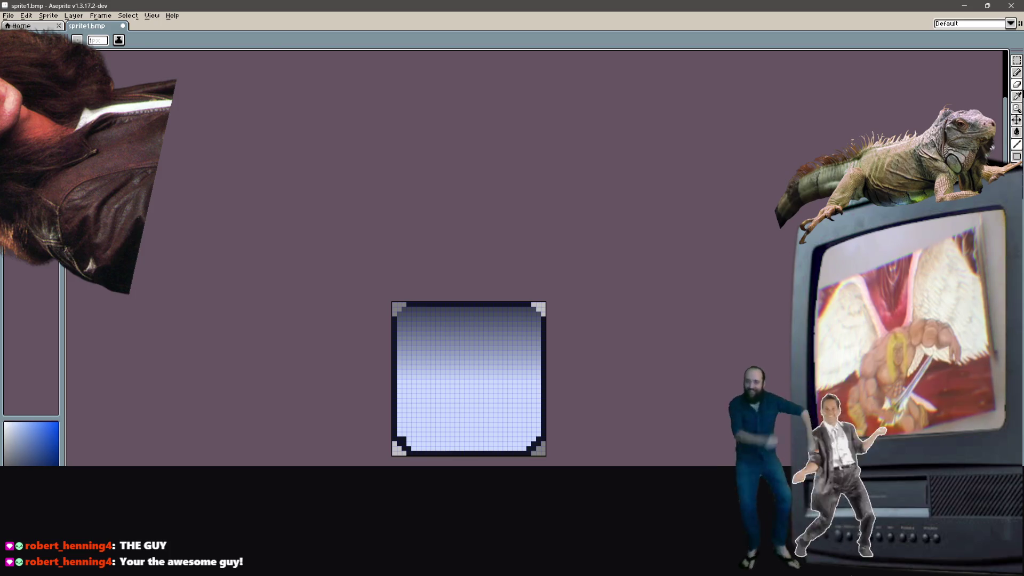
pyautogui.click(1016, 96)
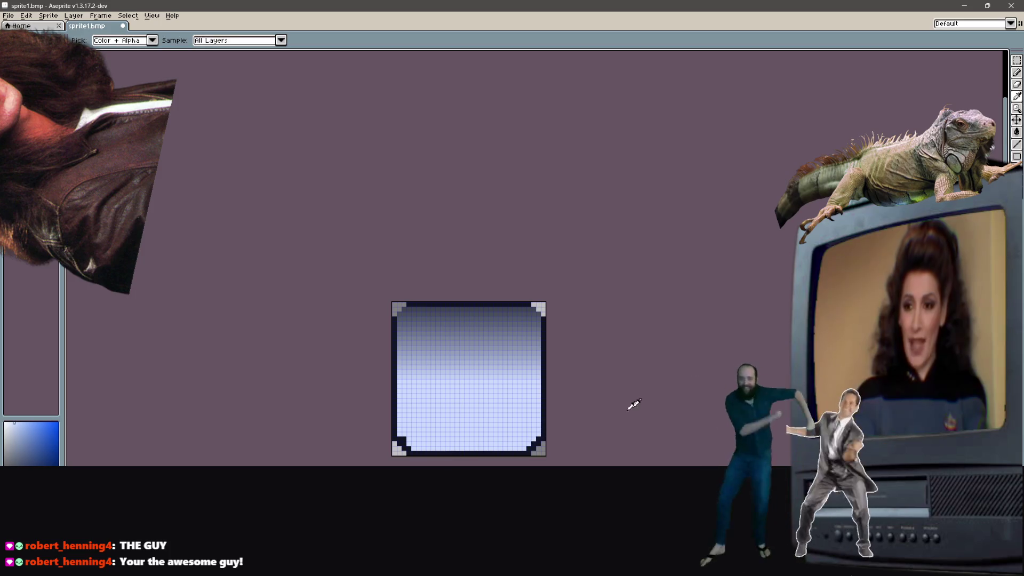
pyautogui.click(1016, 72)
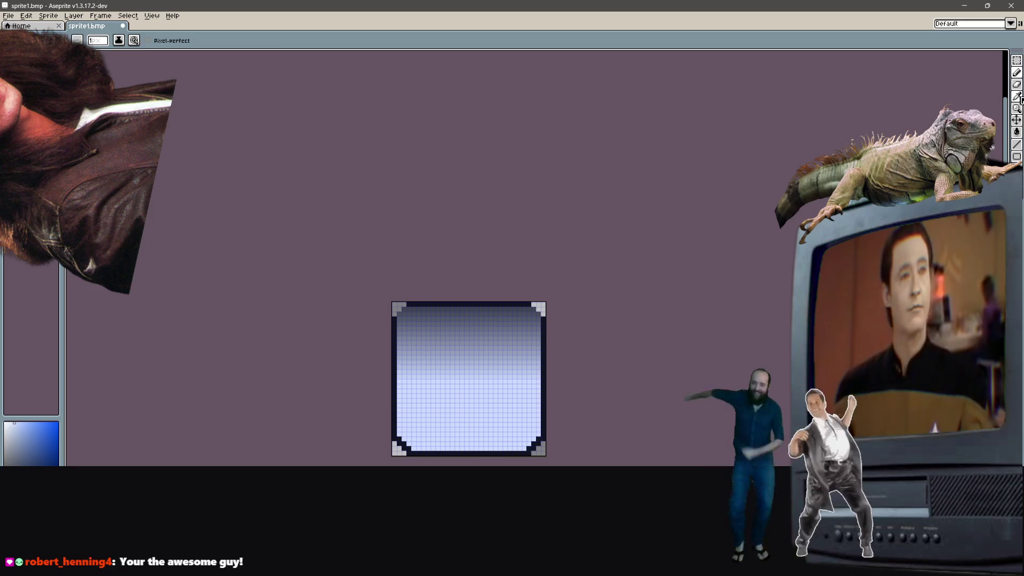
pyautogui.press('i')
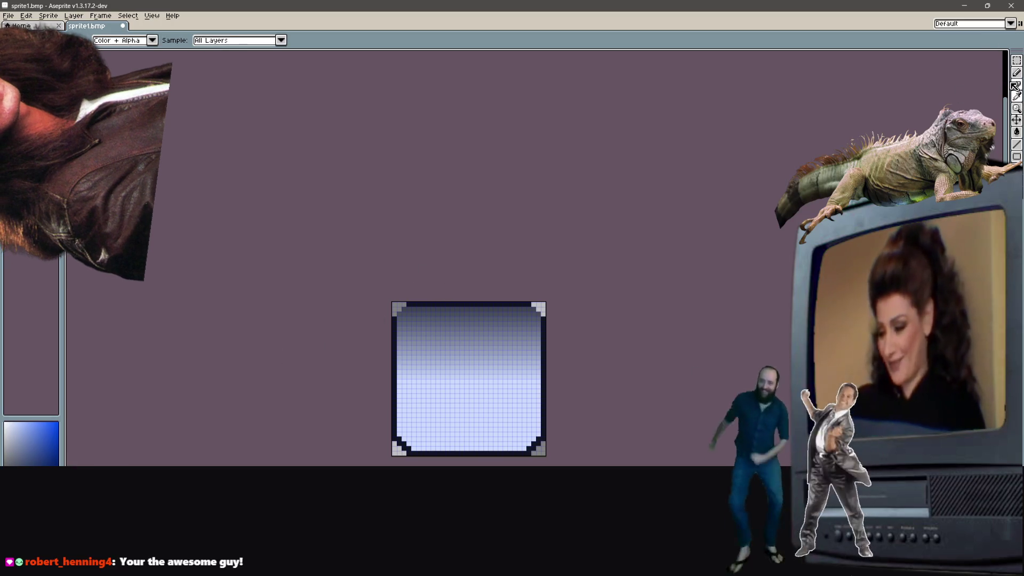
pyautogui.press('b')
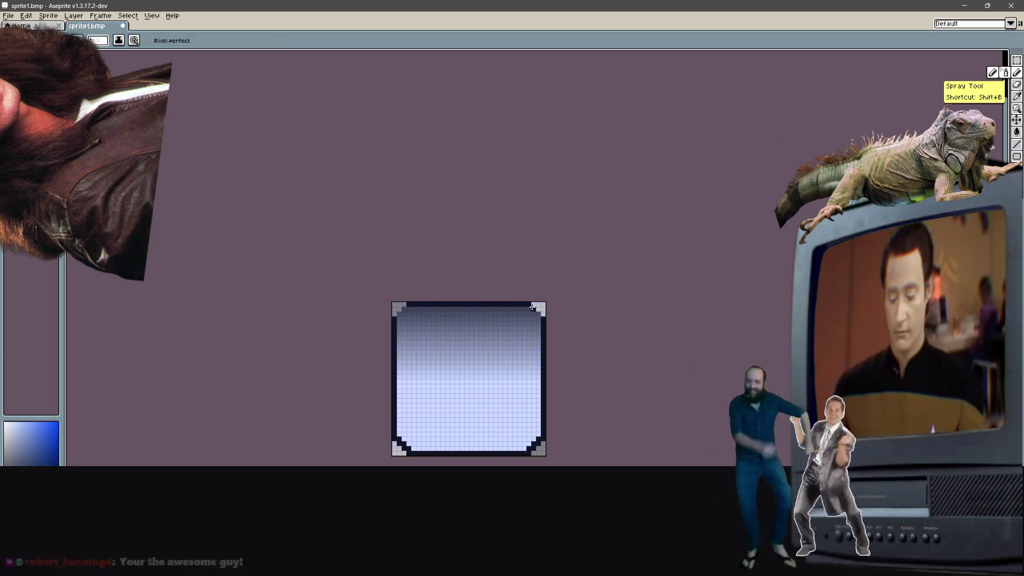
# Step: Pencil dark pixels into the top-right and top-left corners to bevel them
pyautogui.click(531, 309)
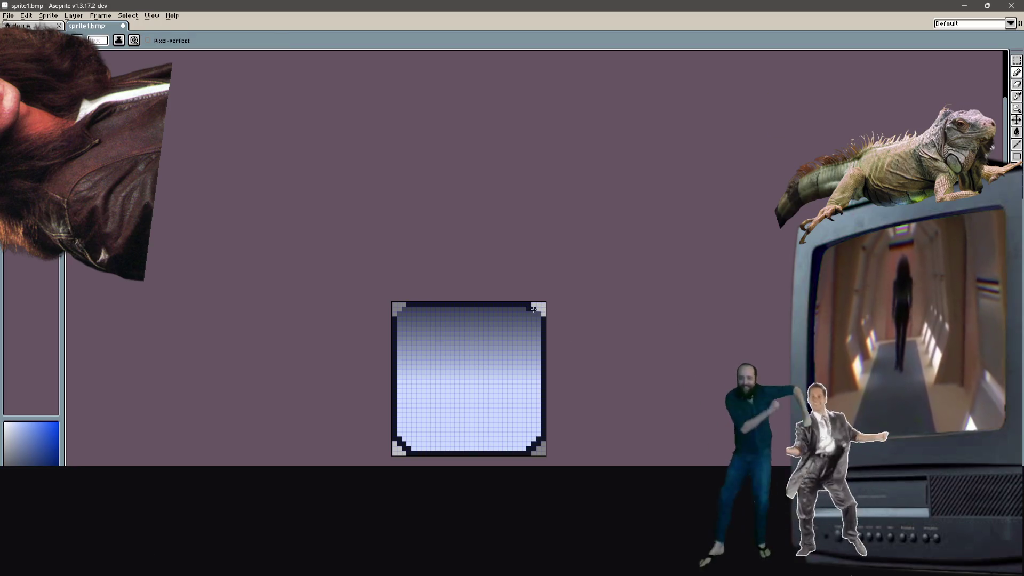
pyautogui.click(535, 313)
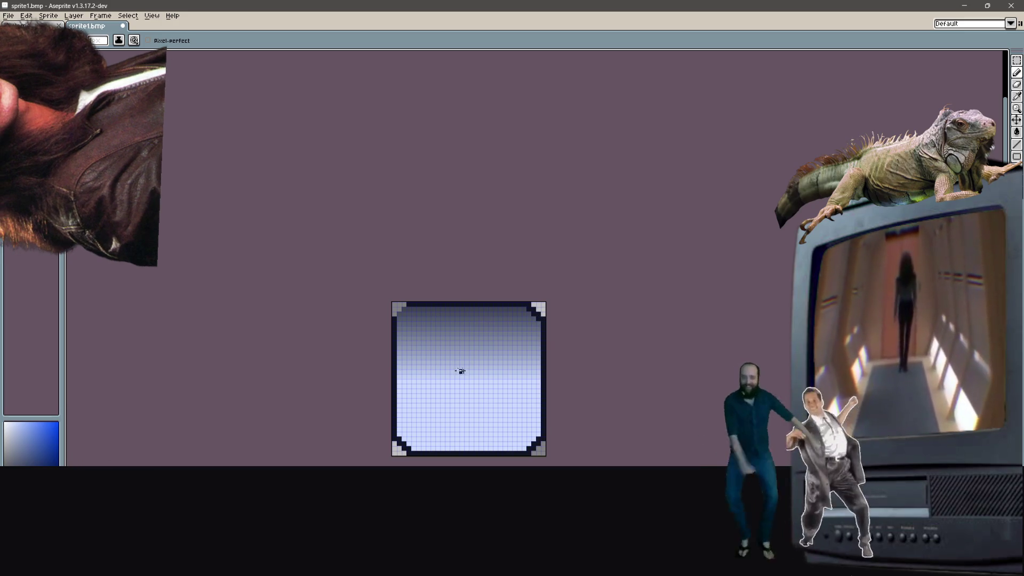
pyautogui.click(404, 308)
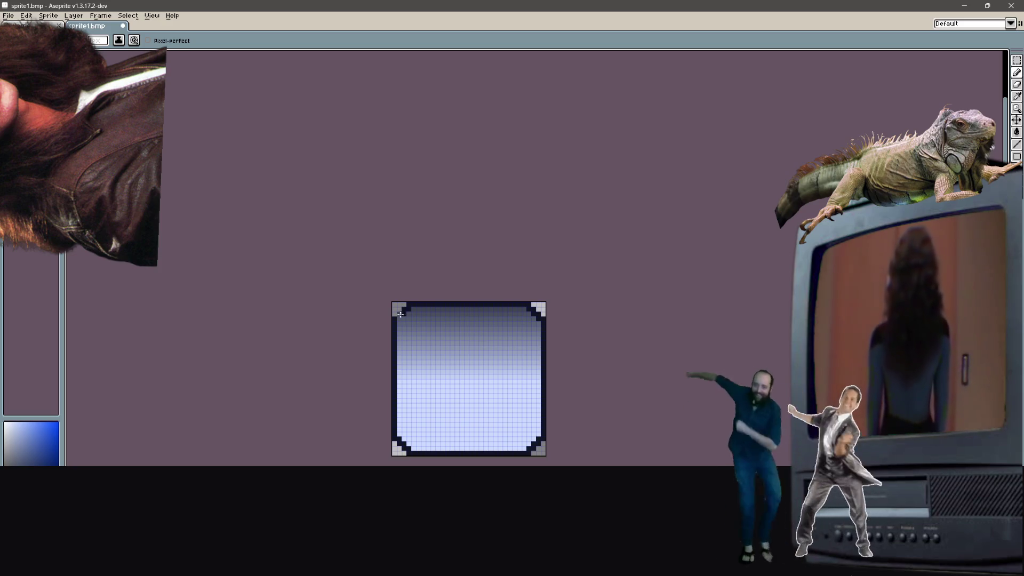
pyautogui.scroll(-3, 557, 320)
pyautogui.scroll(3, 557, 326)
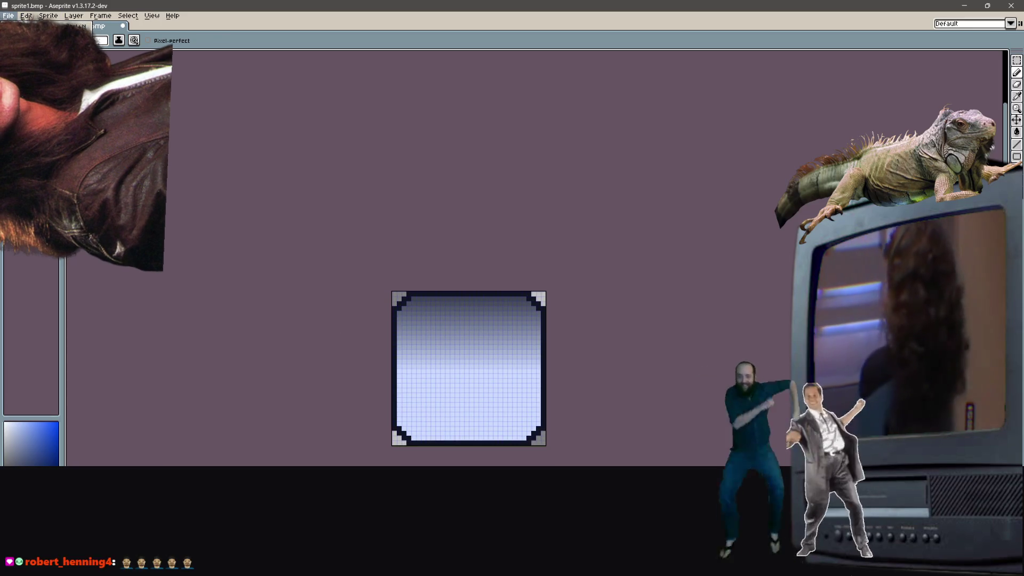
pyautogui.click(120, 256)
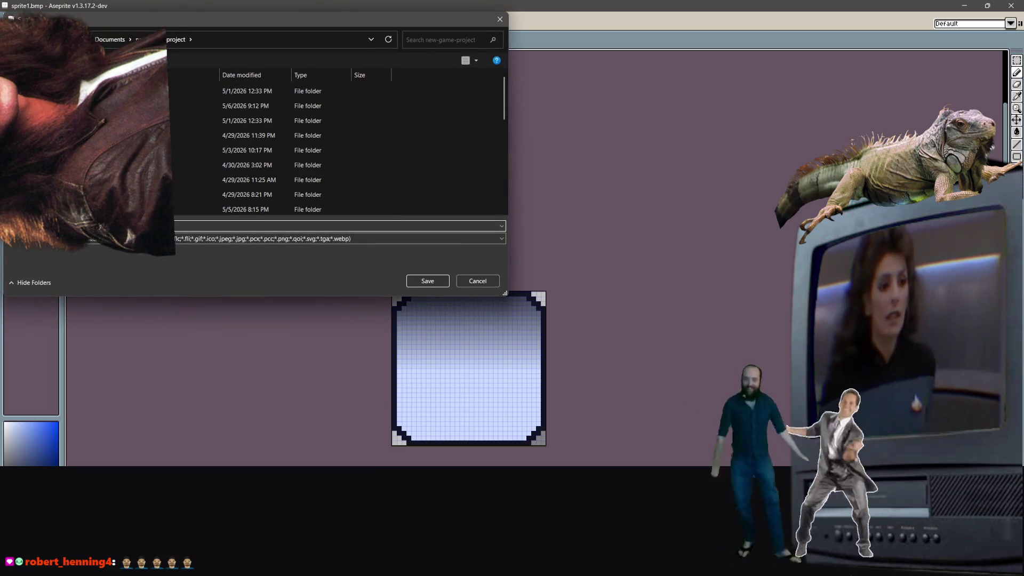
# Step: Save the tile as sprite2.bmp, then create a new blank 32x32 sprite and zoom in
pyautogui.press('Return')
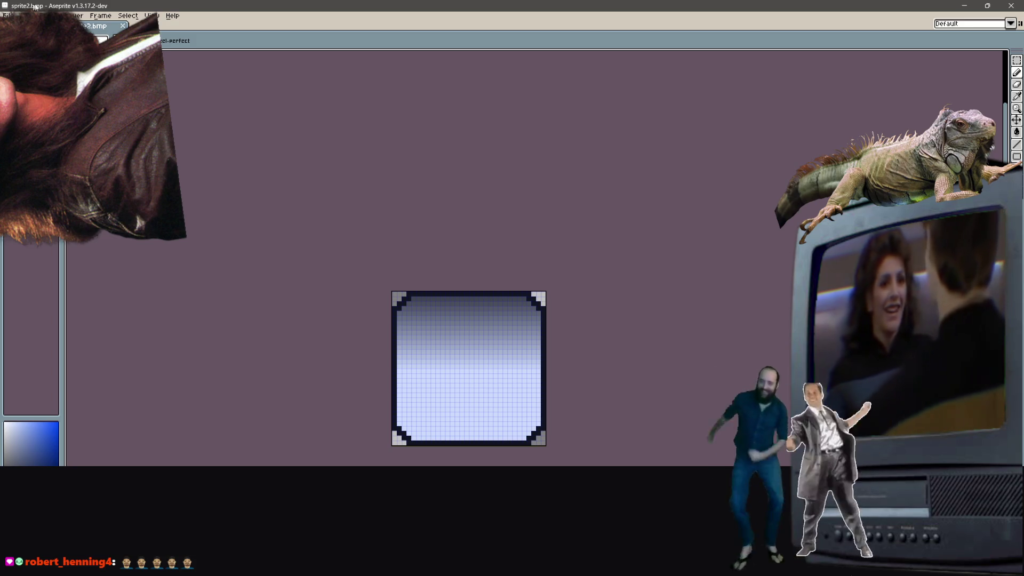
pyautogui.hotkey('ctrl', 'n')
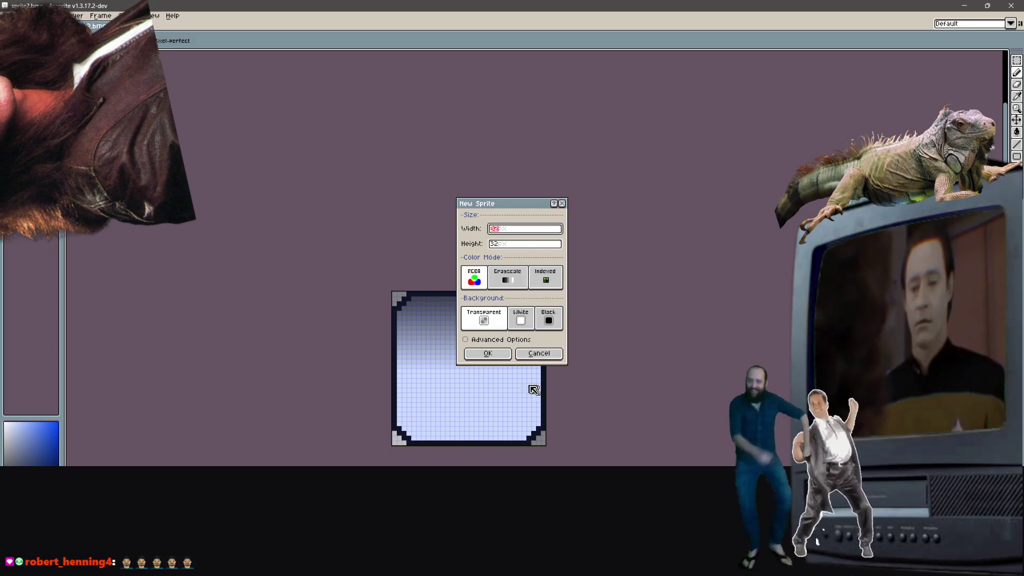
pyautogui.click(474, 354)
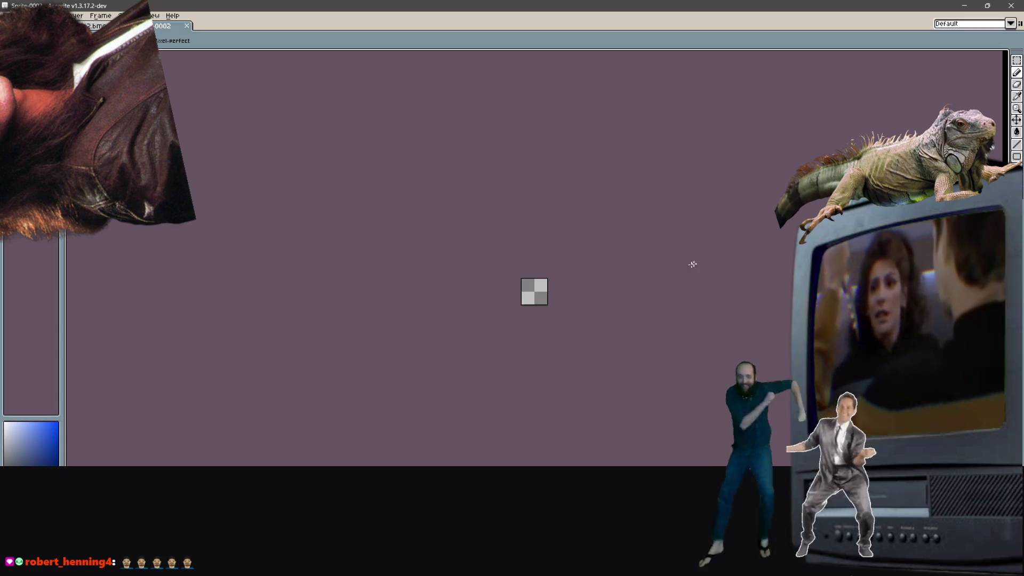
pyautogui.press('4')
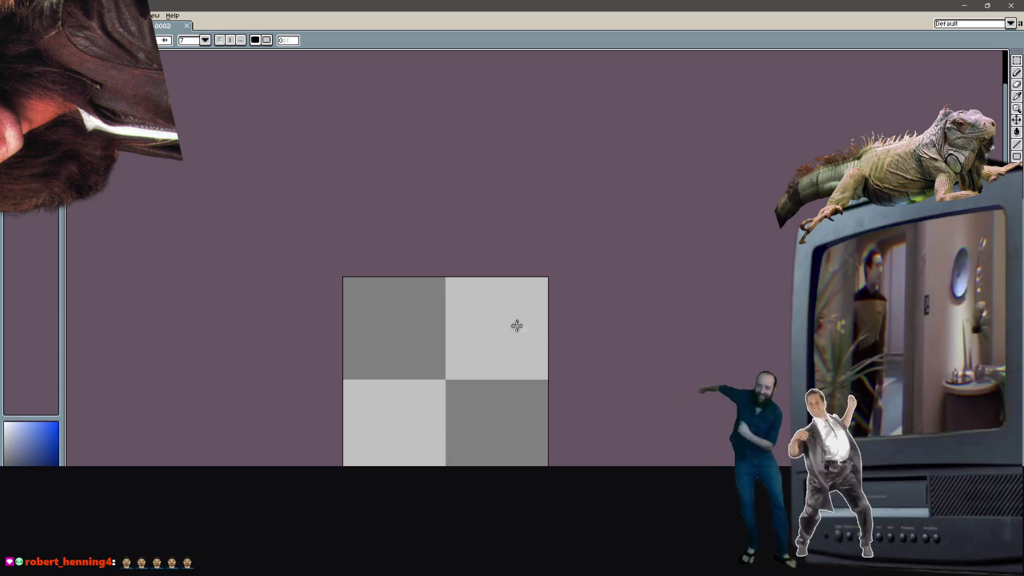
pyautogui.moveTo(439, 373); pyautogui.dragTo(618, 417)
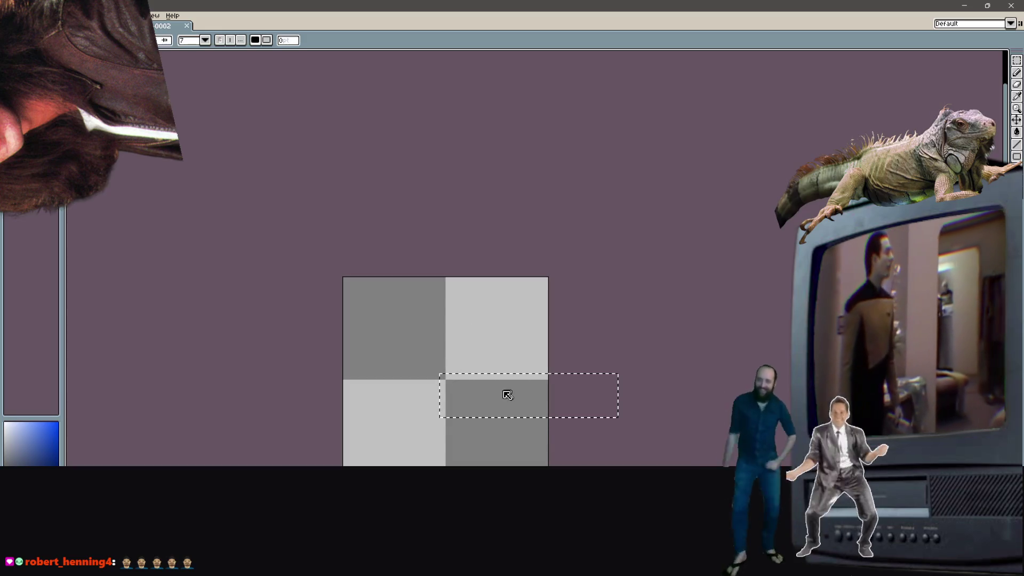
pyautogui.write('H')
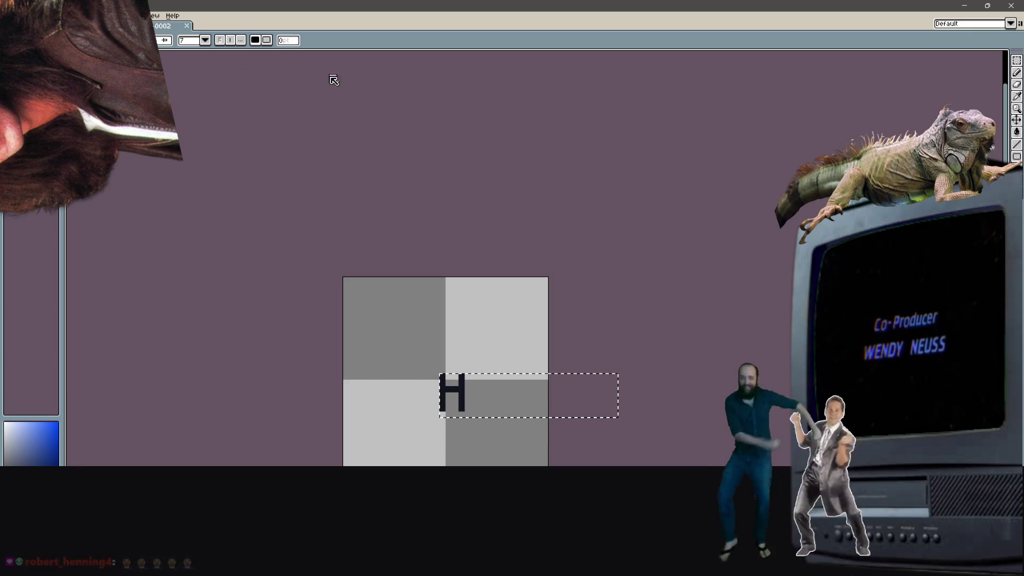
pyautogui.moveTo(486, 395); pyautogui.dragTo(444, 398)
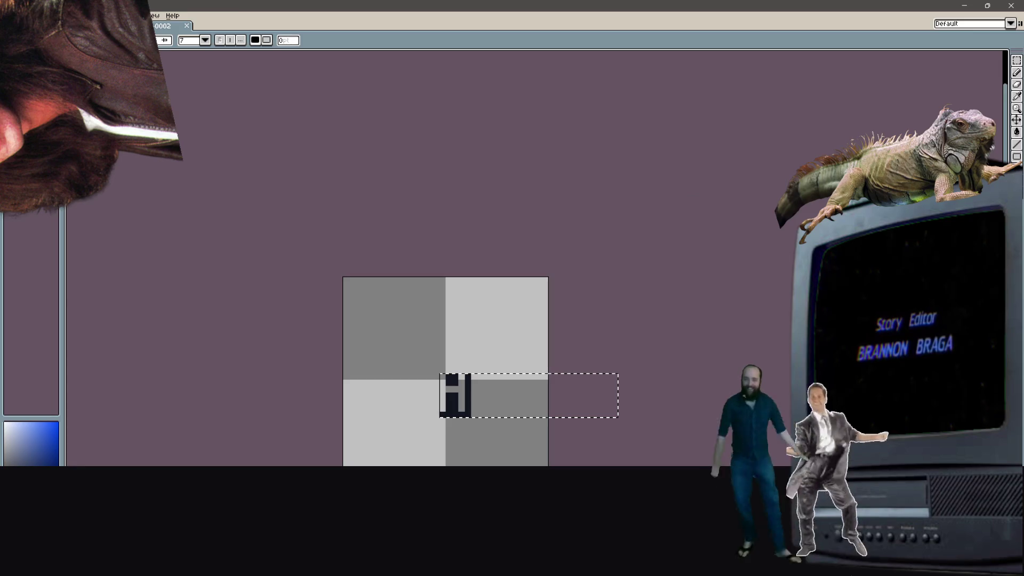
pyautogui.click(188, 42)
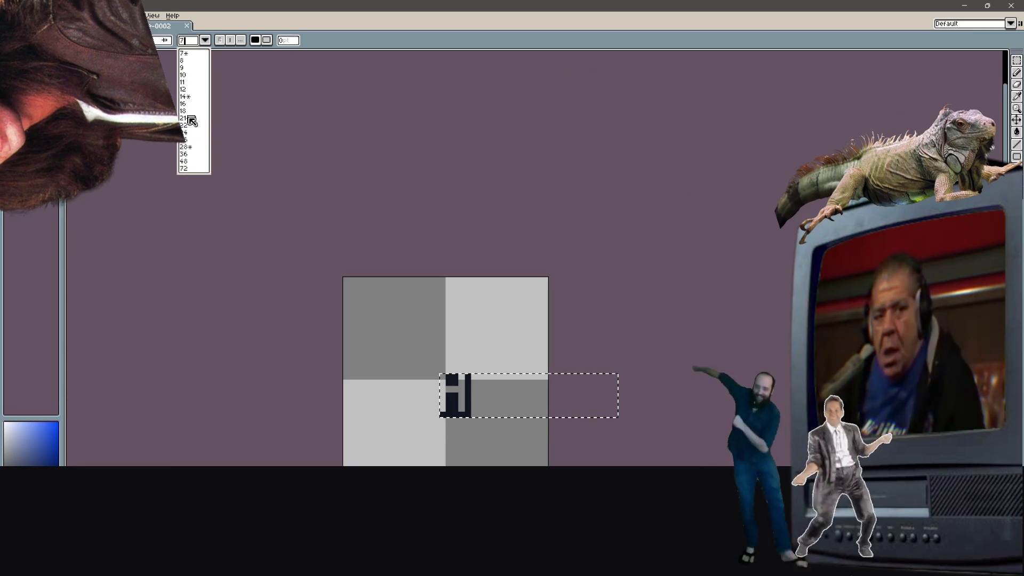
pyautogui.click(187, 147)
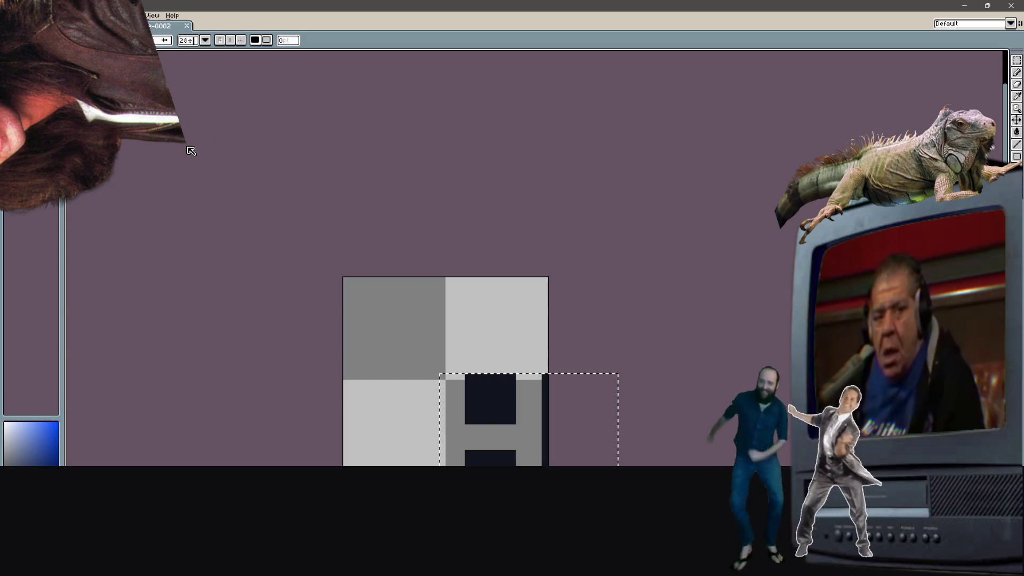
pyautogui.click(1016, 123)
pyautogui.click(485, 400)
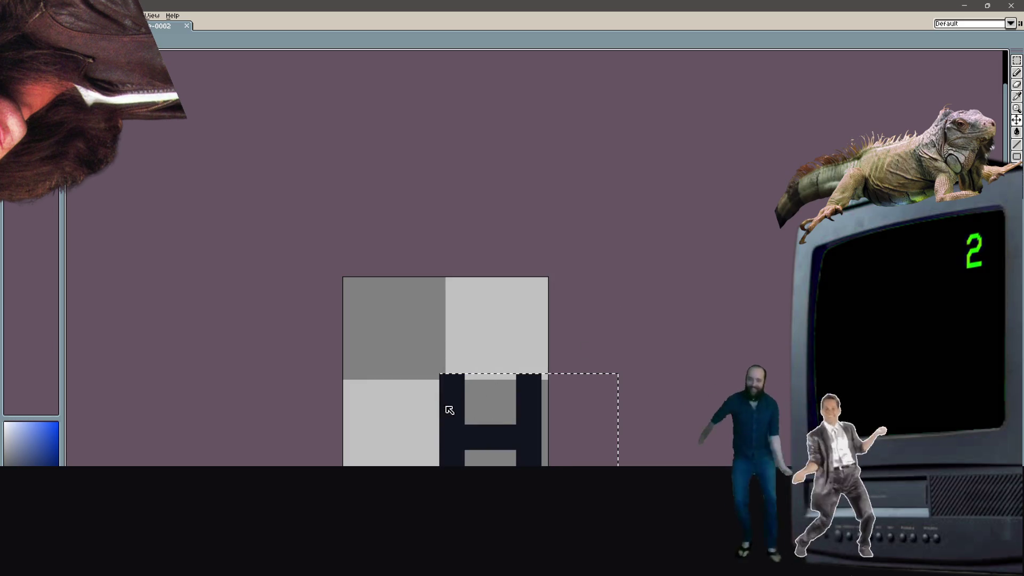
pyautogui.click(1016, 120)
pyautogui.click(993, 122)
pyautogui.click(532, 393)
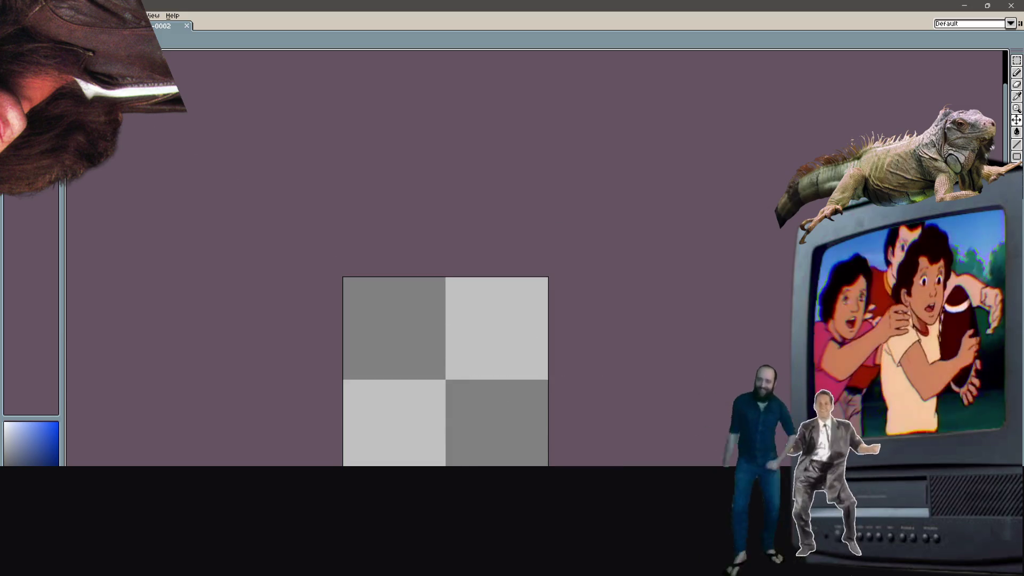
# Step: Add a large red letter H with the Text tool and move it to the centre of the 32x32 canvas
pyautogui.press('t')
pyautogui.click(396, 374)
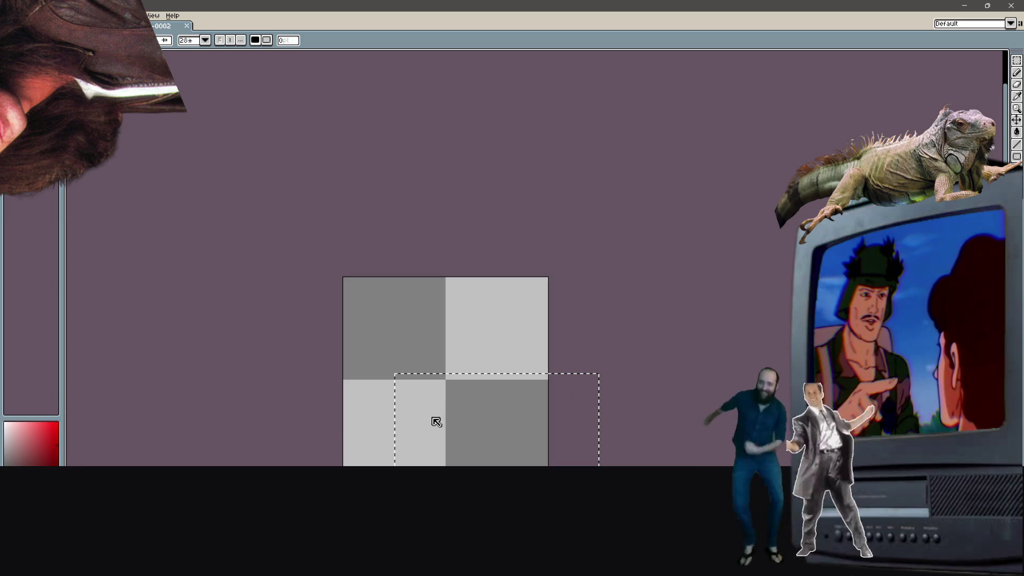
pyautogui.hotkey('ctrl', 'v')
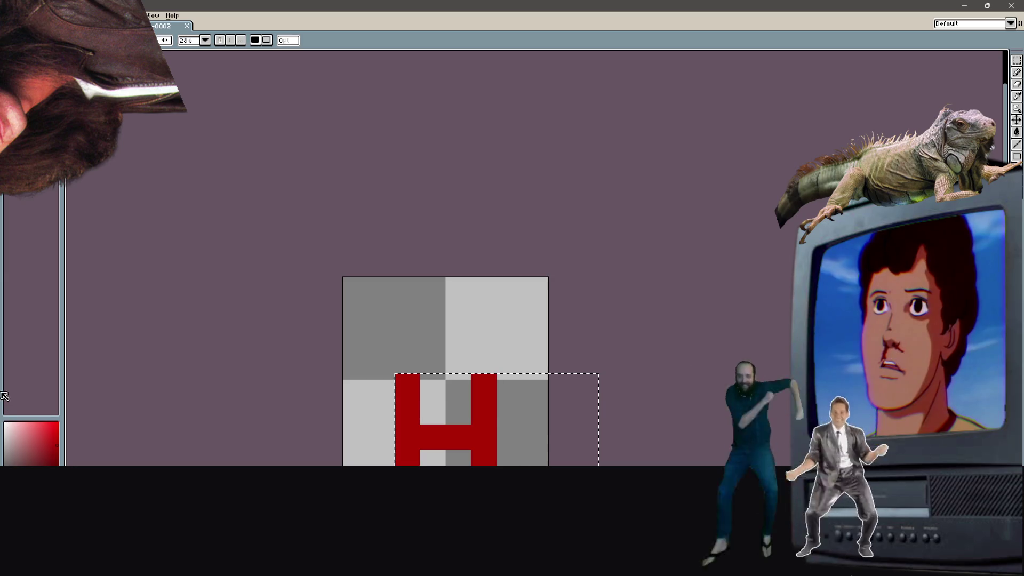
pyautogui.click(1015, 84)
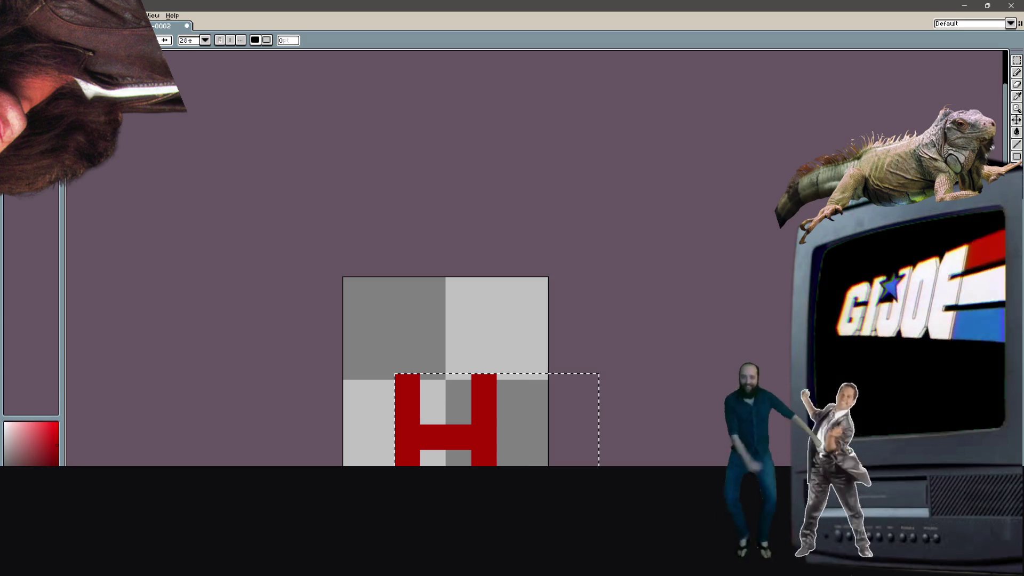
pyautogui.click(674, 298)
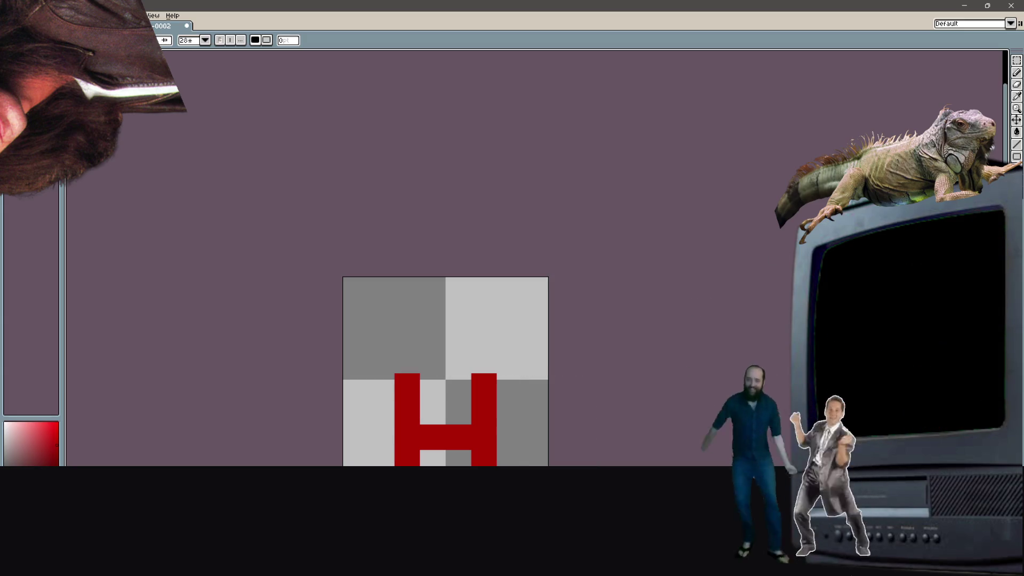
pyautogui.click(1016, 120)
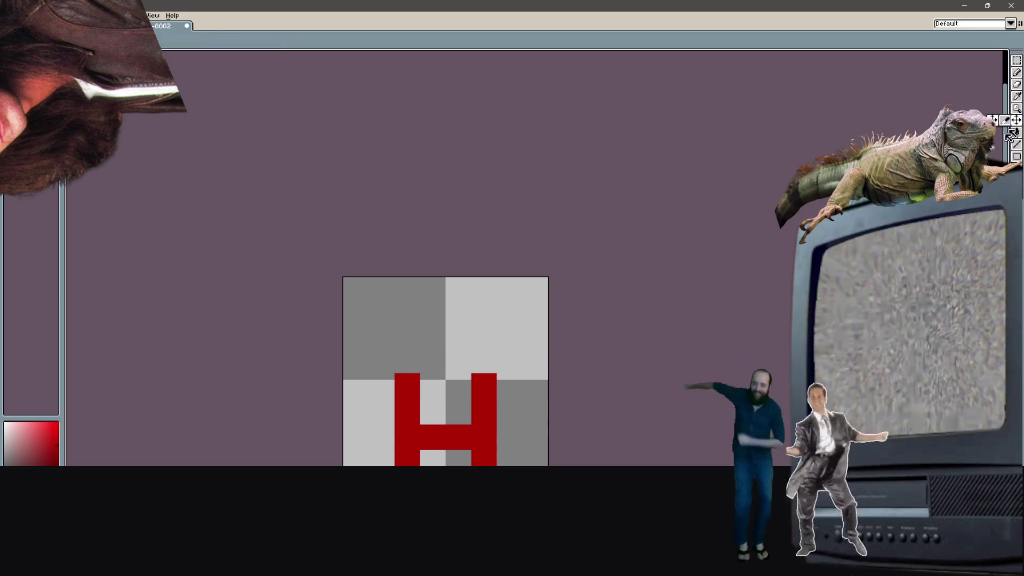
pyautogui.moveTo(468, 411); pyautogui.dragTo(484, 359)
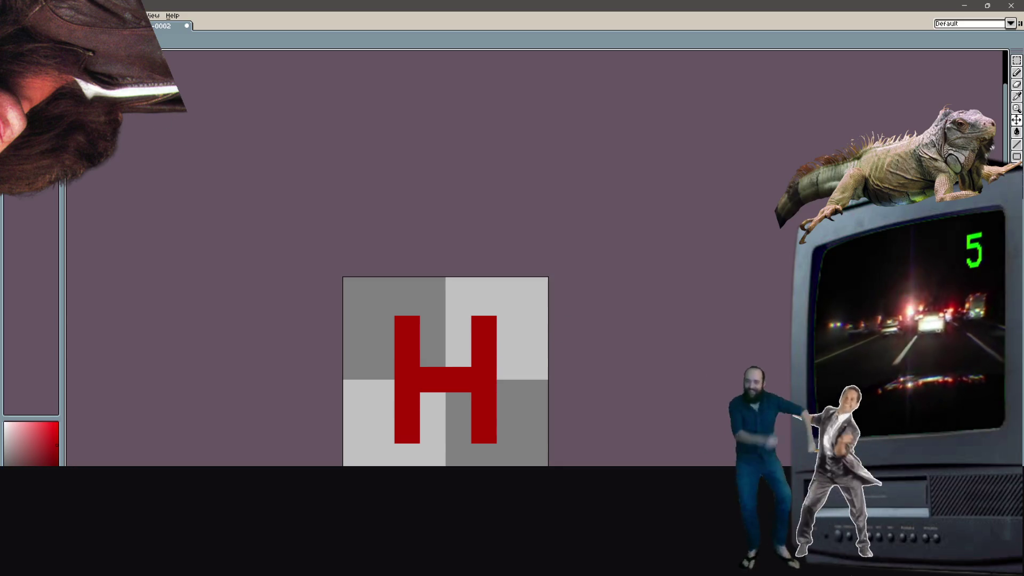
# Step: Save the sprite in BMP format as health.bmp, then minimize Aseprite
pyautogui.hotkey('ctrl', 's')
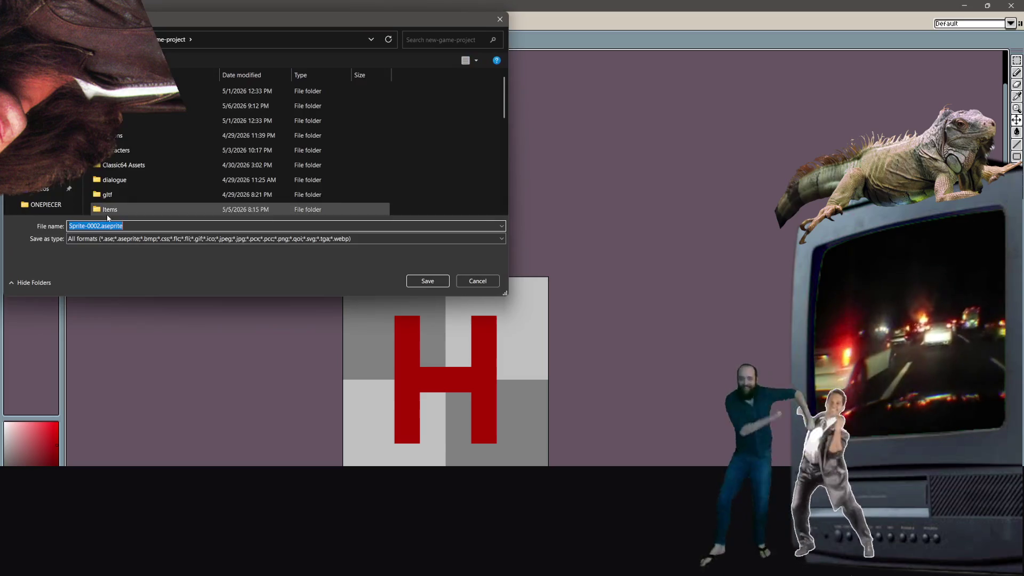
pyautogui.write('health')
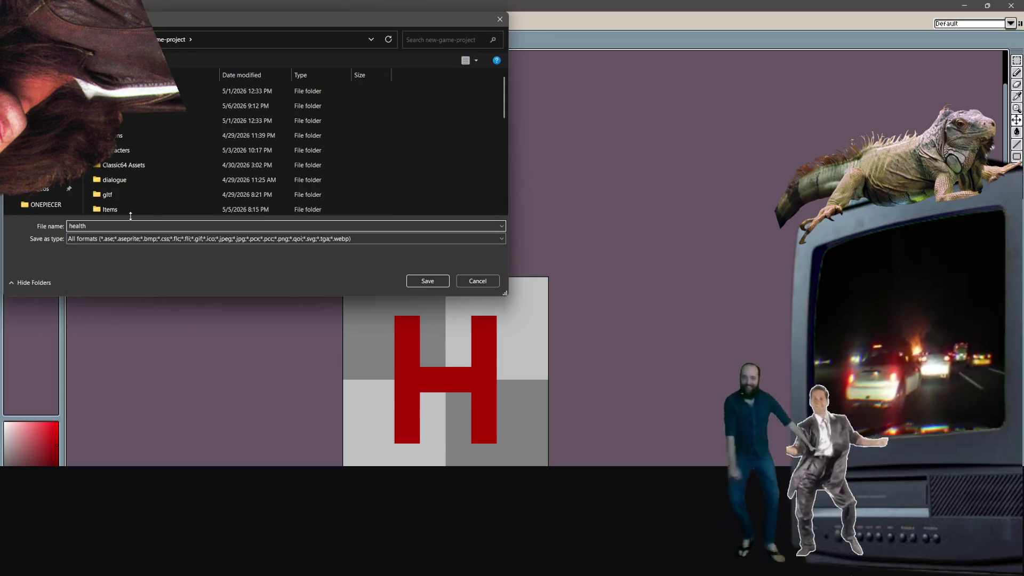
pyautogui.click(140, 239)
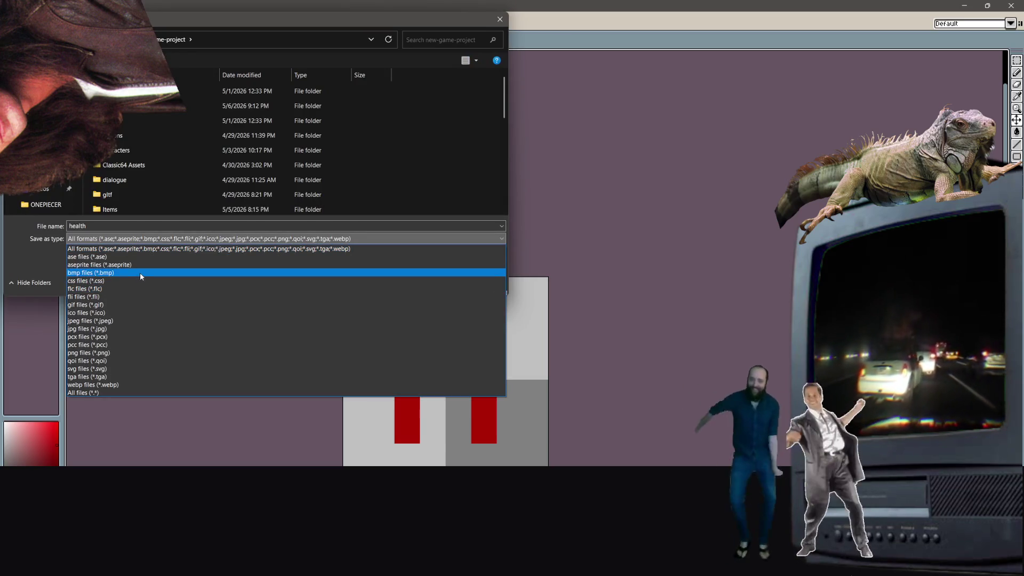
pyautogui.click(139, 273)
pyautogui.click(427, 280)
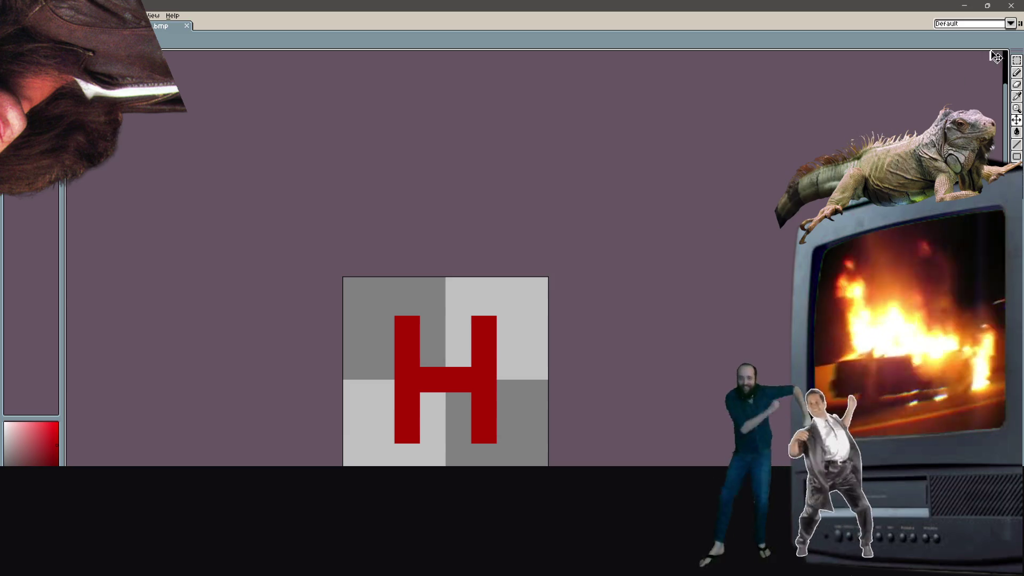
pyautogui.click(964, 8)
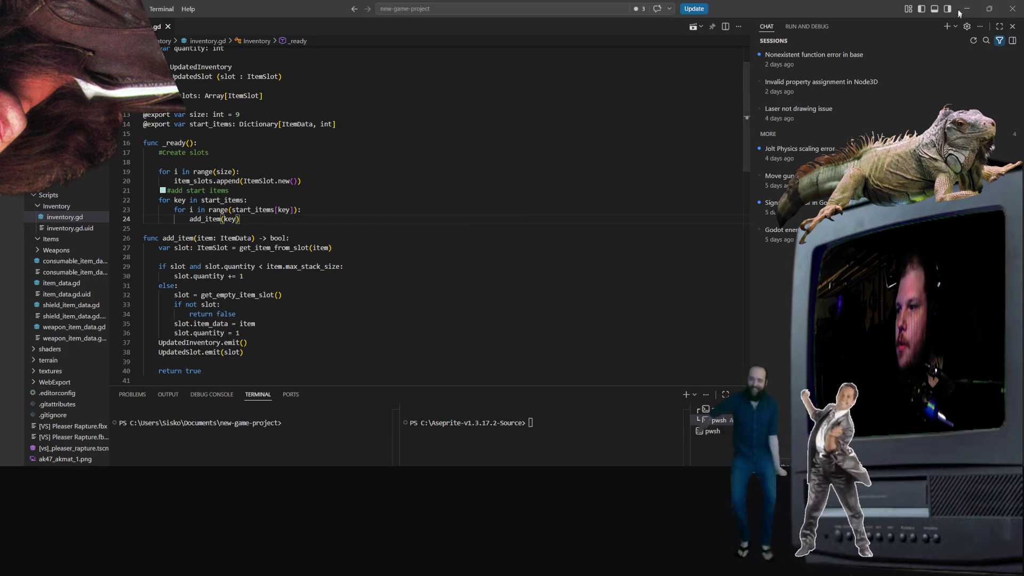
# Step: Minimize VS Code, bring Godot's level_2 scene forward and clear the Ground selection
pyautogui.click(960, 15)
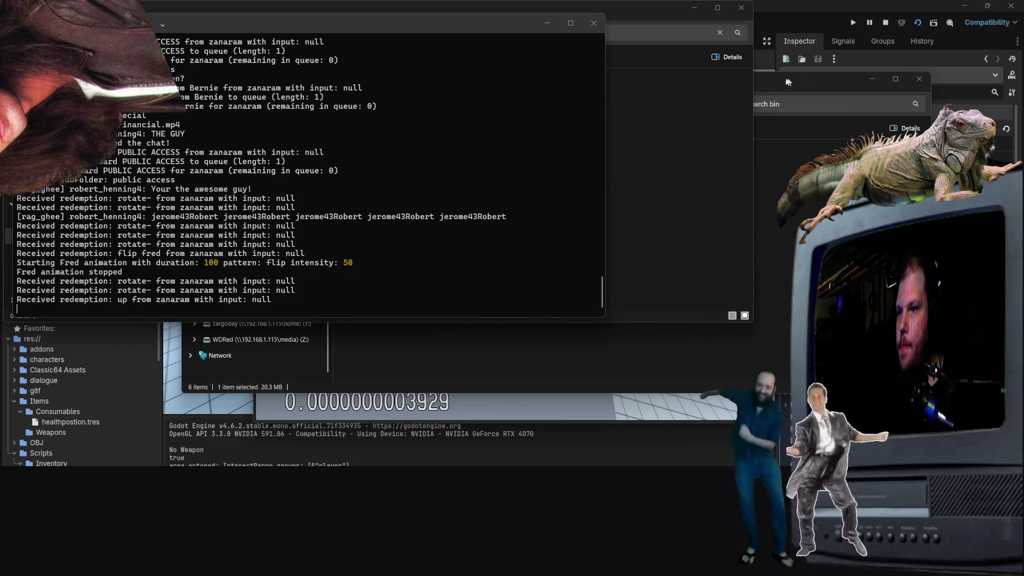
pyautogui.click(764, 67)
pyautogui.click(443, 149)
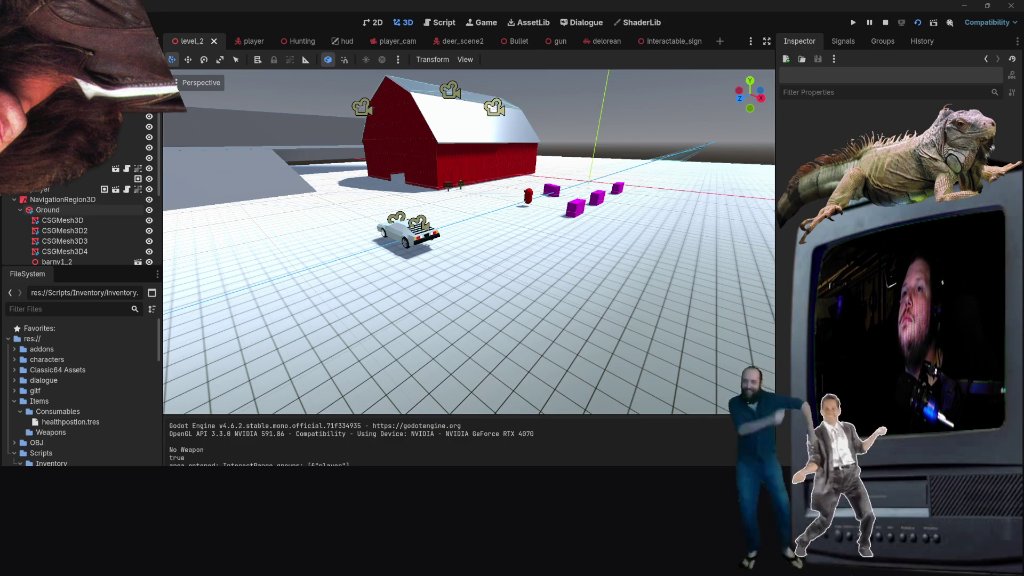
pyautogui.hotkey('alt', 'Tab')
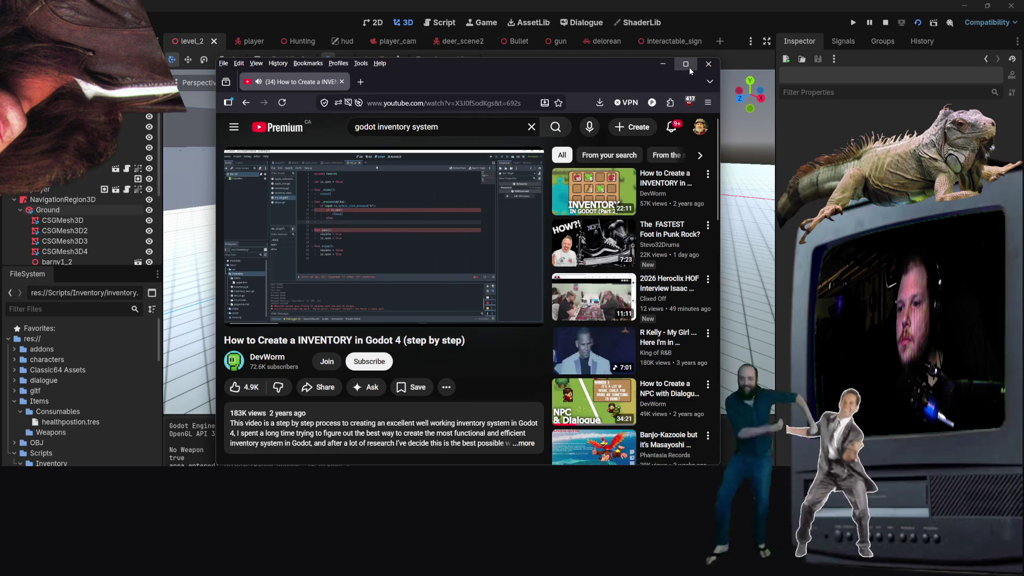
# Step: Maximize Firefox, skip the inventory tutorial ahead to its coding part, and pause it there
pyautogui.doubleClick(642, 89)
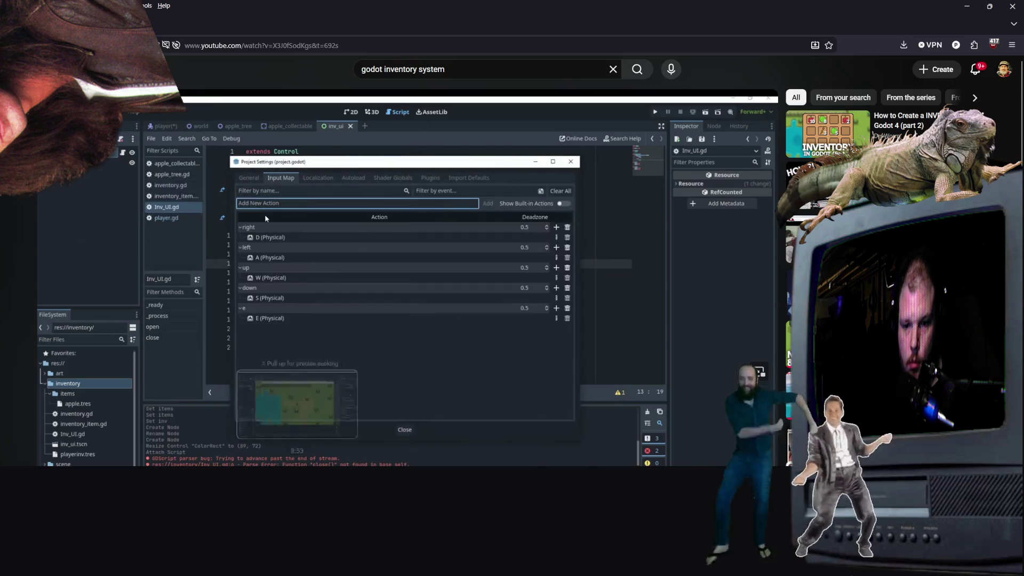
pyautogui.moveTo(274, 469)
pyautogui.mouseDown()
pyautogui.moveTo(210, 469)
pyautogui.moveTo(255, 470)
pyautogui.moveTo(215, 469)
pyautogui.moveTo(231, 468)
pyautogui.mouseUp()
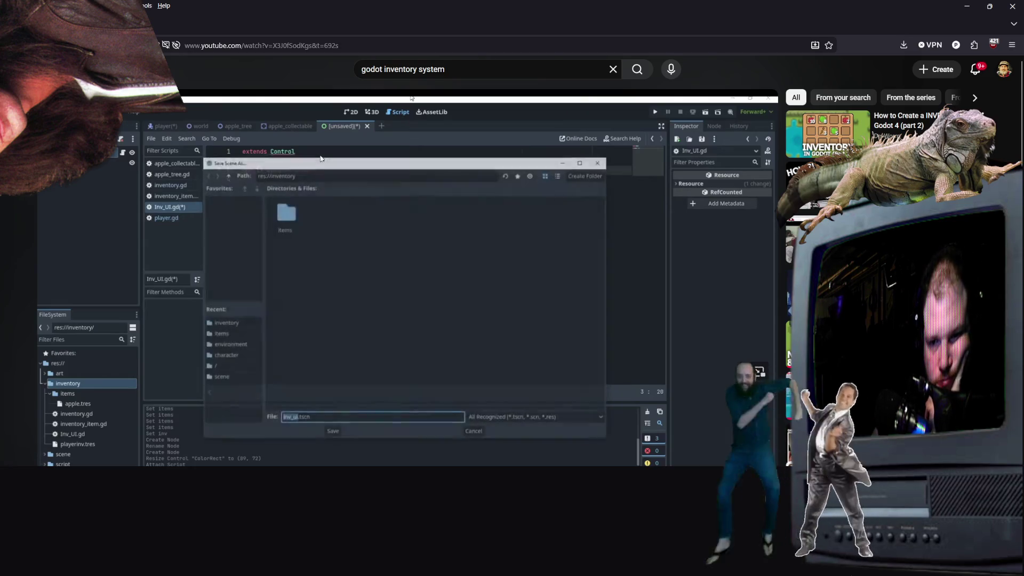
pyautogui.click(413, 99)
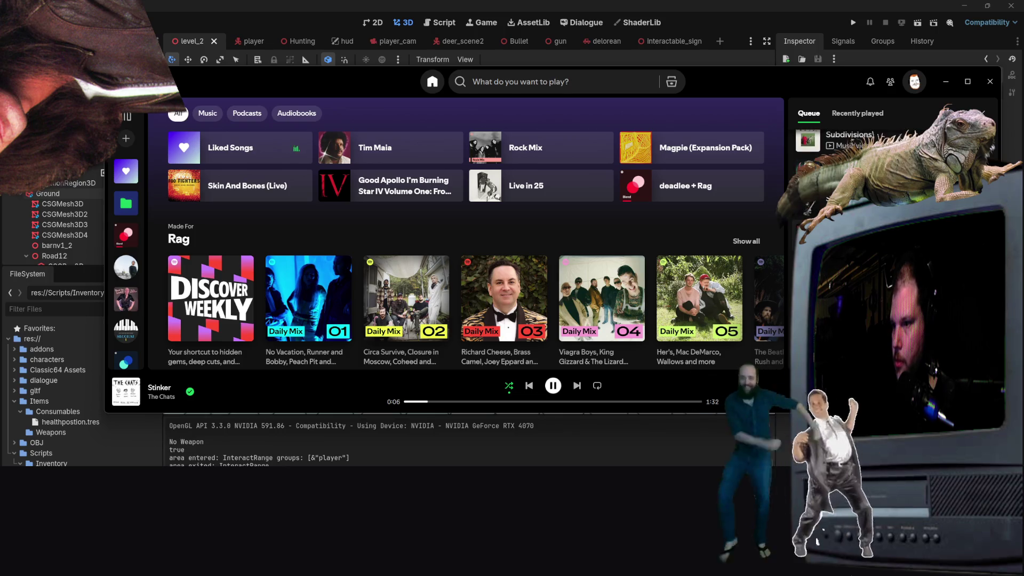
# Step: Cycle Spotify's shuffle modes until regular shuffle is on, then minimize the player
pyautogui.click(508, 386)
pyautogui.click(508, 386)
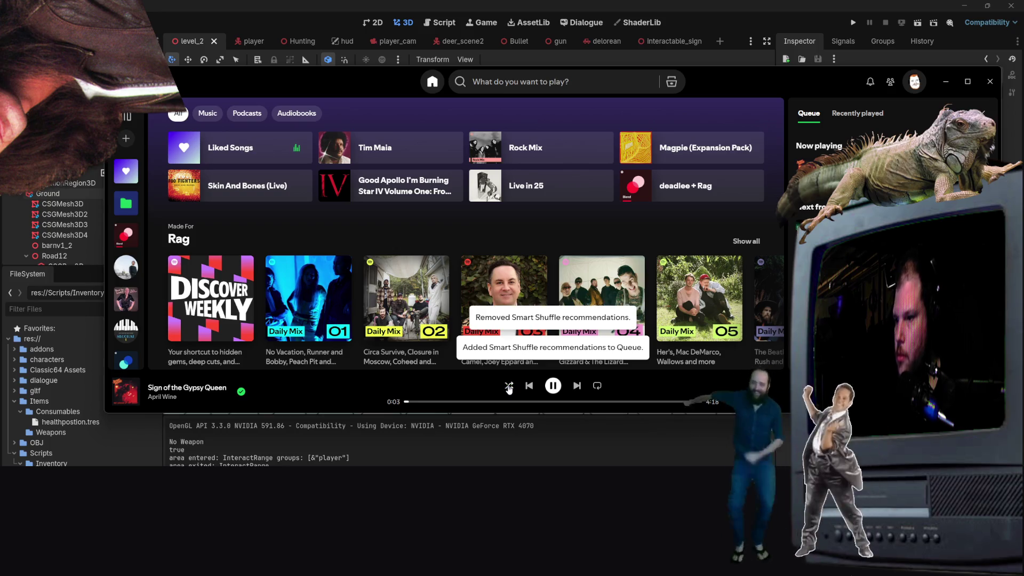
pyautogui.click(508, 387)
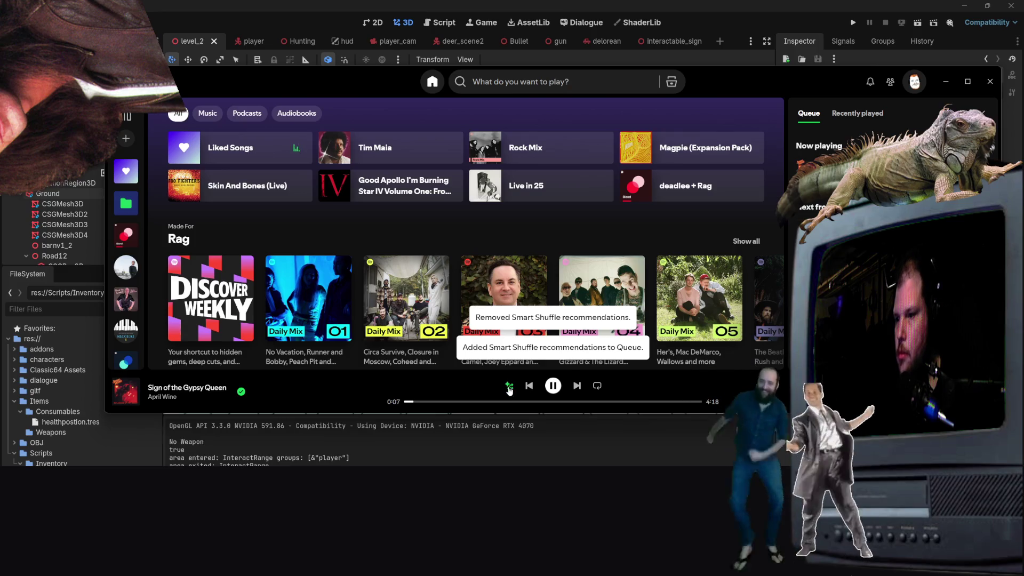
pyautogui.click(509, 388)
pyautogui.click(509, 387)
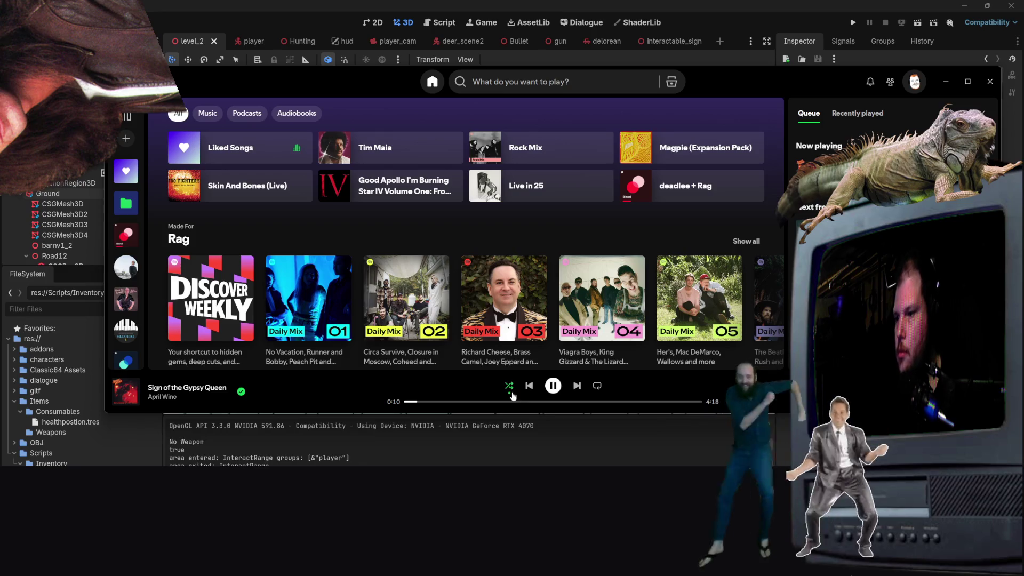
pyautogui.click(946, 77)
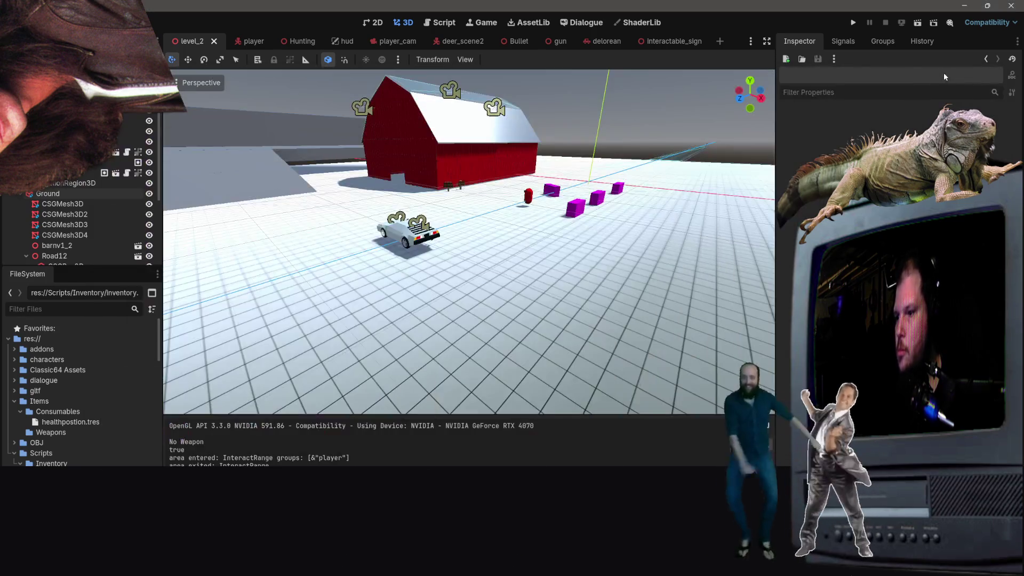
# Step: Create a new scene with a User Interface Control as its root node
pyautogui.click(27, 22)
pyautogui.click(48, 34)
pyautogui.click(138, 131)
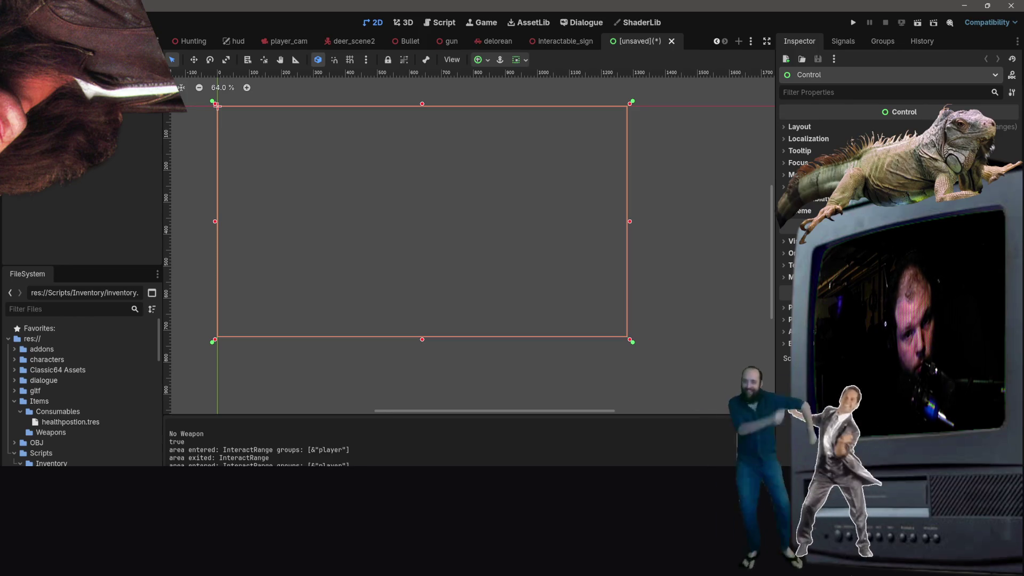
pyautogui.click(80, 183)
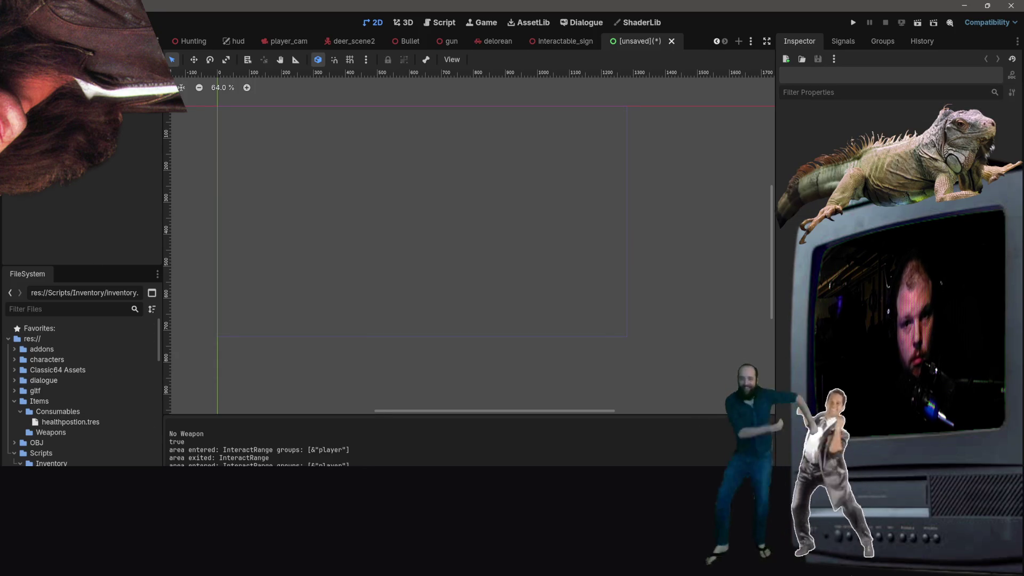
pyautogui.click(572, 311)
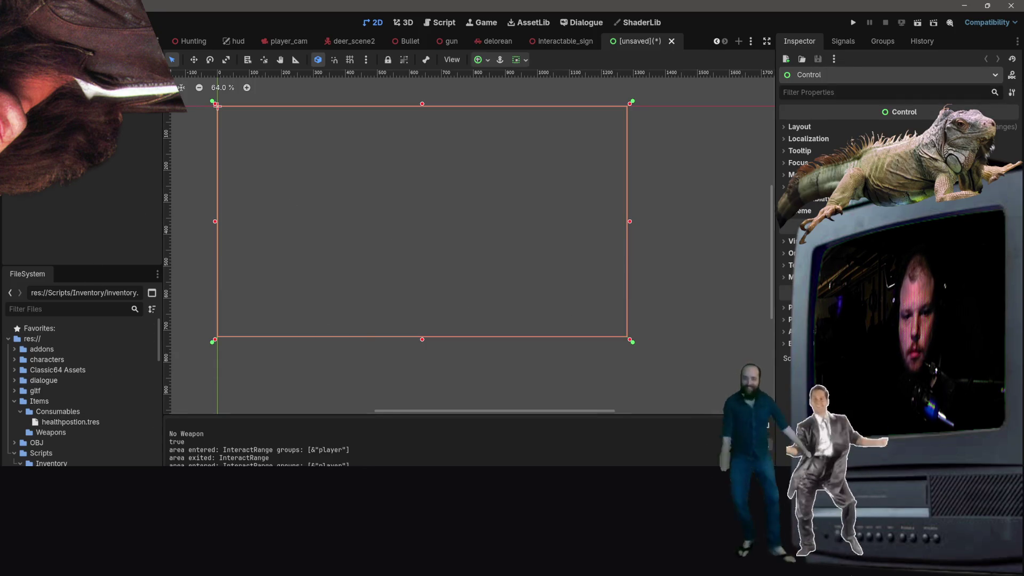
# Step: Add a ColorRect child stretched across the top of the Control, then start saving the scene
pyautogui.rightClick(32, 108)
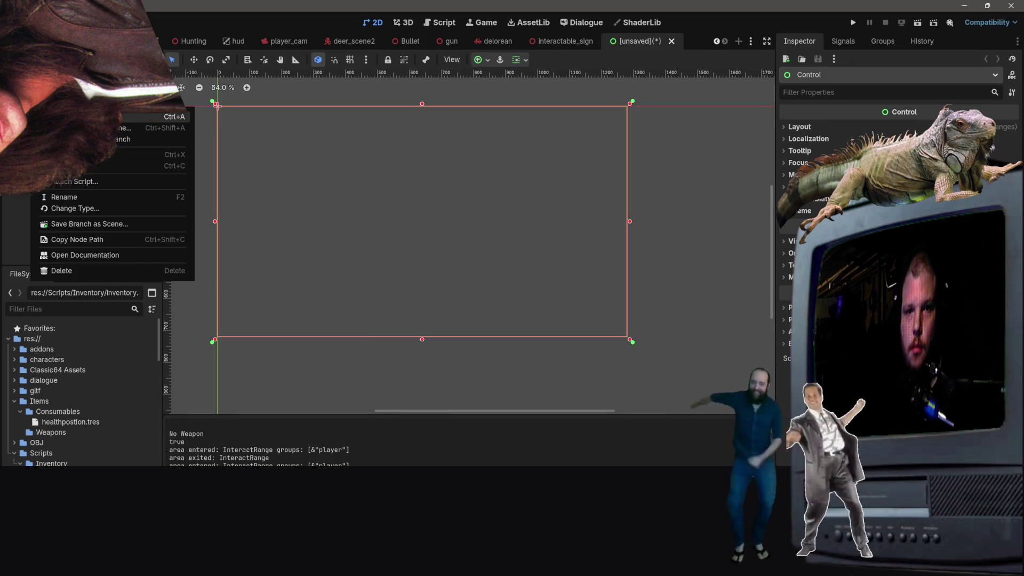
pyautogui.click(107, 116)
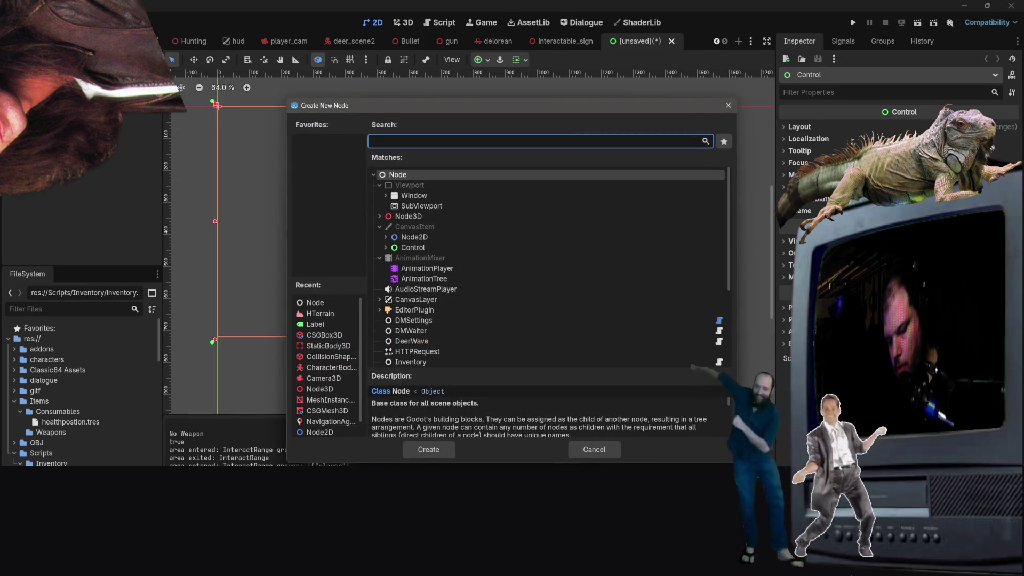
pyautogui.write('colo')
pyautogui.write('rrect')
pyautogui.press('Return')
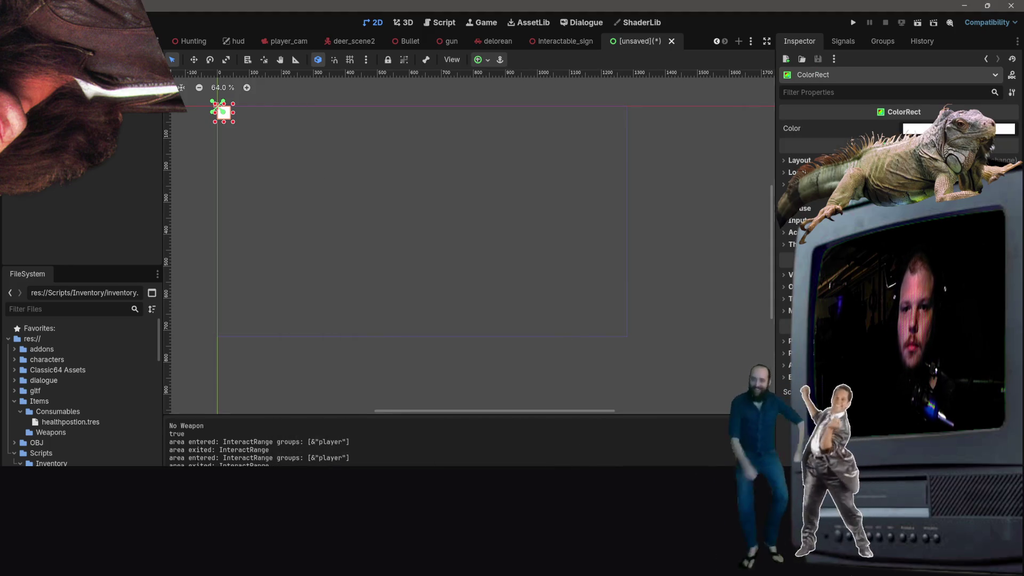
pyautogui.moveTo(233, 122)
pyautogui.mouseDown()
pyautogui.moveTo(521, 235)
pyautogui.moveTo(628, 212)
pyautogui.mouseUp()
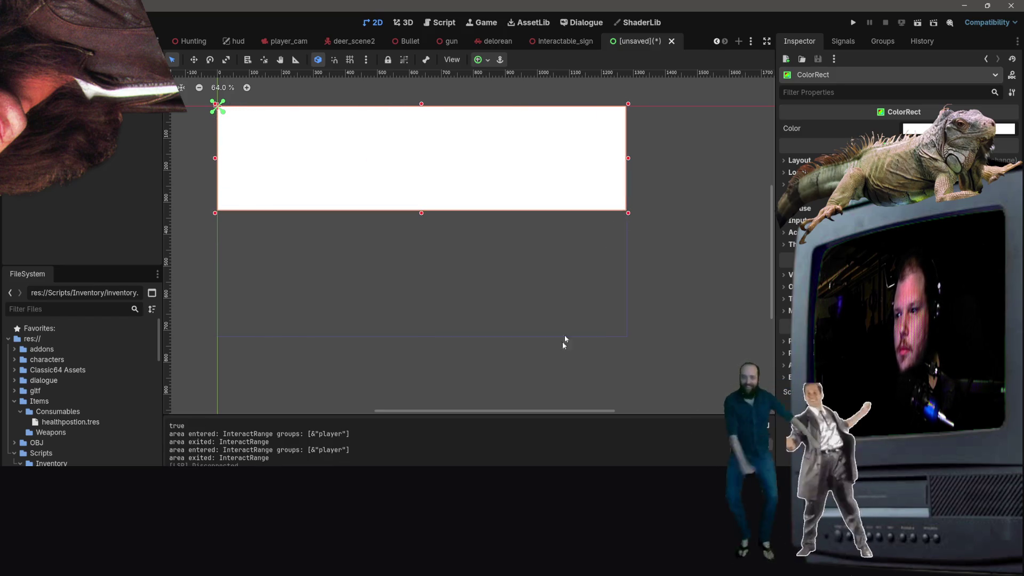
pyautogui.click(542, 284)
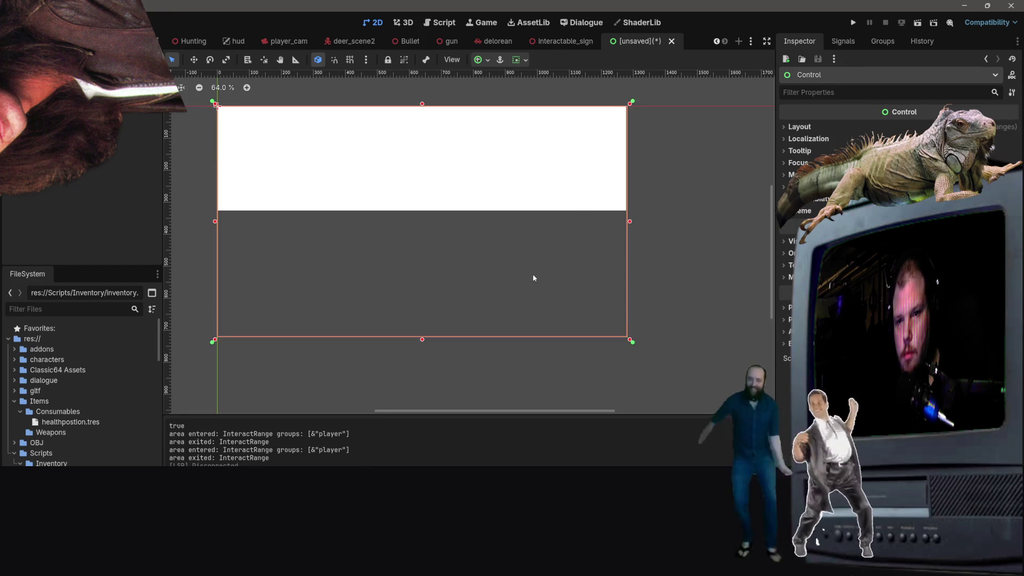
pyautogui.hotkey('ctrl', 's')
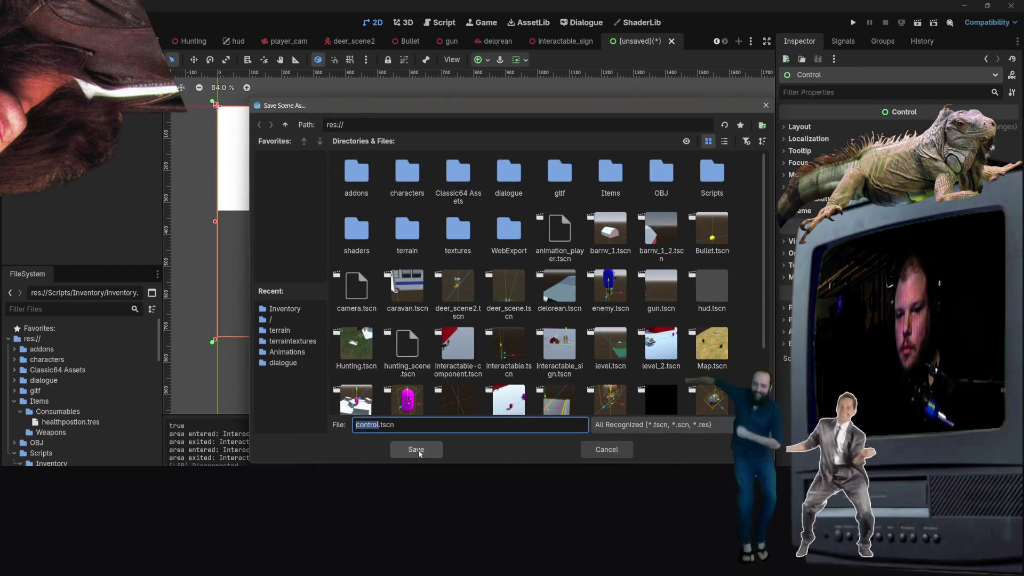
# Step: Save the scene as inventory.tscn with its root Control named InventoryUI
pyautogui.write('ory')
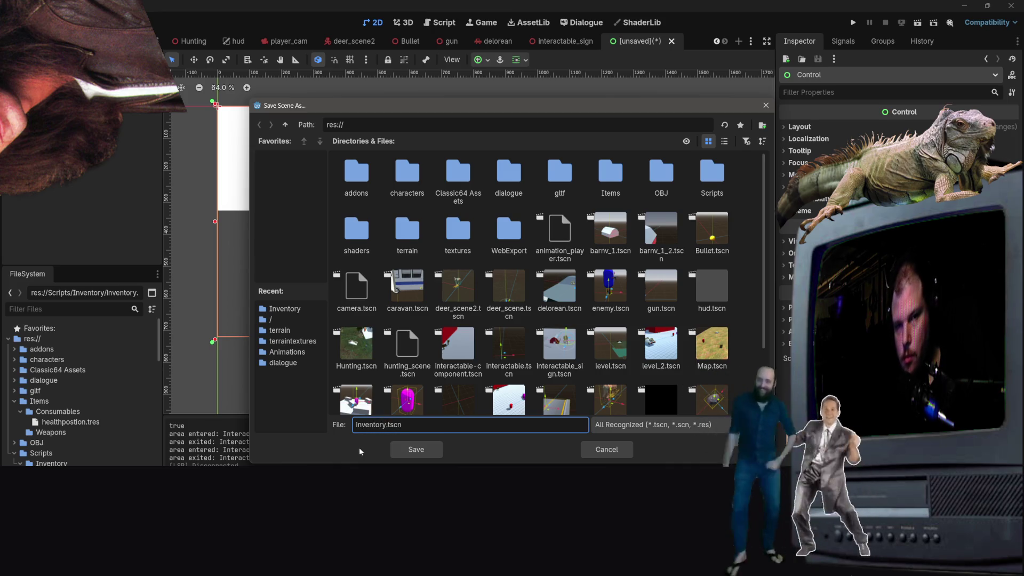
pyautogui.press('Return')
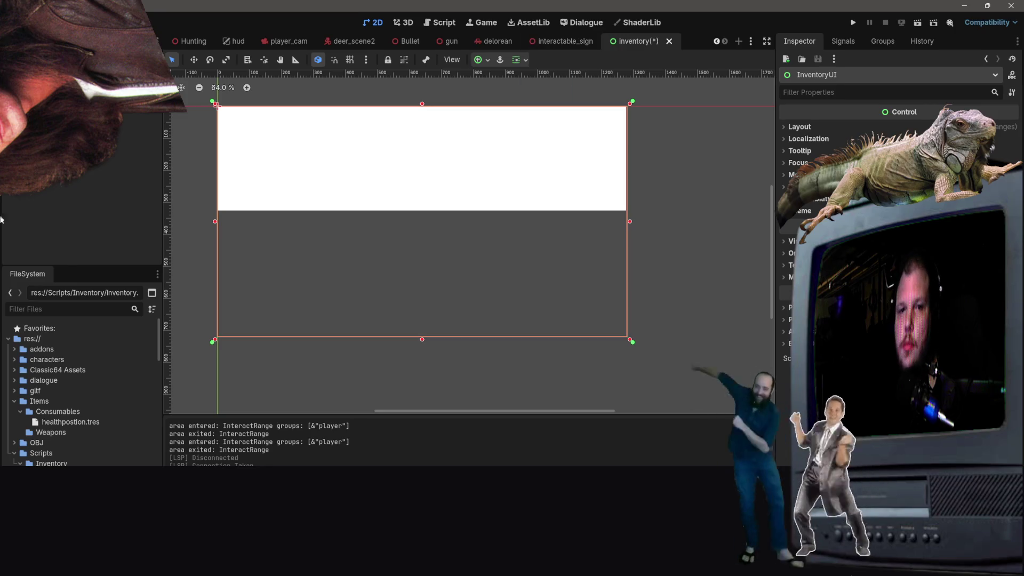
pyautogui.click(69, 216)
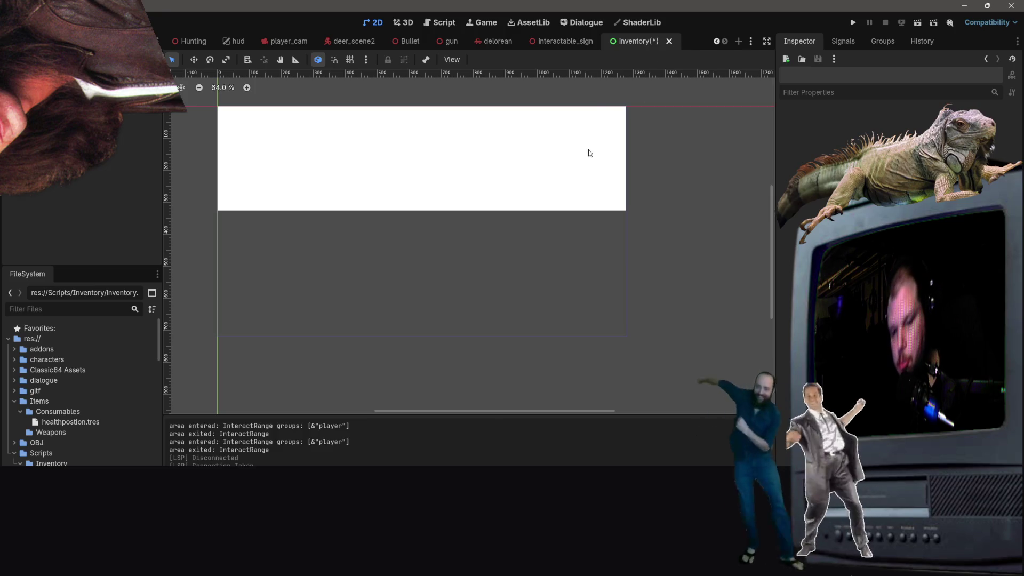
pyautogui.hotkey('ctrl', 's')
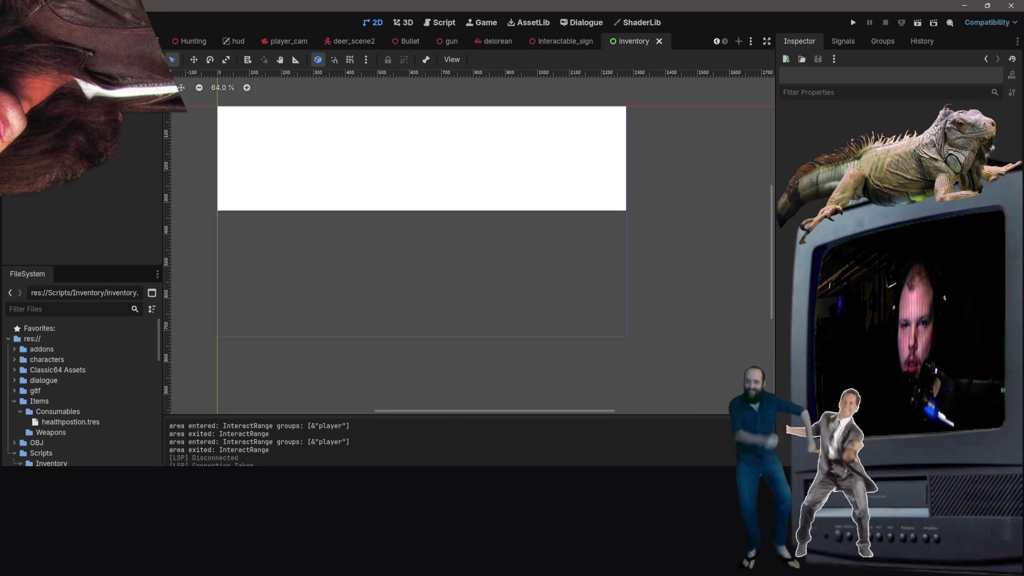
pyautogui.rightClick(131, 85)
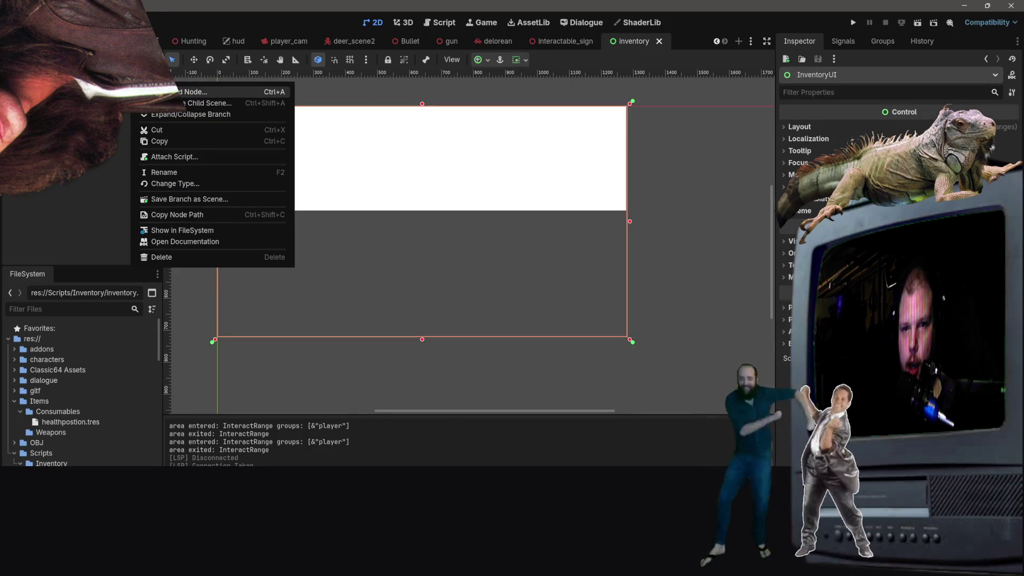
# Step: Attach a new inventory.gd script to the InventoryUI node
pyautogui.click(181, 157)
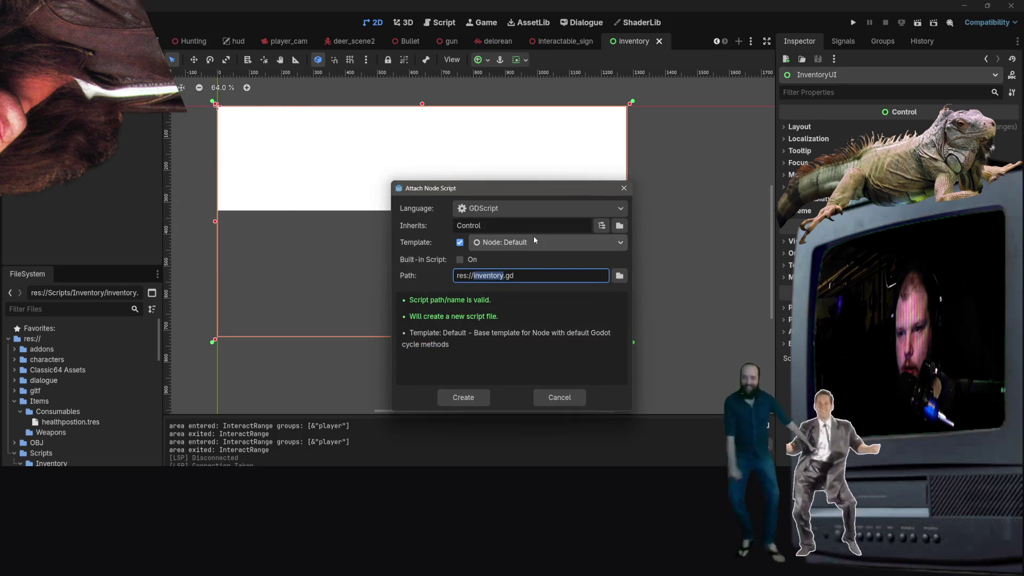
pyautogui.click(545, 245)
pyautogui.click(546, 245)
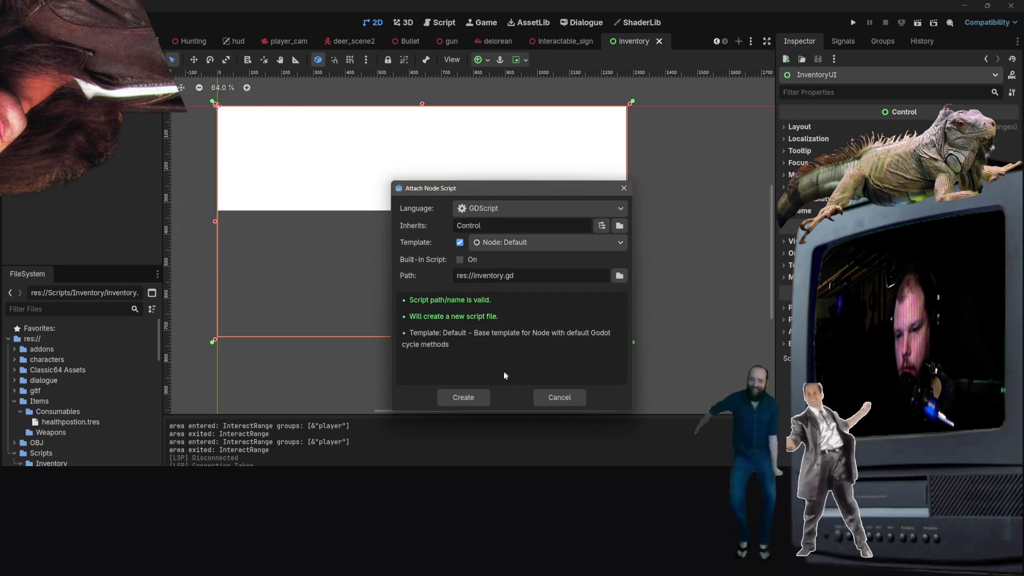
pyautogui.click(476, 399)
# Step: Declare var is_open: bool = false under extends Control and save the script
pyautogui.press('Up')
pyautogui.press('Up')
pyautogui.press('Up')
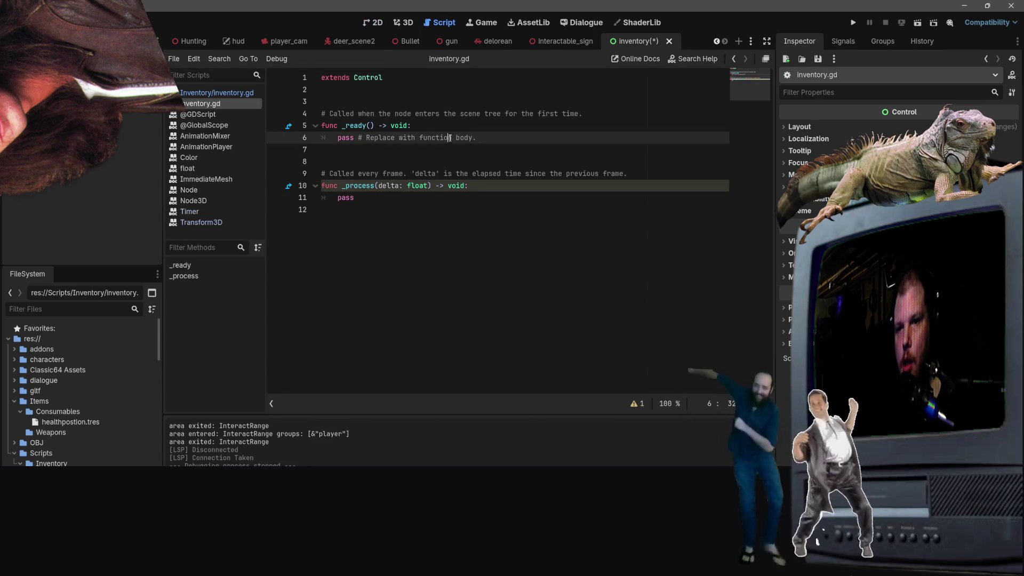
pyautogui.press('Return')
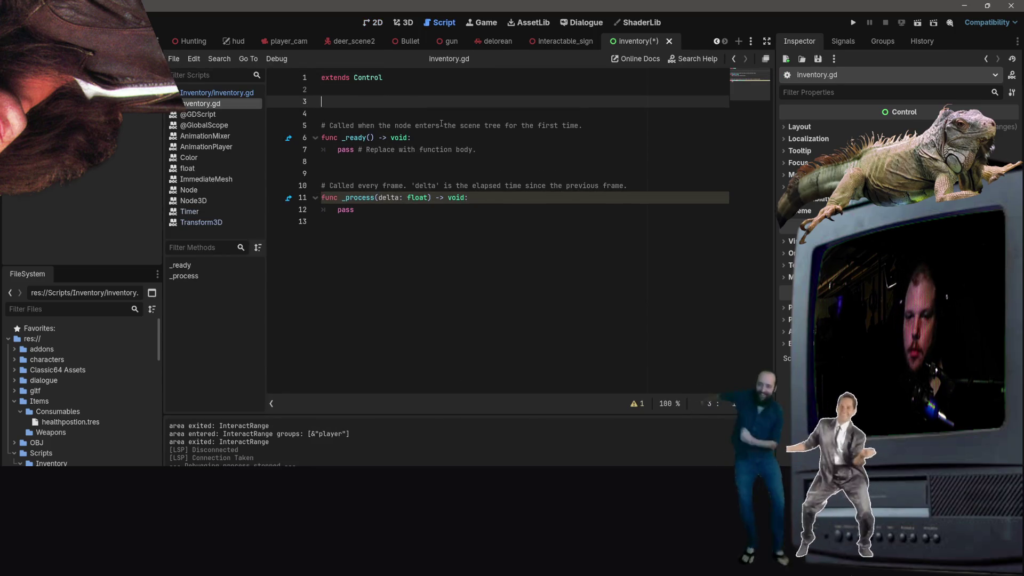
pyautogui.write('var')
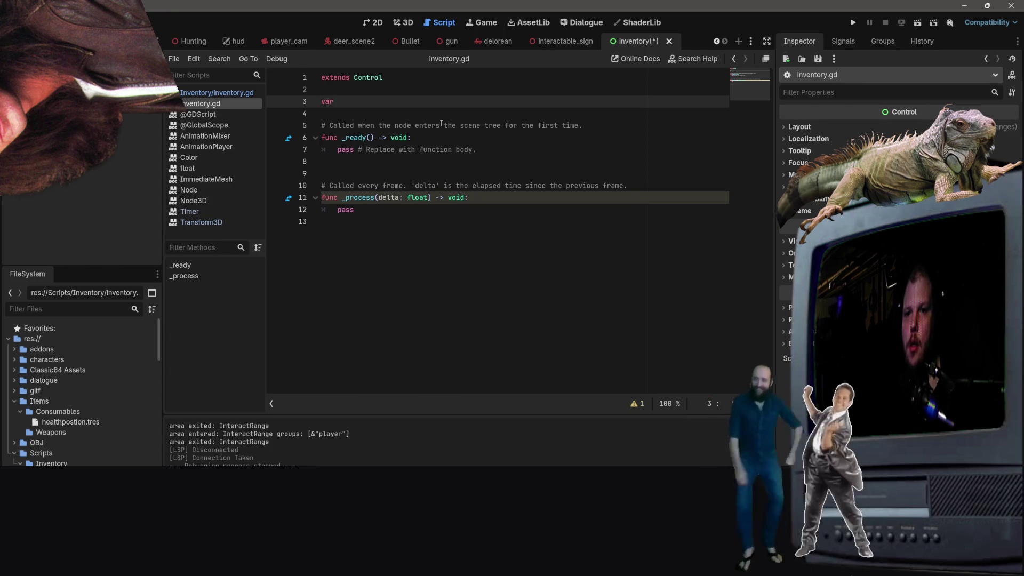
pyautogui.write(' is_open')
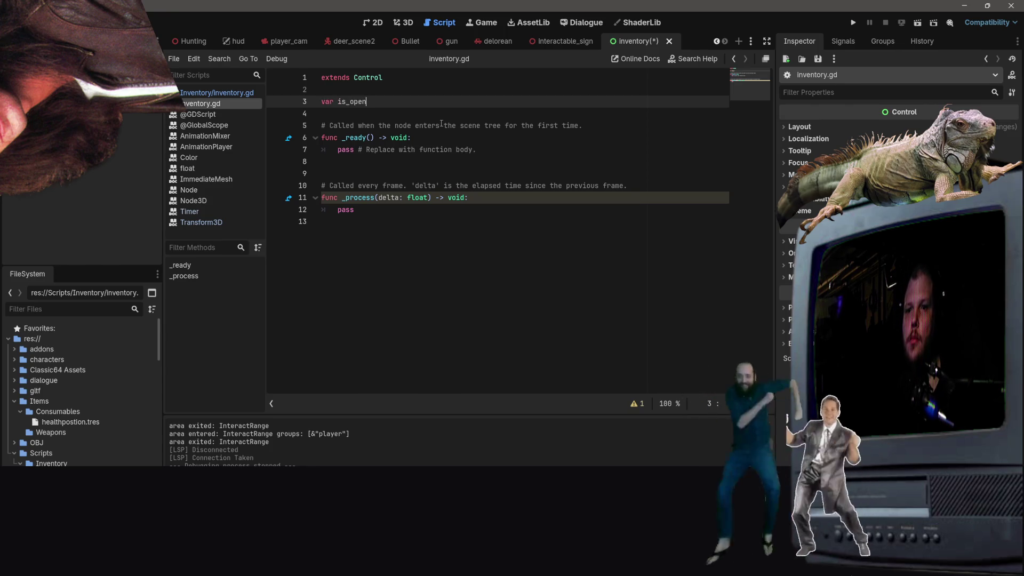
pyautogui.write(': bool = ')
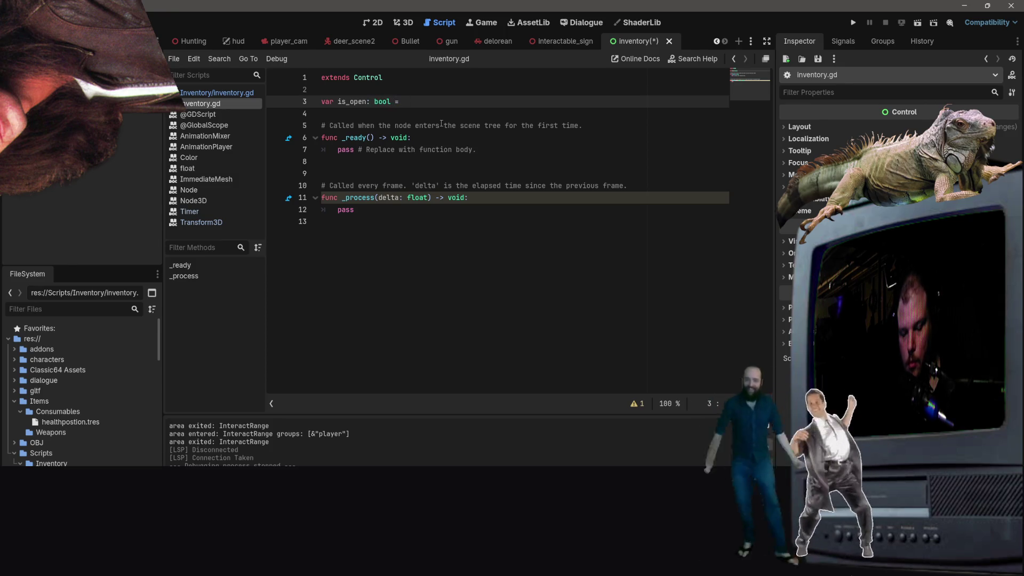
pyautogui.write('false')
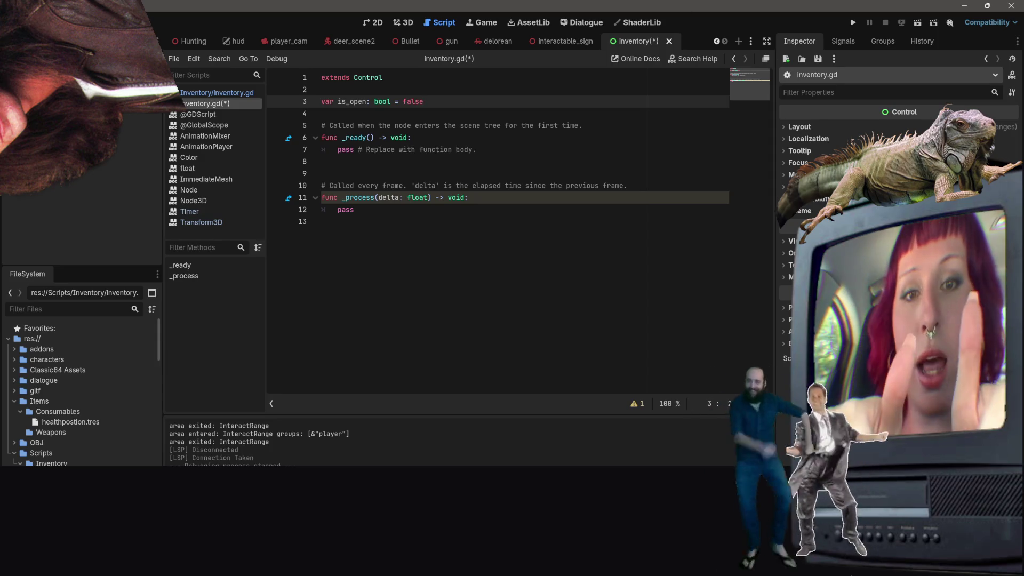
pyautogui.hotkey('ctrl', 's')
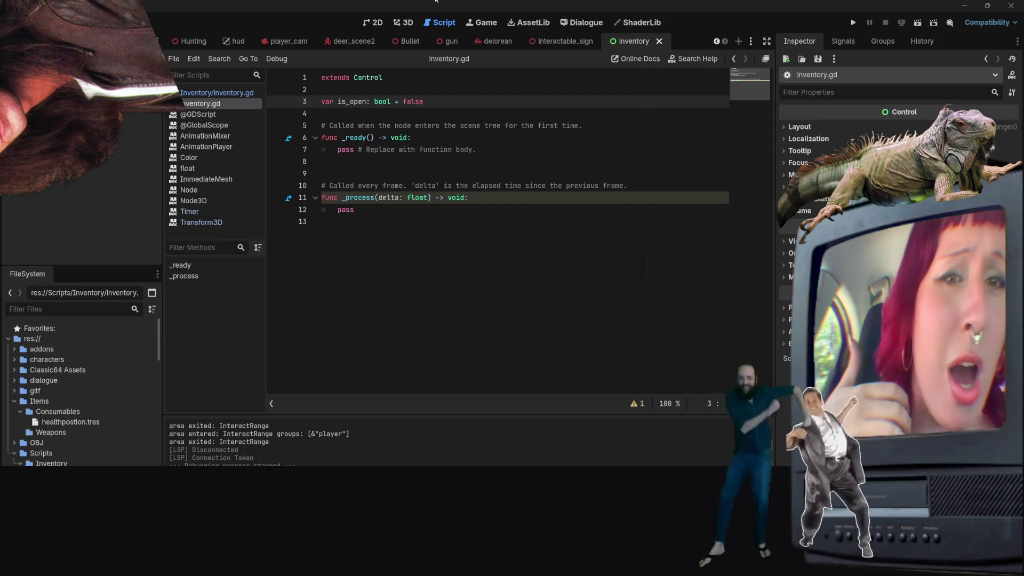
pyautogui.hotkey('alt', 'Tab')
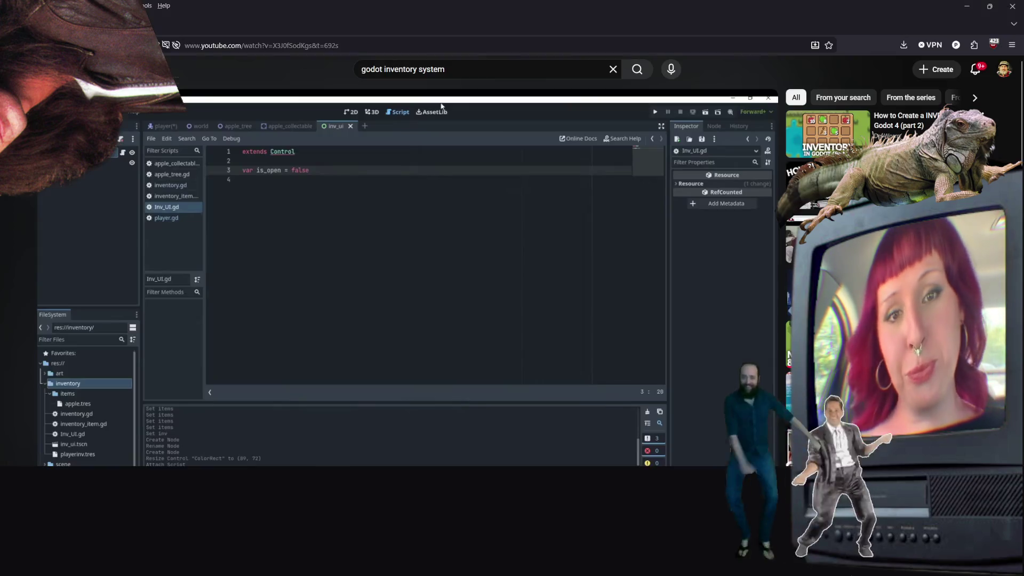
# Step: Skip the tutorial ahead to the open() and close() function code, pause it, and return to Godot
pyautogui.click(468, 334)
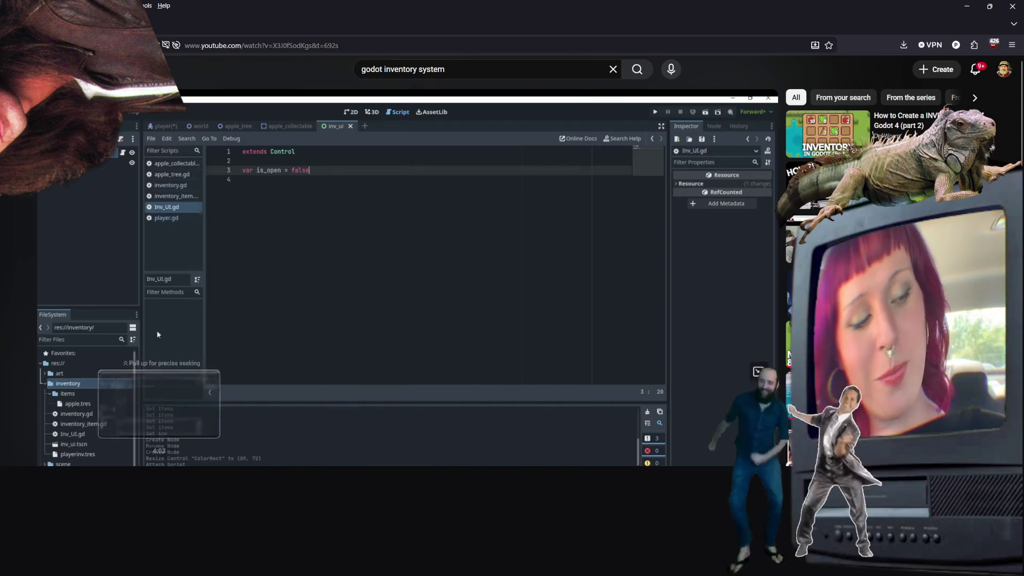
pyautogui.moveTo(160, 461); pyautogui.dragTo(261, 462)
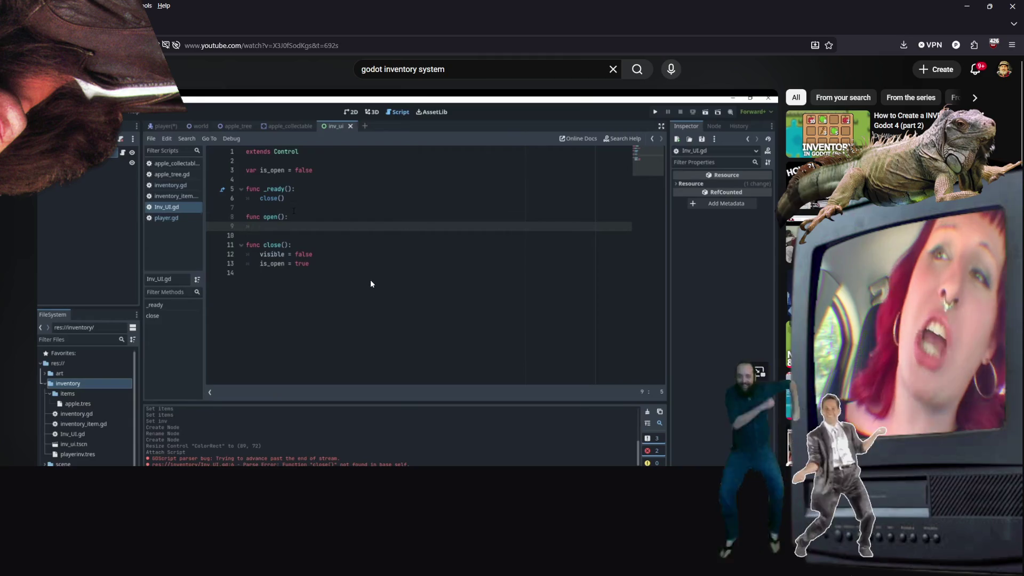
pyautogui.click(344, 229)
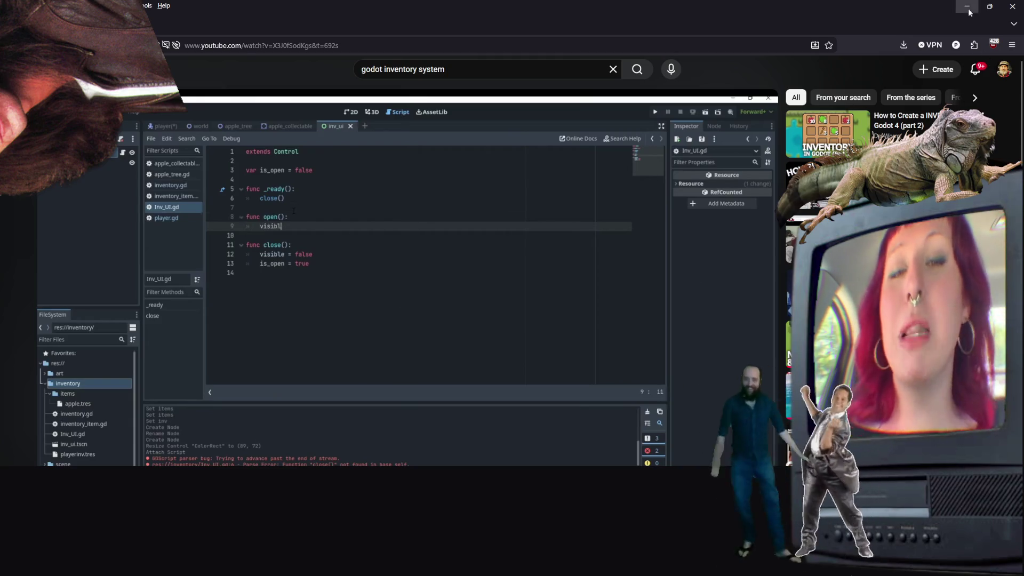
pyautogui.hotkey('alt', 'Tab')
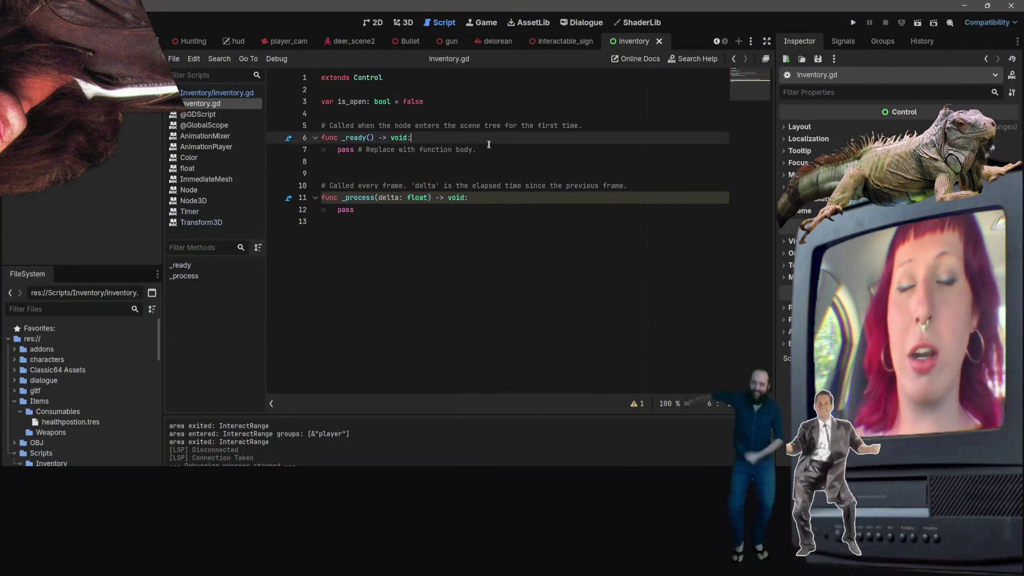
# Step: Add a func open(): header below _ready in inventory.gd
pyautogui.click(464, 162)
pyautogui.press('Return')
pyautogui.press('Return')
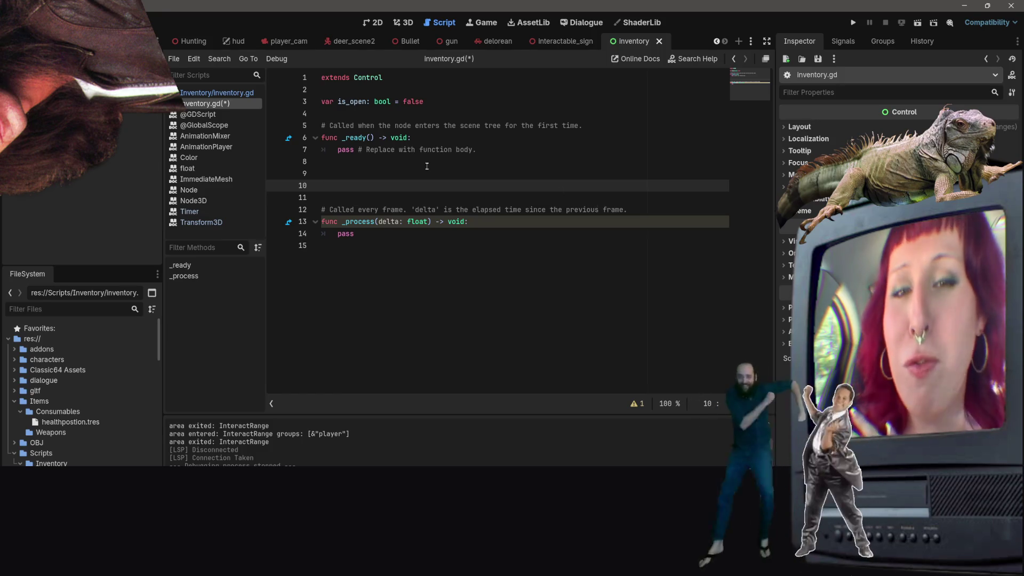
pyautogui.write('i')
pyautogui.press('BackSpace')
pyautogui.press('BackSpace')
pyautogui.write('o')
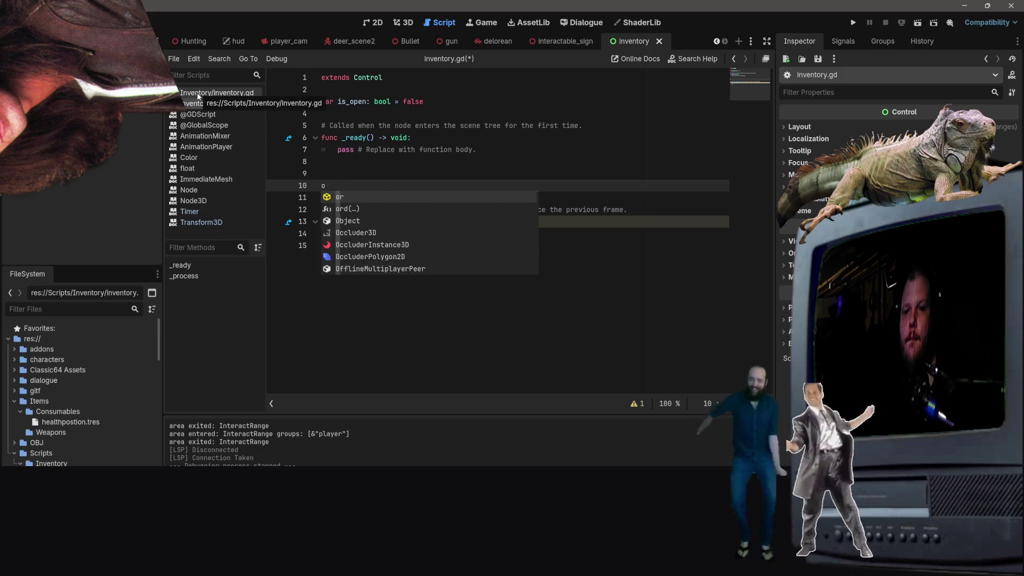
pyautogui.press('BackSpace')
pyautogui.write('func open')
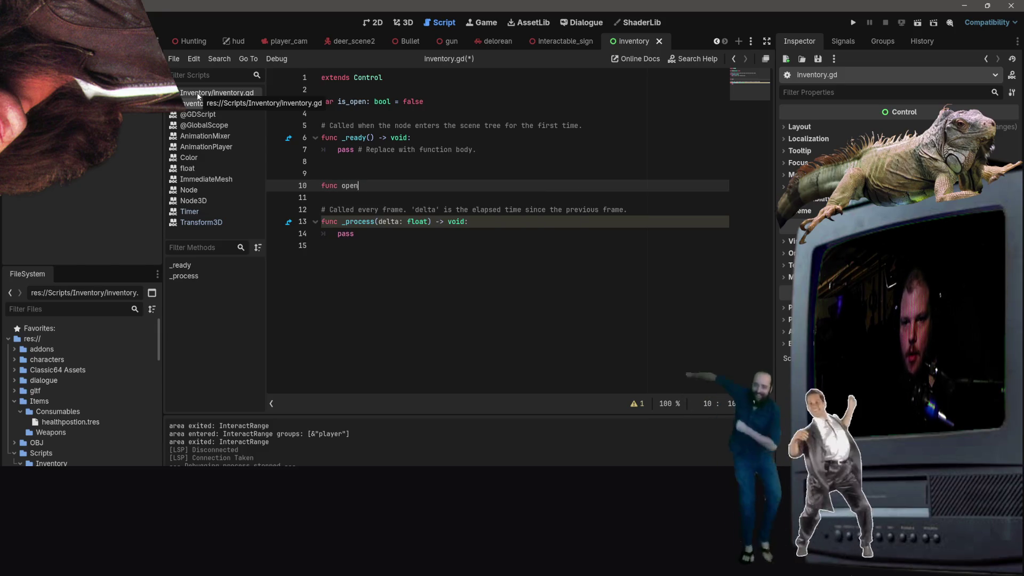
pyautogui.write('()')
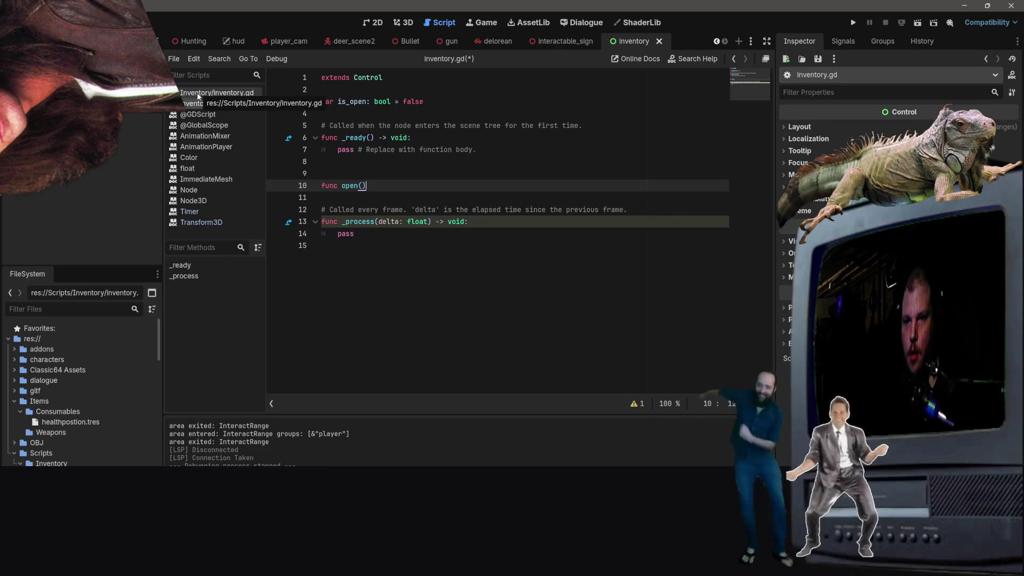
pyautogui.write(':')
# Step: Give open() the body is_open = true and visible = false, then switch to VS Code
pyautogui.press('Return')
pyautogui.write('is_open:')
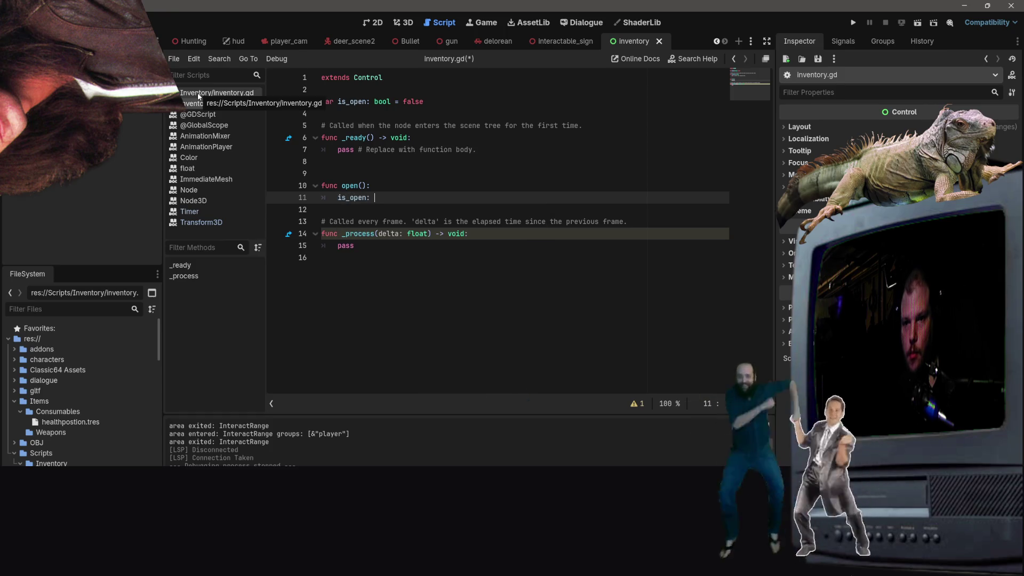
pyautogui.press('BackSpace')
pyautogui.write('= true')
pyautogui.press('Return')
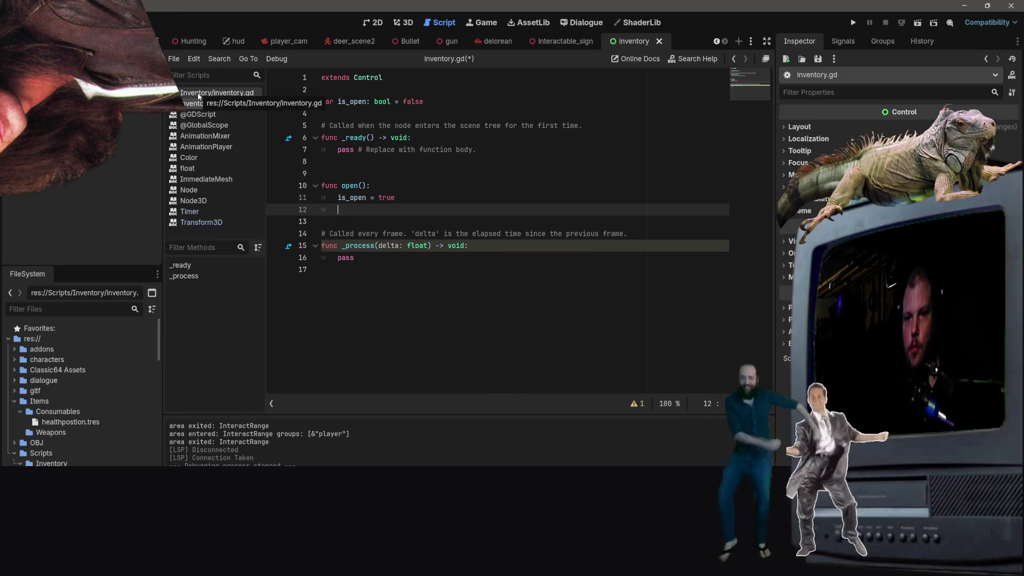
pyautogui.write('vi')
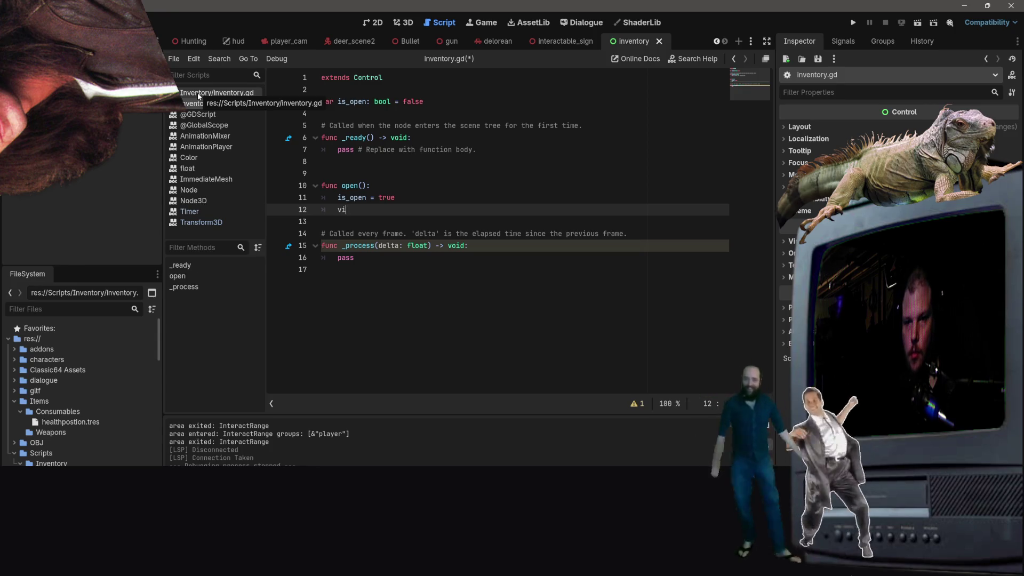
pyautogui.write('sible = false')
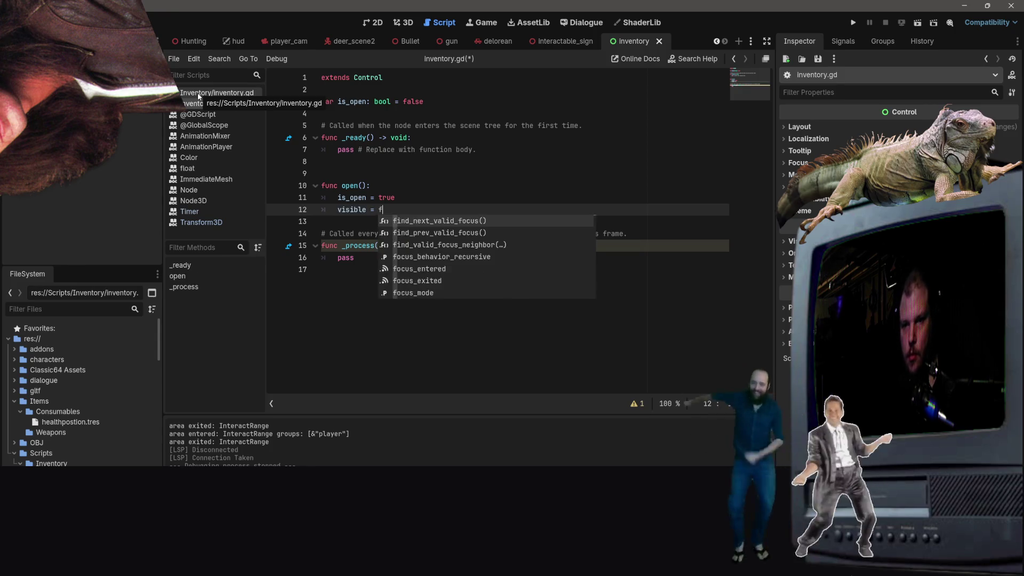
pyautogui.click(198, 96)
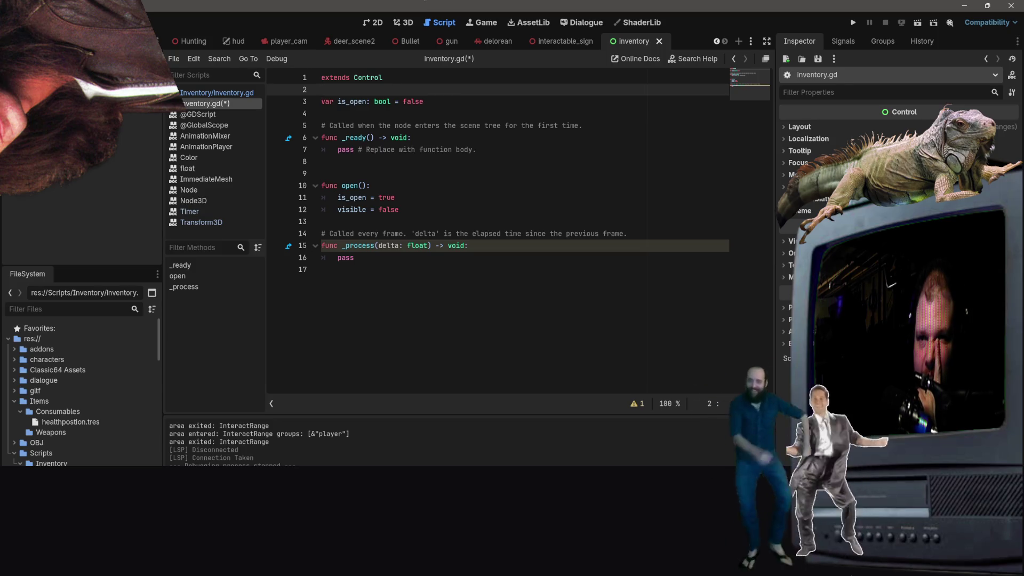
pyautogui.hotkey('alt', 'Tab')
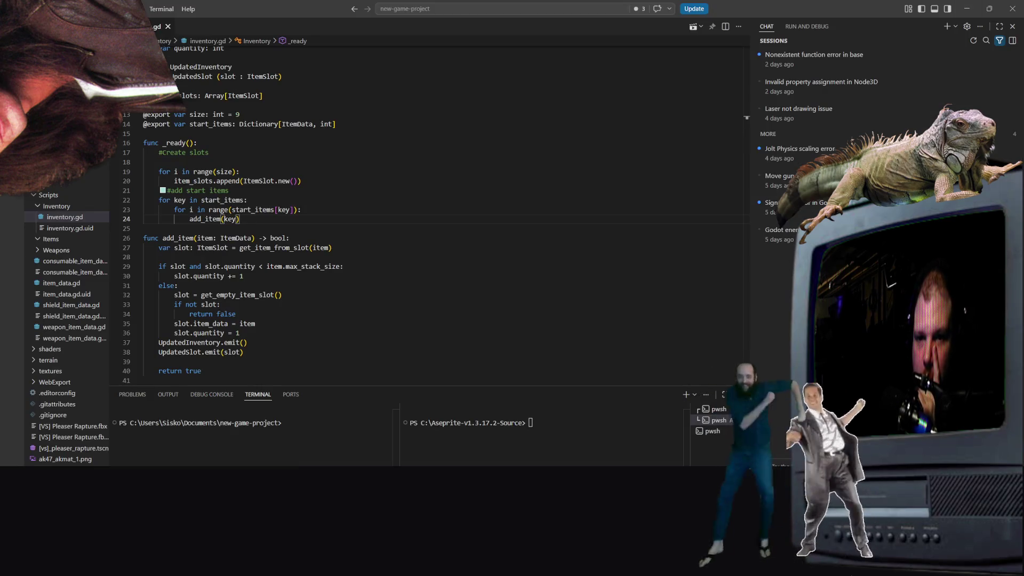
# Step: Minimize the stray Aseprite window and bring the Godot editor back to the front
pyautogui.hotkey('alt', 'Tab')
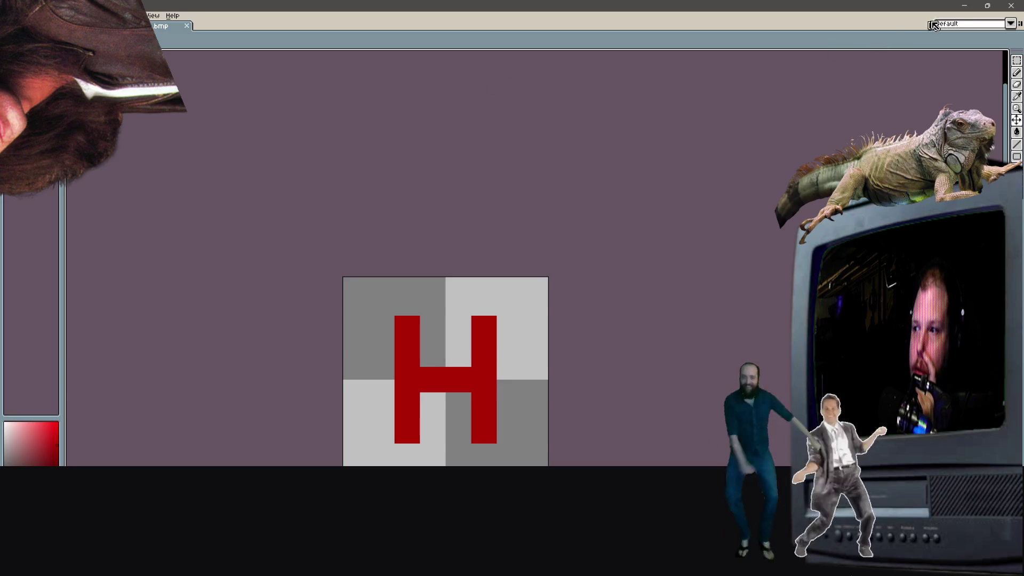
pyautogui.click(966, 6)
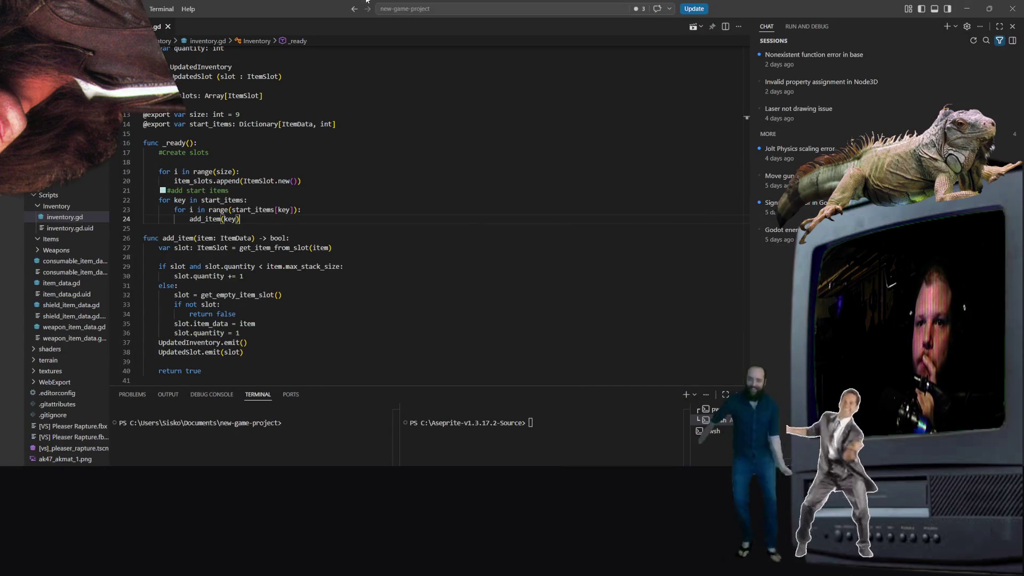
pyautogui.hotkey('alt', 'Tab')
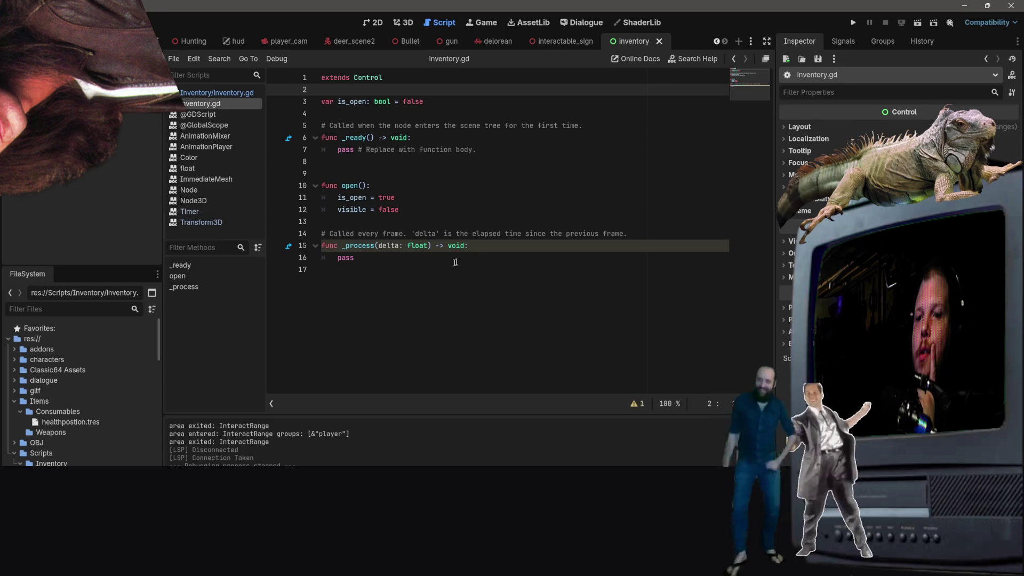
# Step: Change open() to set visible = true and remove the extra blank line below it
pyautogui.click(414, 211)
pyautogui.press('Return')
pyautogui.press('Return')
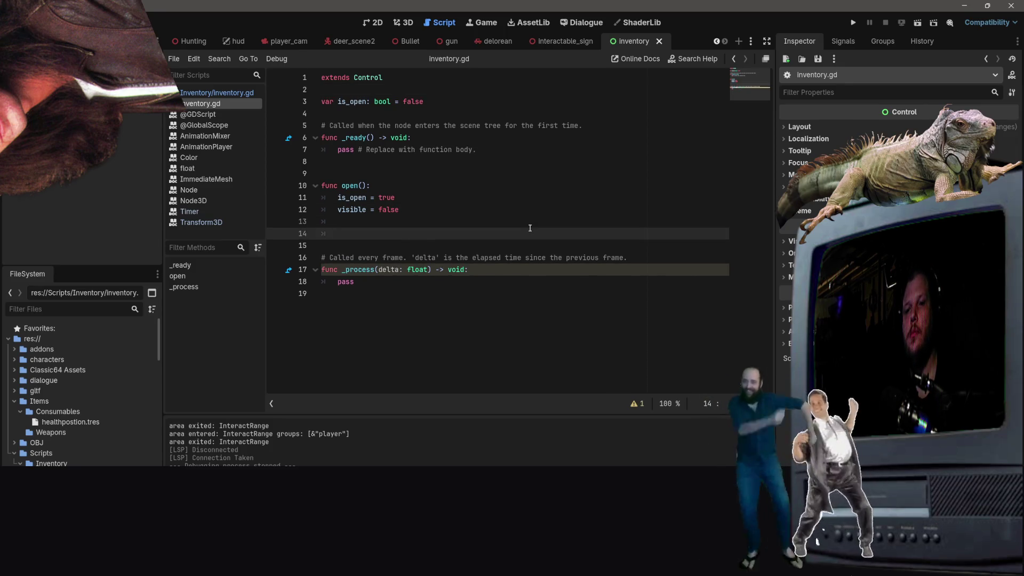
pyautogui.press('Up')
pyautogui.press('Up')
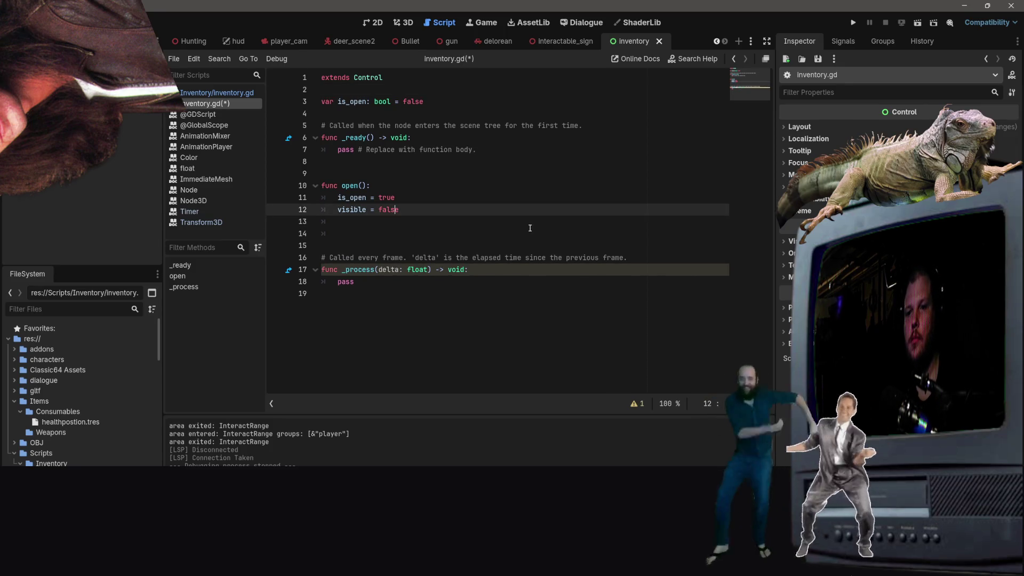
pyautogui.press('BackSpace')
pyautogui.press('BackSpace')
pyautogui.press('BackSpace')
pyautogui.write('true')
pyautogui.press('Down')
pyautogui.press('Down')
pyautogui.press('BackSpace')
pyautogui.press('BackSpace')
pyautogui.press('BackSpace')
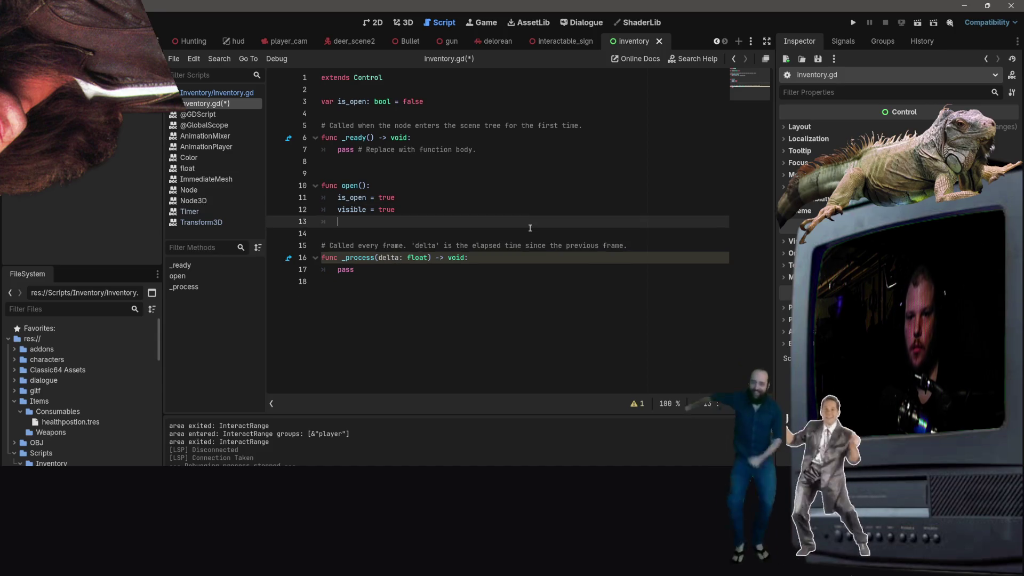
# Step: Write func close(): with body lines is_open = false and visible = false
pyautogui.press('Return')
pyautogui.write('func ')
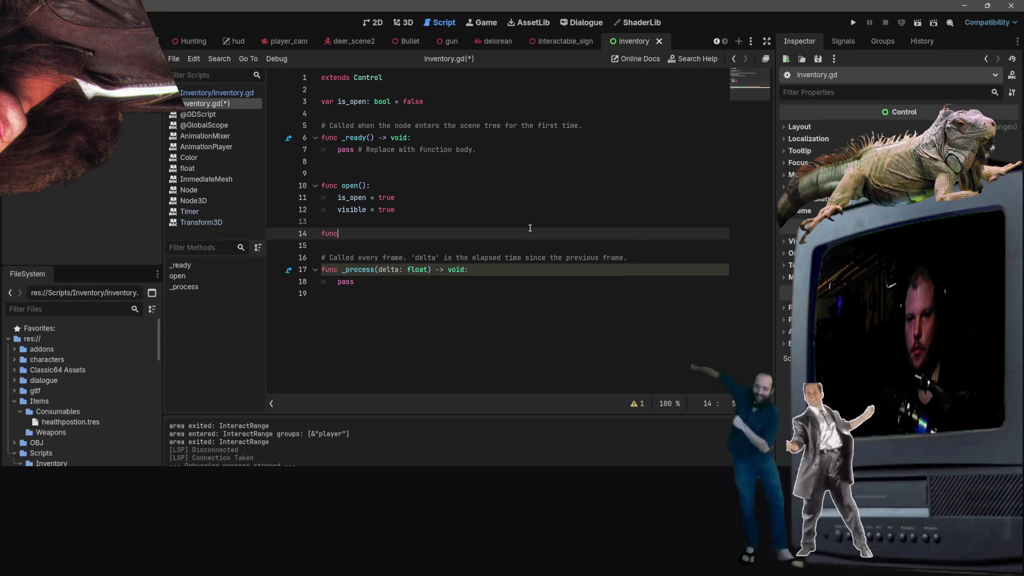
pyautogui.write('close()')
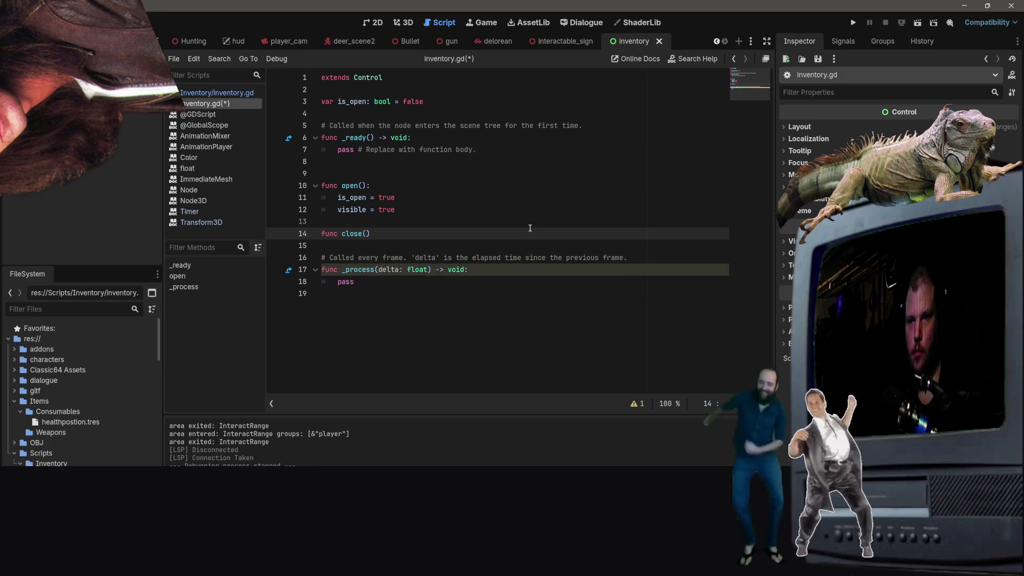
pyautogui.write(':')
pyautogui.press('Return')
pyautogui.write('is')
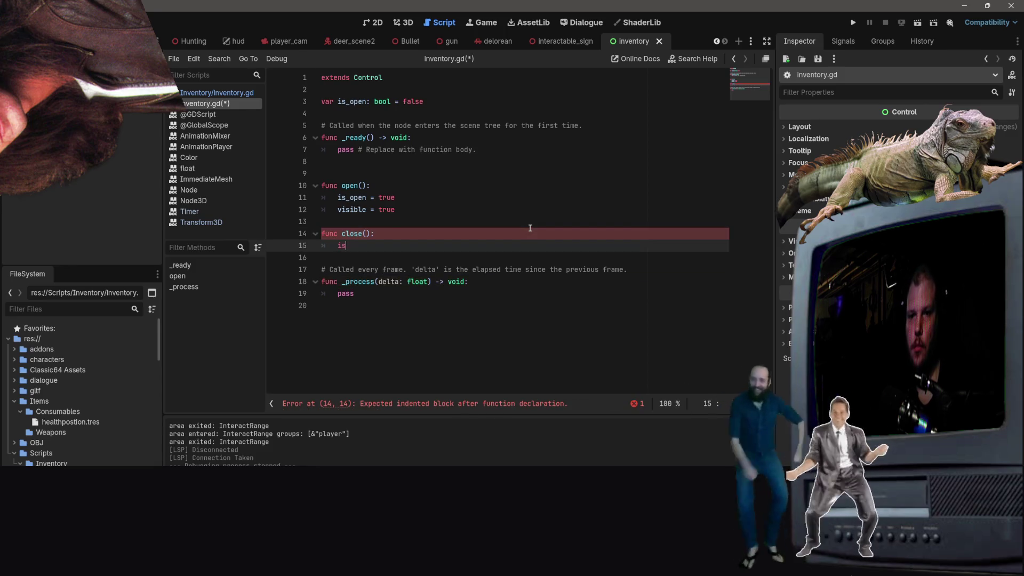
pyautogui.write('_open:')
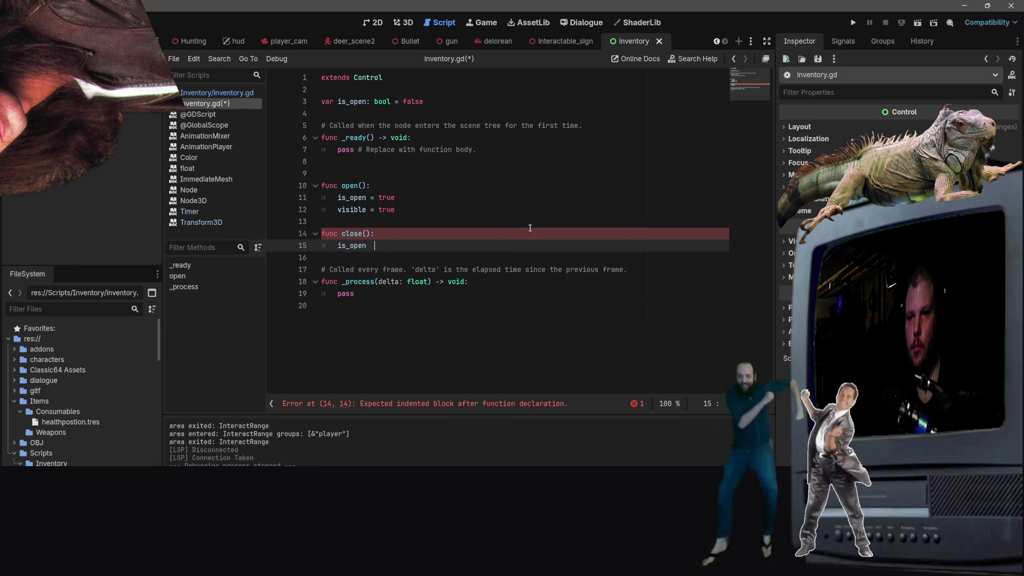
pyautogui.press('BackSpace')
pyautogui.write('= false')
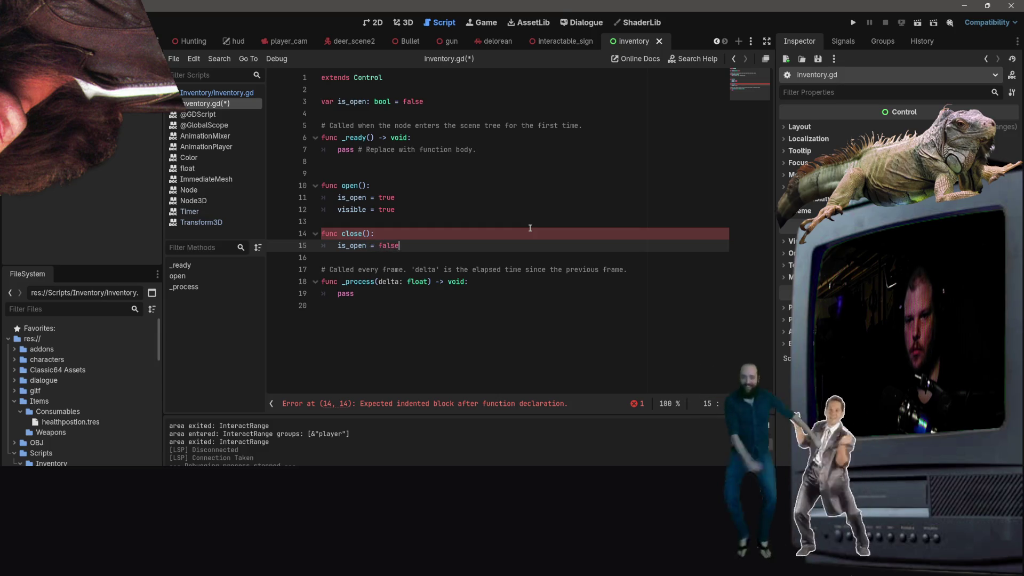
pyautogui.press('Return')
pyautogui.write('close')
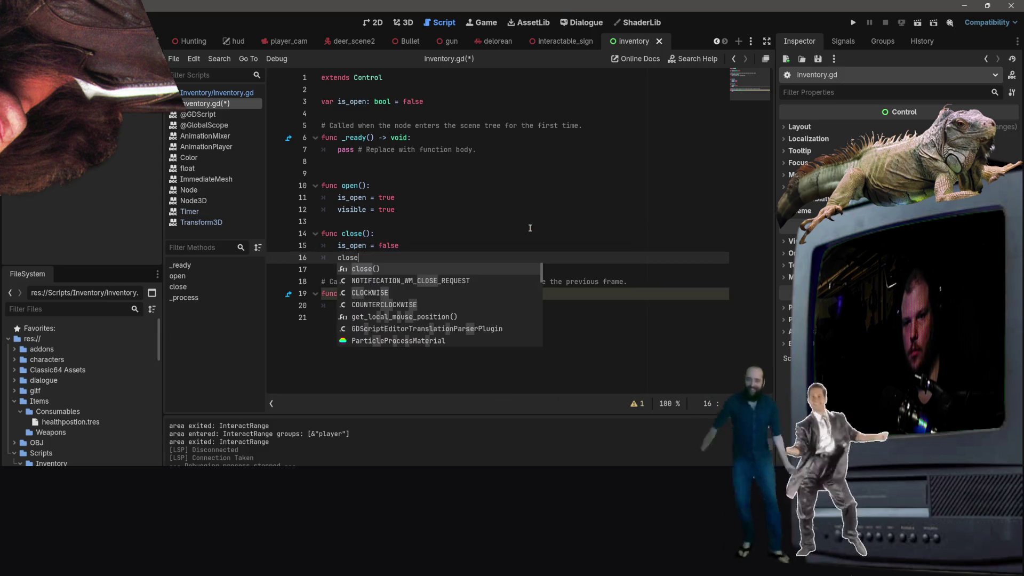
pyautogui.press('BackSpace')
pyautogui.press('BackSpace')
pyautogui.press('BackSpace')
pyautogui.write('b')
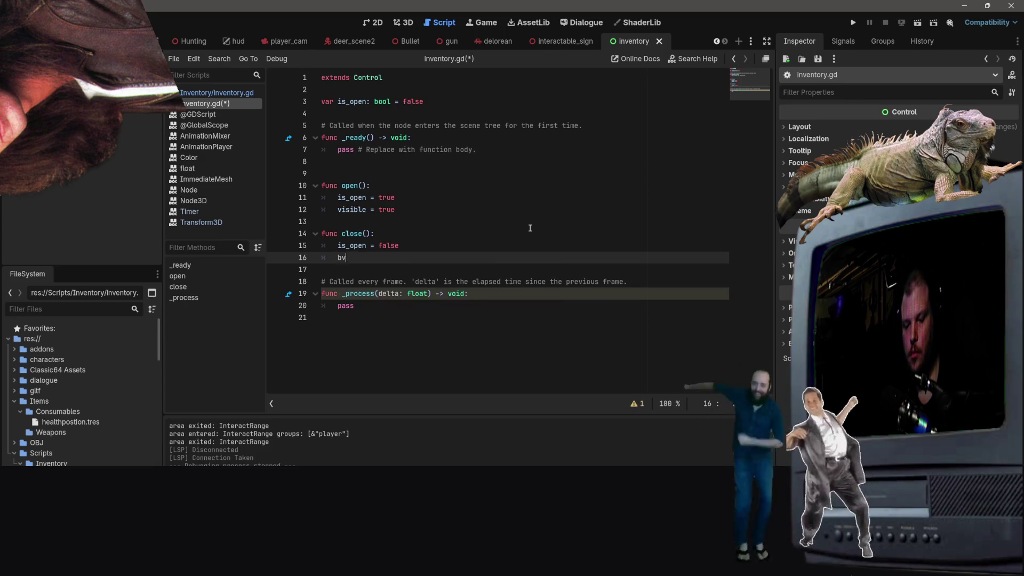
pyautogui.press('BackSpace')
pyautogui.write('visib')
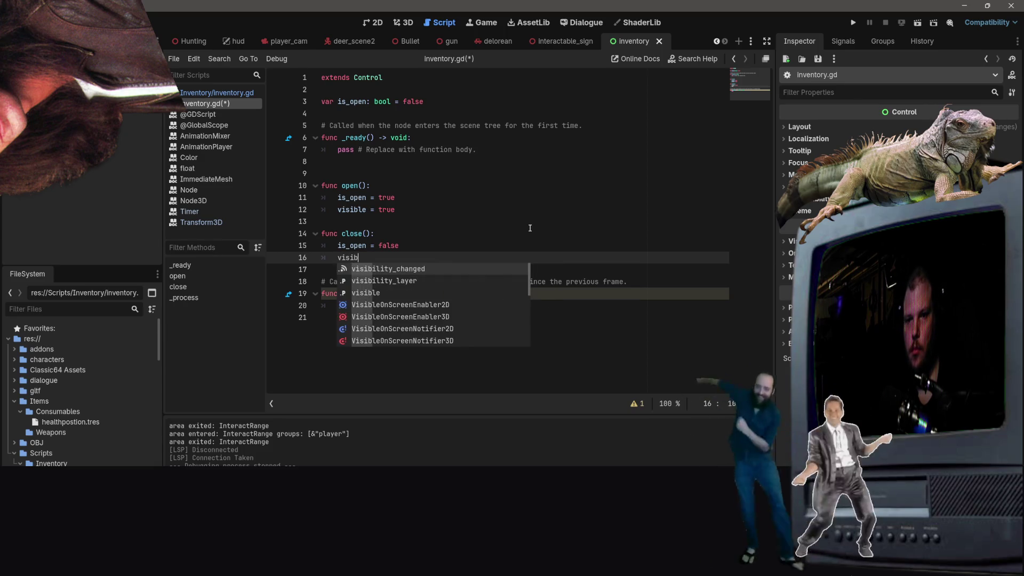
pyautogui.write('le = true')
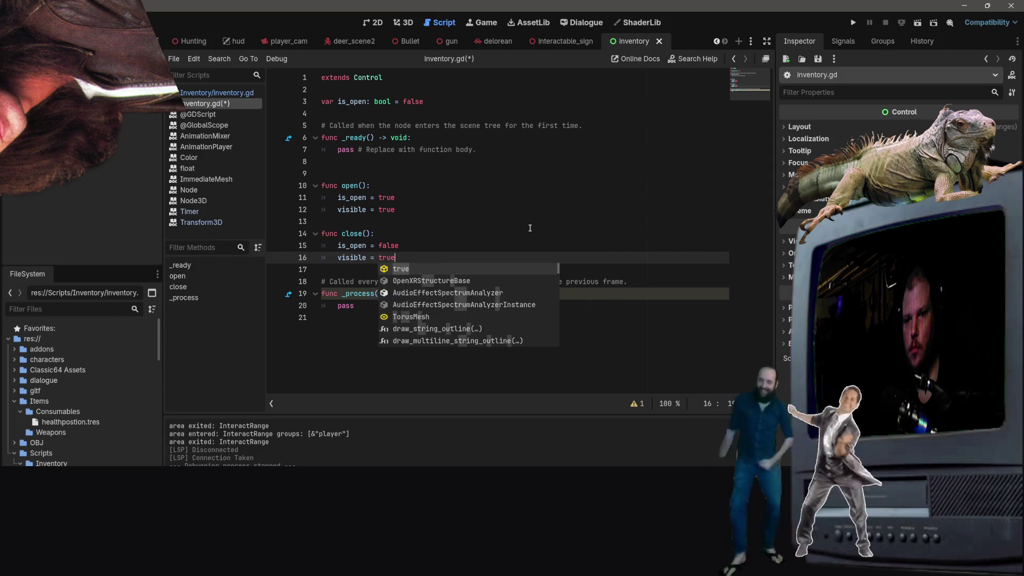
pyautogui.press('BackSpace')
pyautogui.press('BackSpace')
pyautogui.press('BackSpace')
pyautogui.press('BackSpace')
pyautogui.write('false')
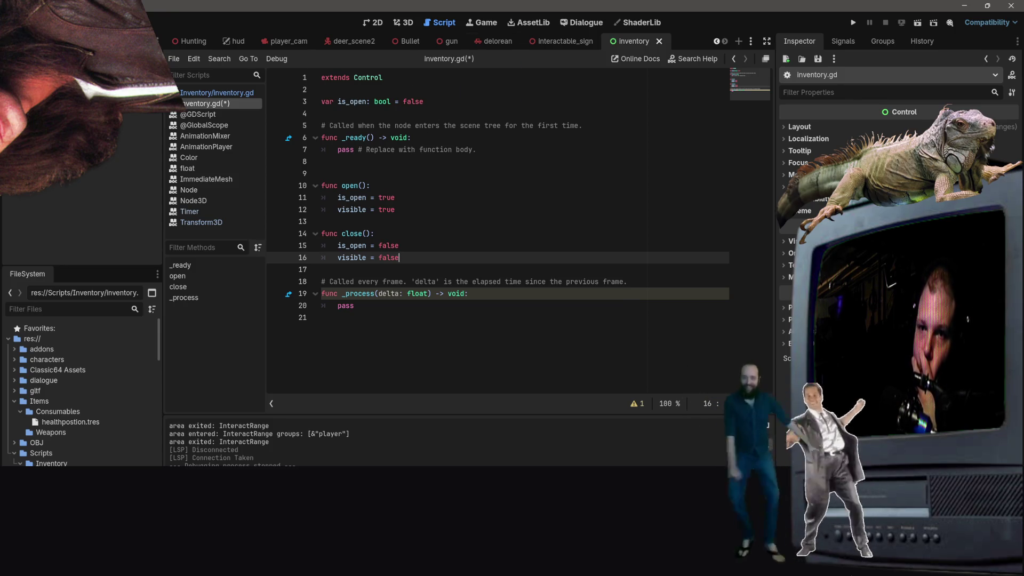
# Step: Add a new input action named open_inventory in Project Settings' Input Map
pyautogui.doubleClick(346, 306)
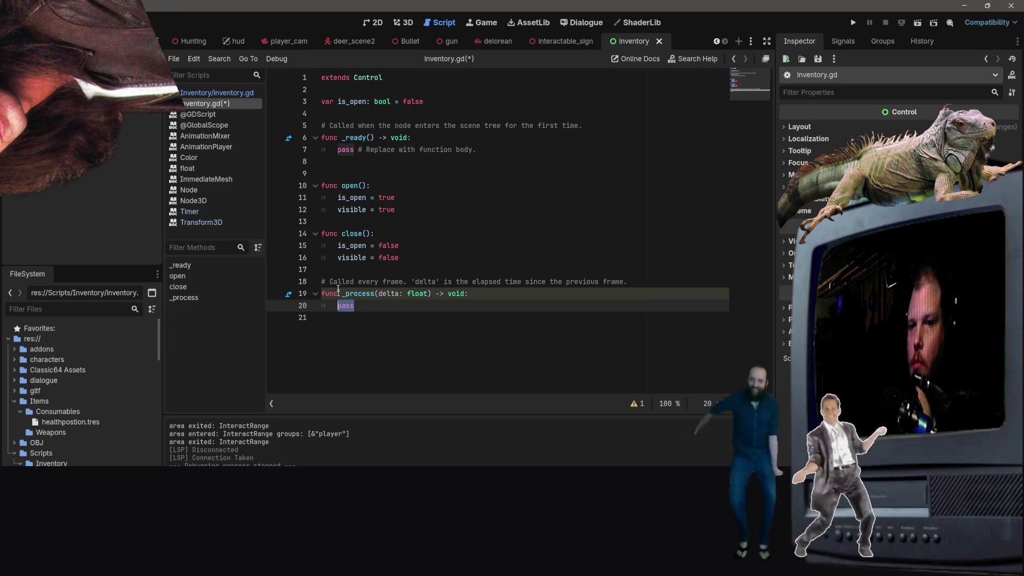
pyautogui.click(52, 6)
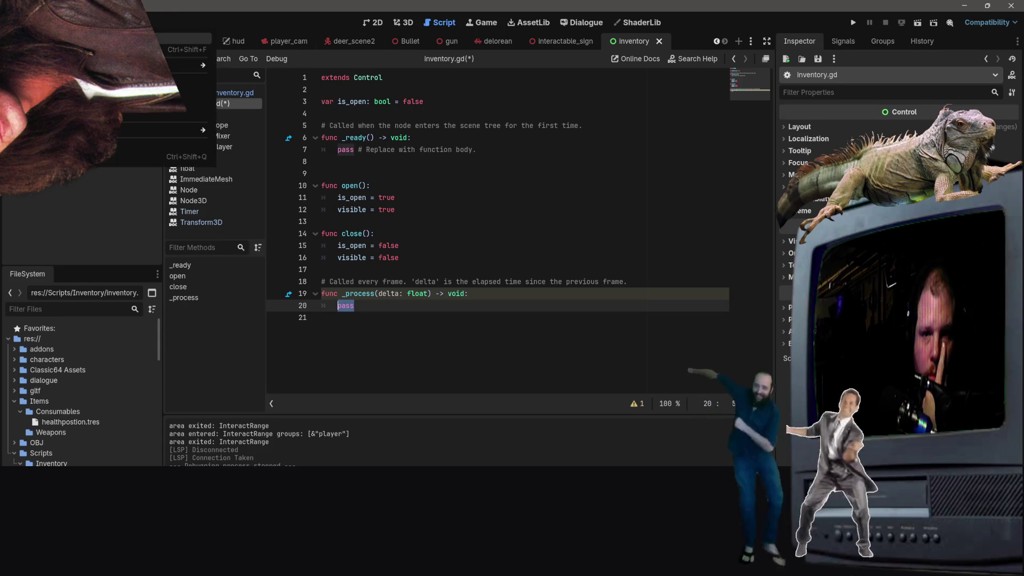
pyautogui.click(107, 39)
pyautogui.click(234, 123)
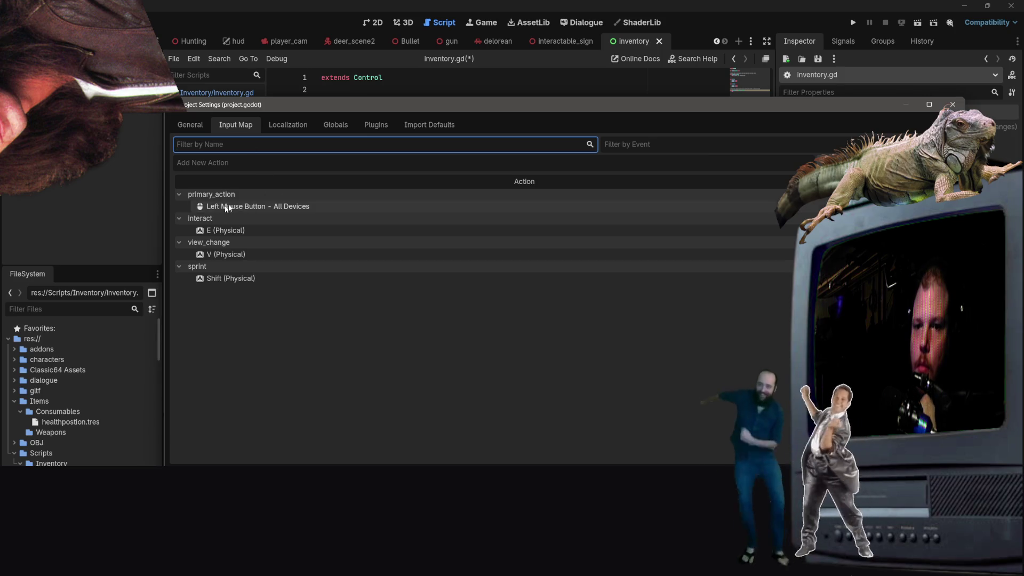
pyautogui.click(289, 160)
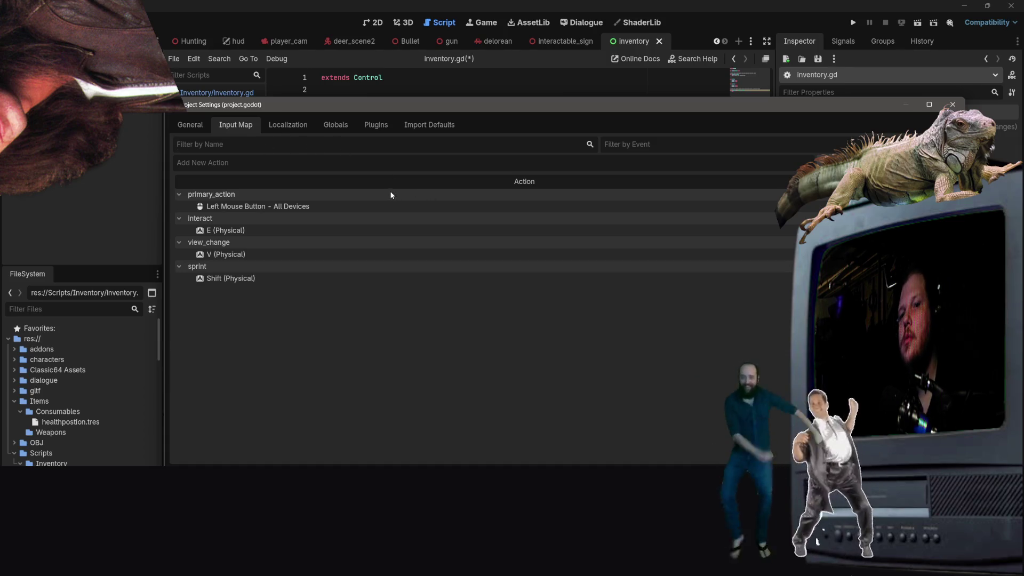
pyautogui.write('opne')
pyautogui.press('BackSpace')
pyautogui.press('BackSpace')
pyautogui.press('BackSpace')
pyautogui.write('en_')
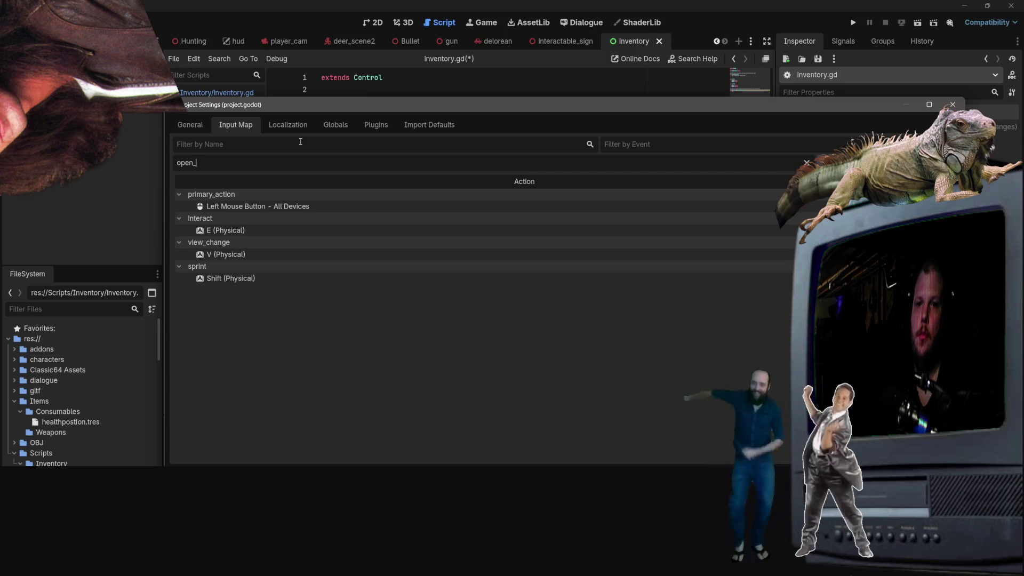
pyautogui.write('inventory')
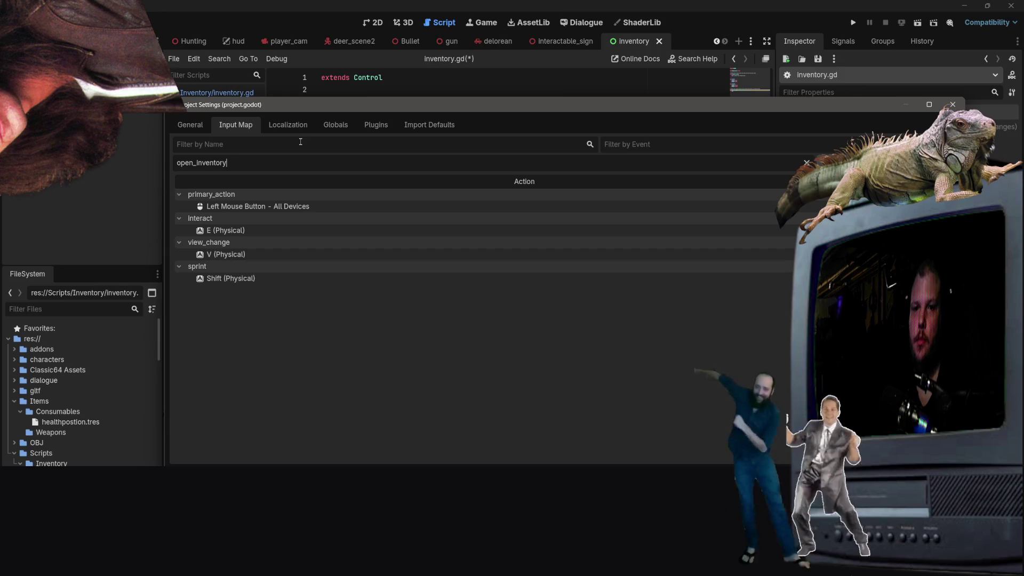
pyautogui.press('Return')
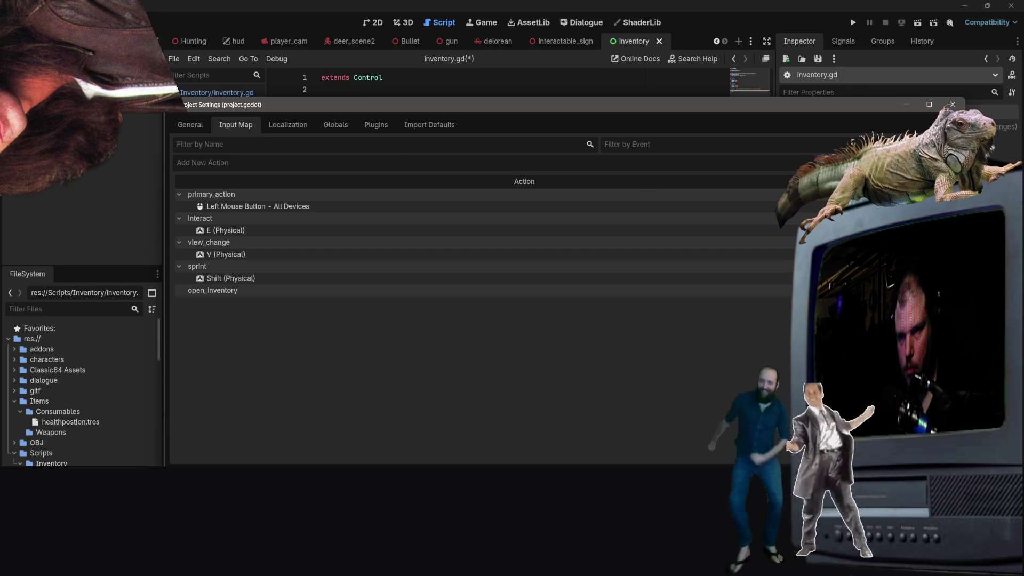
# Step: Bind the Tab key to open_inventory and close Project Settings
pyautogui.doubleClick(253, 294)
pyautogui.press('Return')
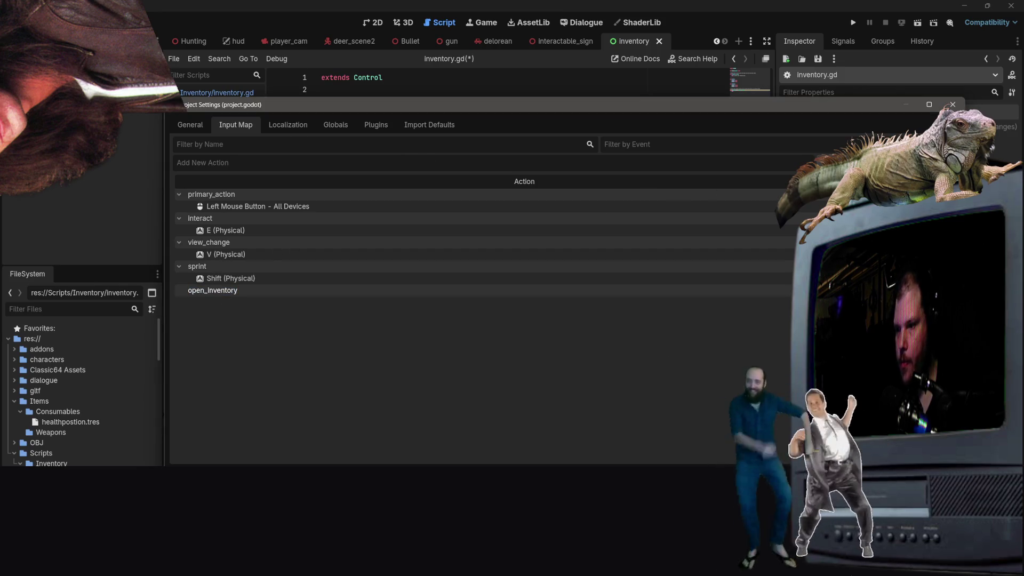
pyautogui.click(781, 290)
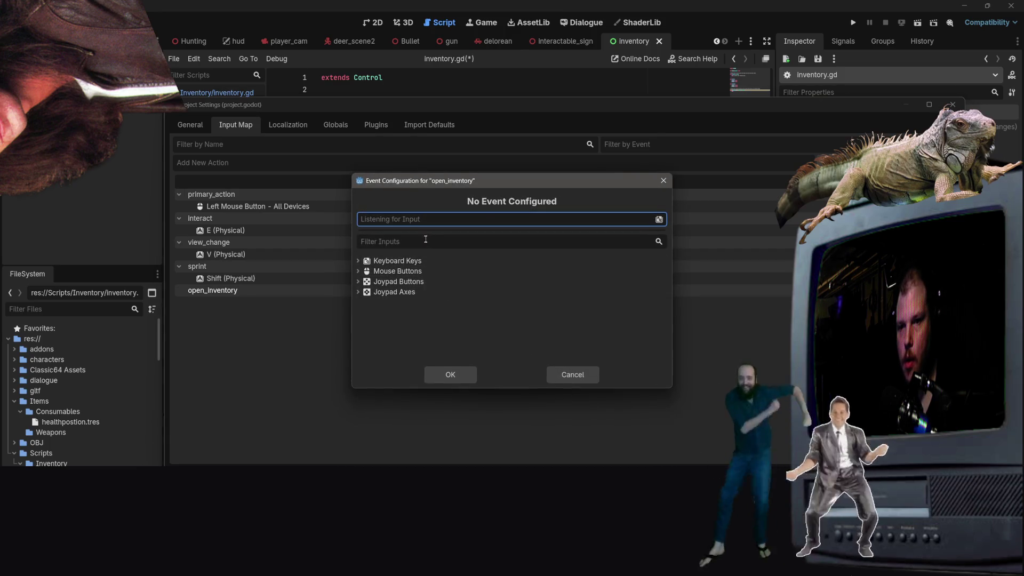
pyautogui.press('Tab')
pyautogui.click(442, 378)
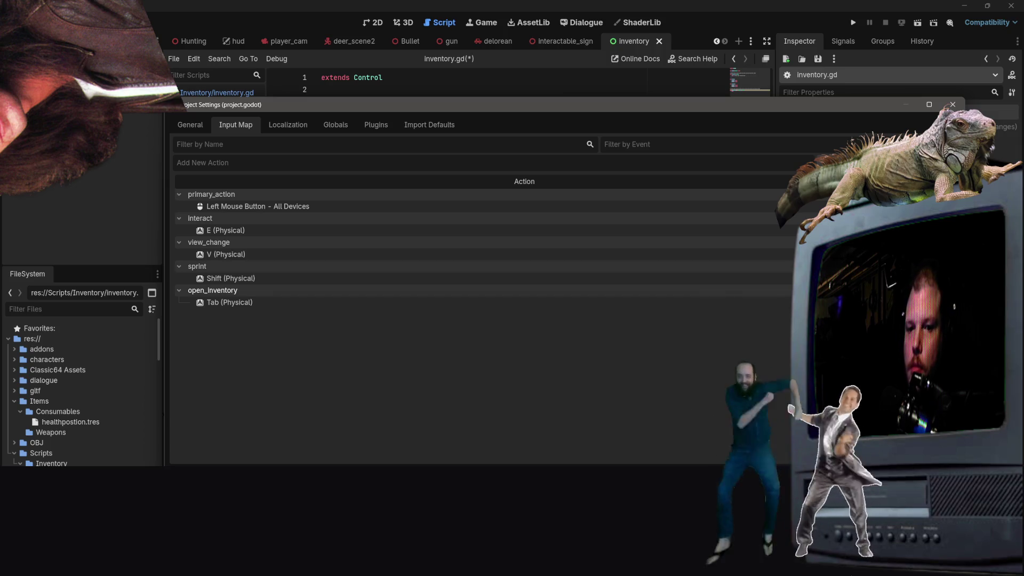
pyautogui.press('Escape')
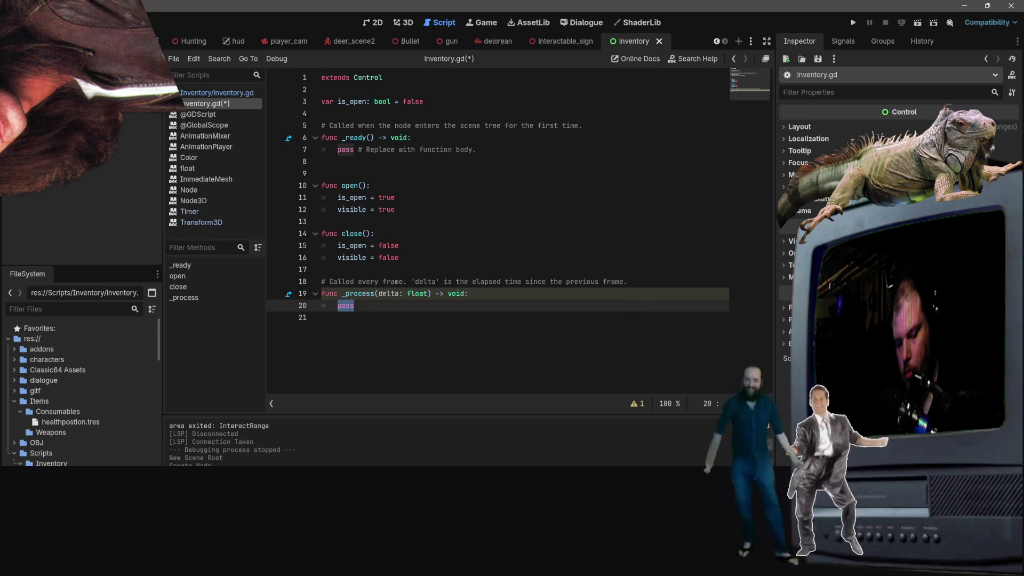
# Step: Replace pass with if Input.is_action_just_pressed("open_inventory"): and start its indented body
pyautogui.write('if Inpu')
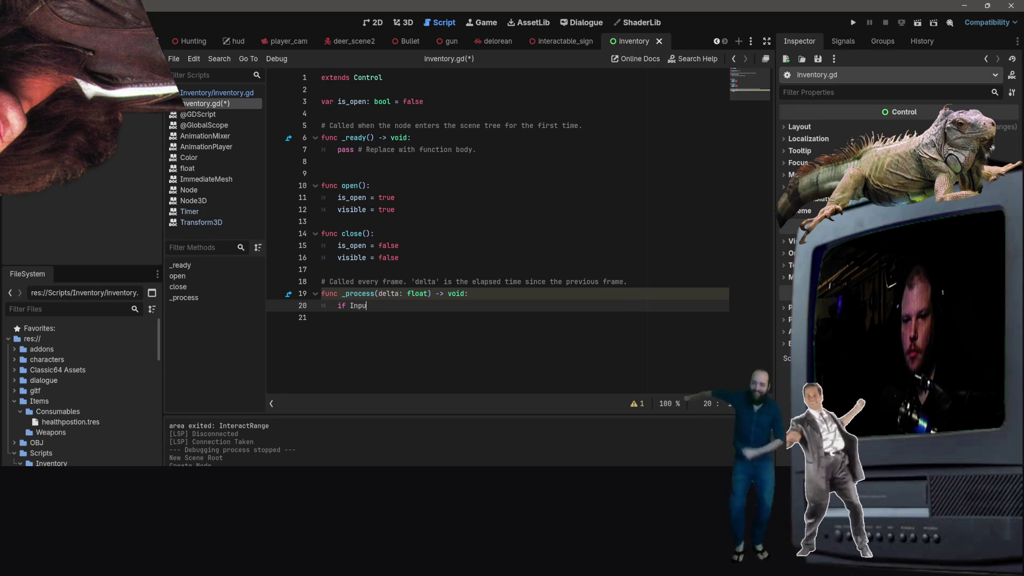
pyautogui.write('t.is')
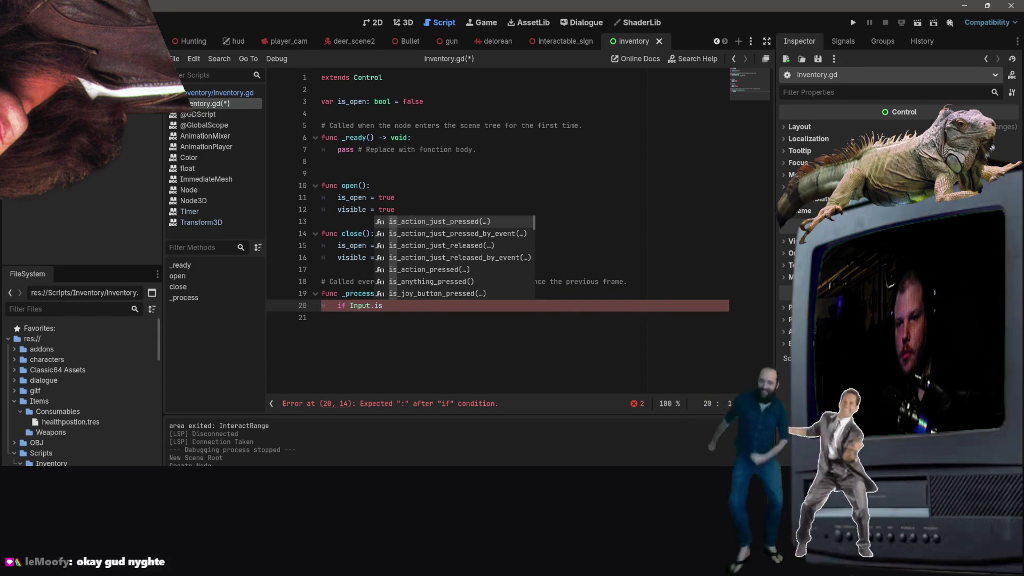
pyautogui.press('Return')
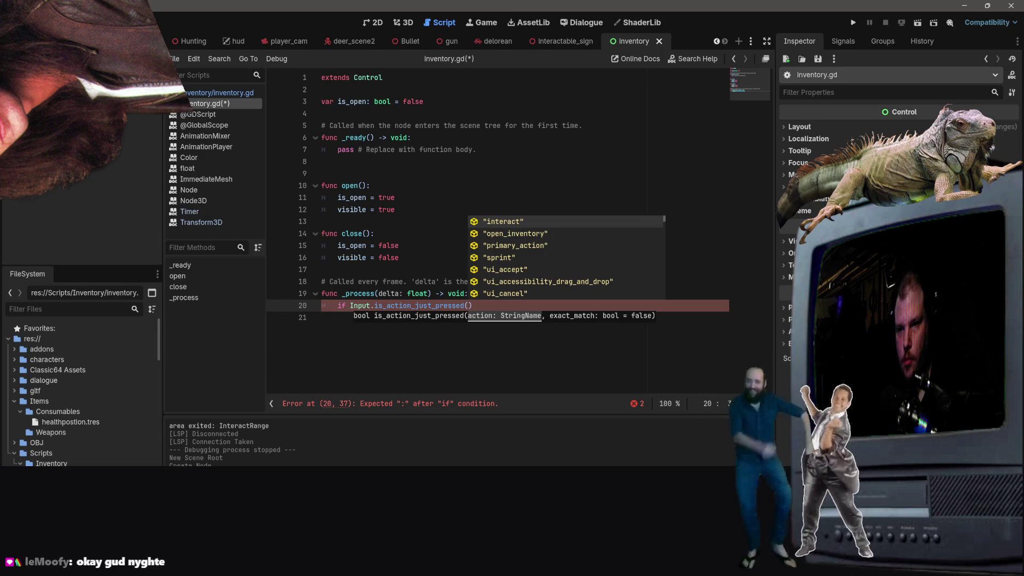
pyautogui.press('Down')
pyautogui.press('Down')
pyautogui.press('Up')
pyautogui.press('Return')
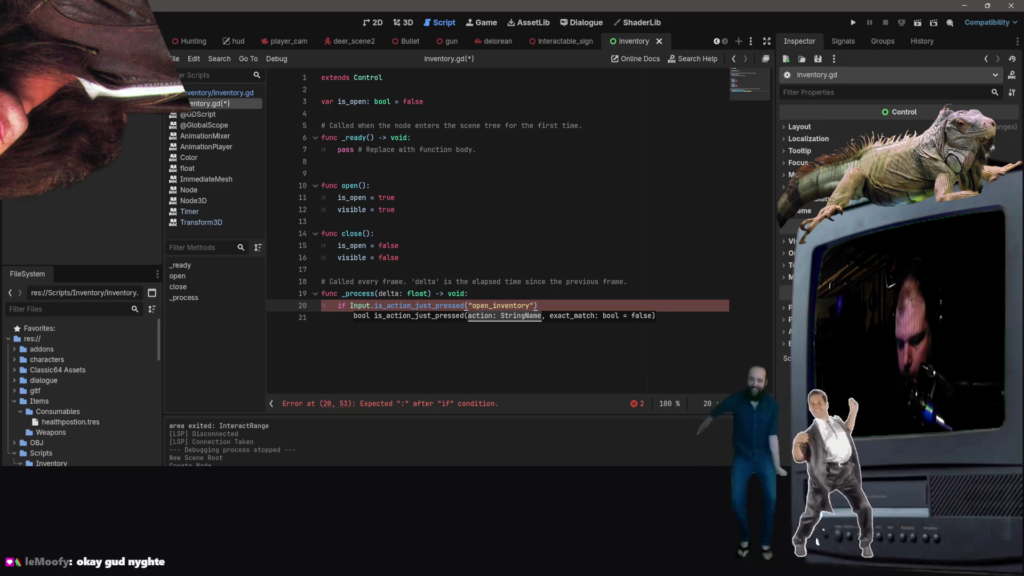
pyautogui.write(':')
pyautogui.press('Return')
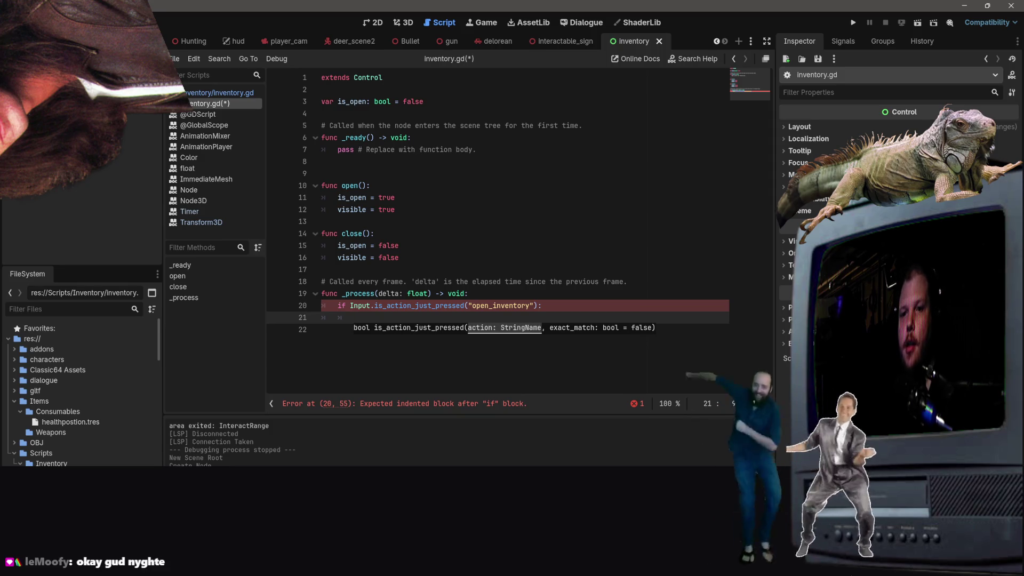
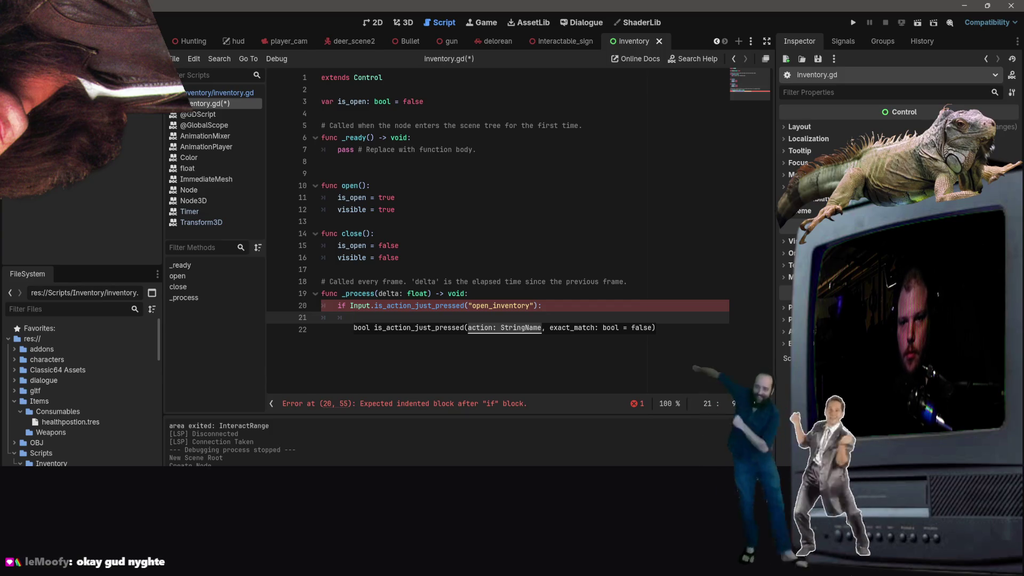
# Step: Write the open() call under the open_inventory check on line 21
pyautogui.press('BackSpace')
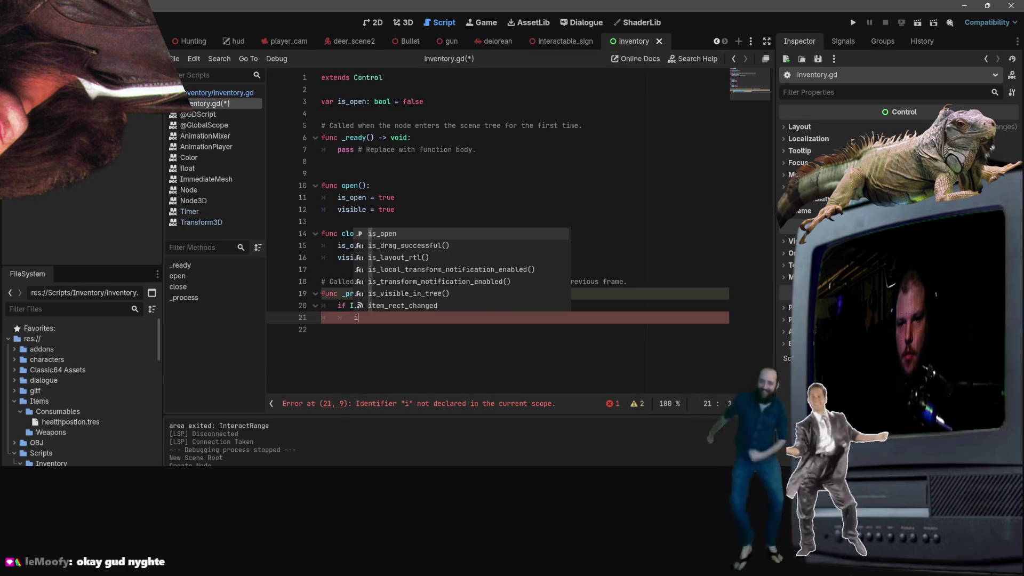
pyautogui.press('BackSpace')
pyautogui.write('open')
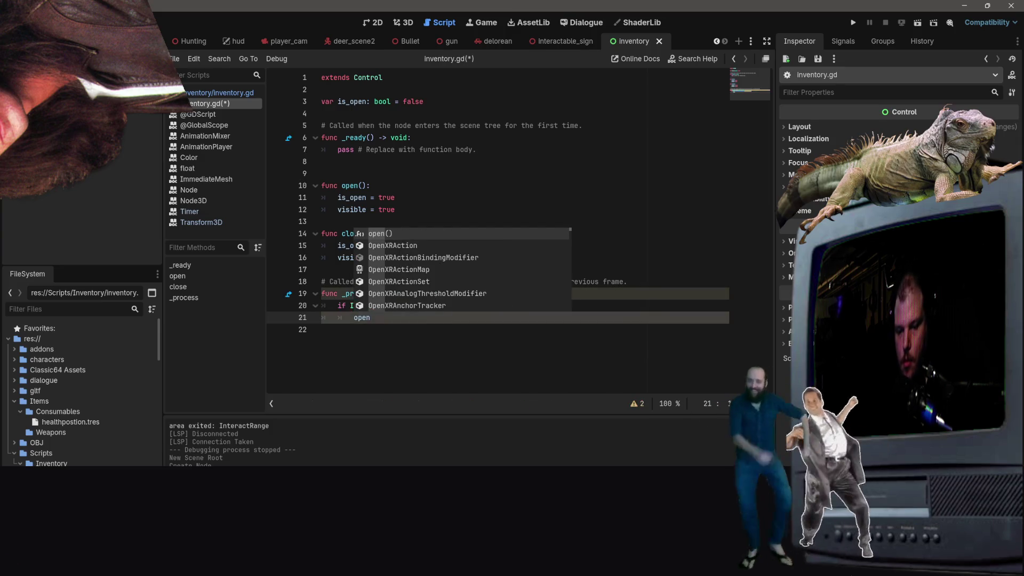
pyautogui.press('Return')
pyautogui.press('Return')
pyautogui.write('if')
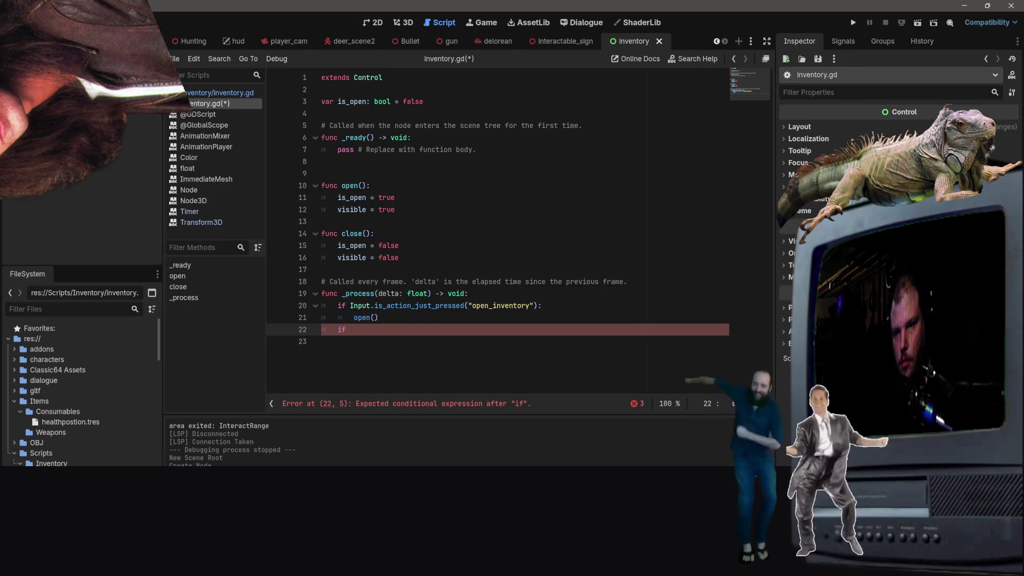
pyautogui.press('BackSpace')
pyautogui.press('BackSpace')
pyautogui.press('BackSpace')
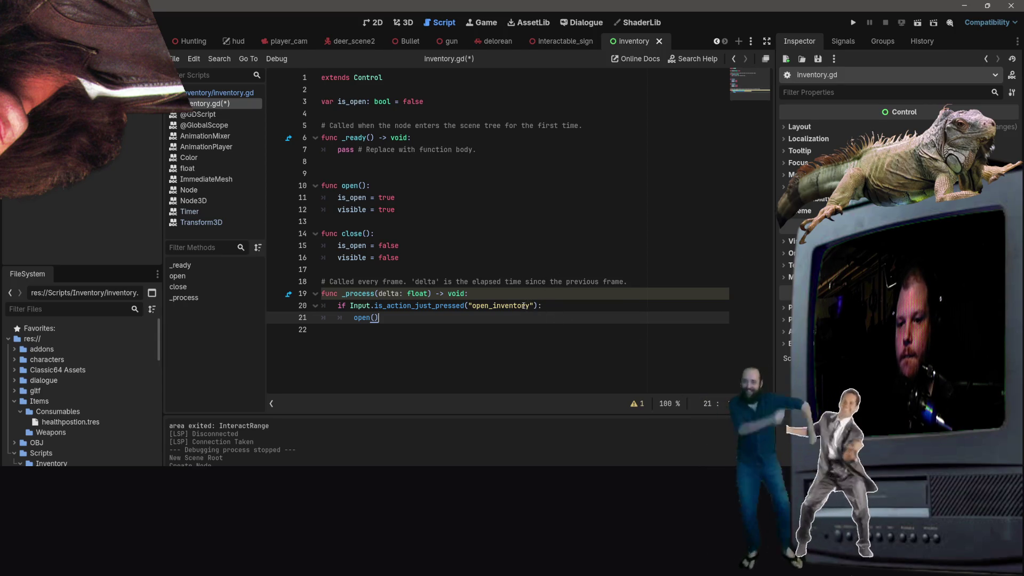
# Step: Add 'and not visible' to the open_inventory condition so open() runs only when hidden
pyautogui.click(530, 305)
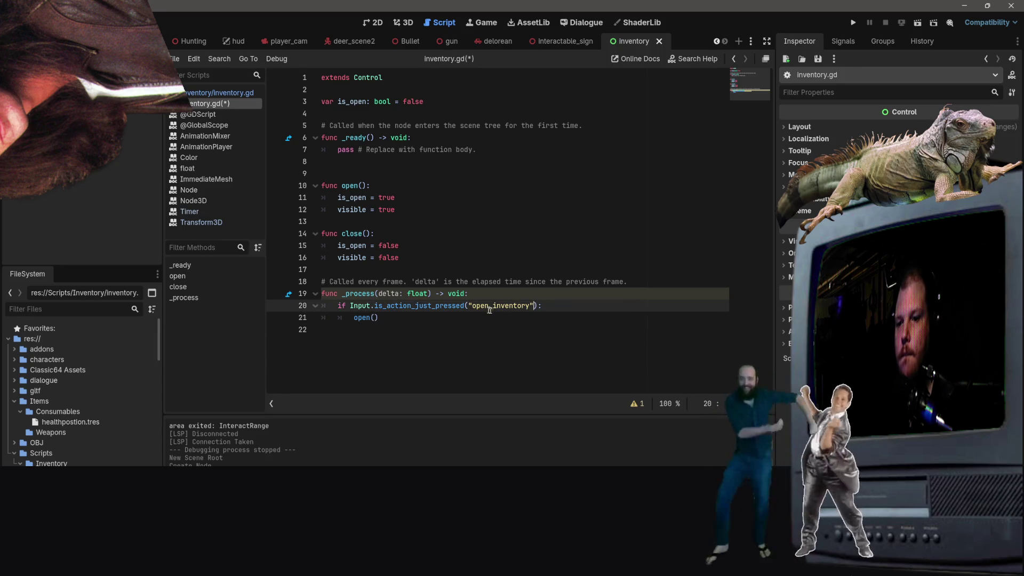
pyautogui.write('and')
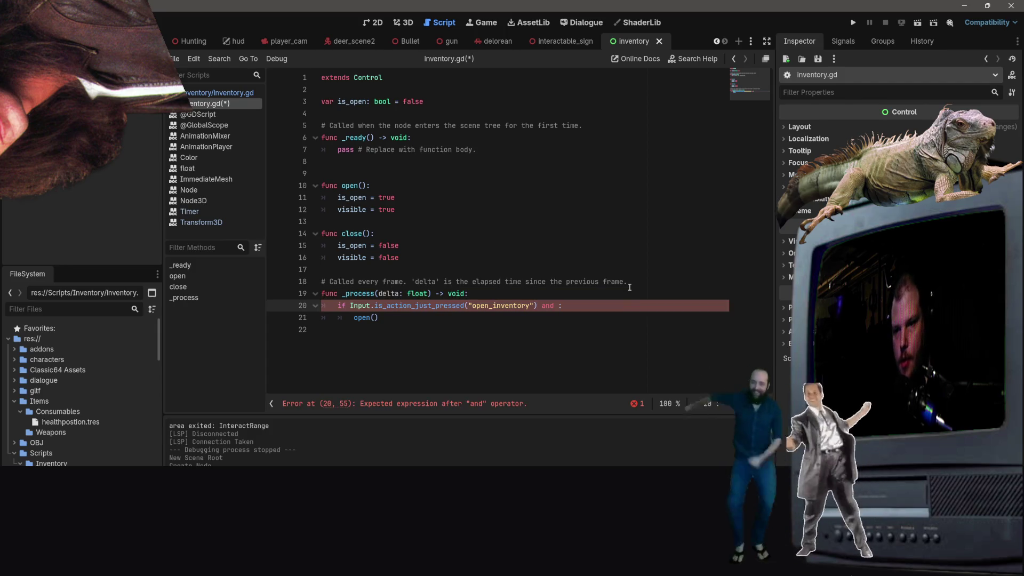
pyautogui.press('BackSpace')
pyautogui.press('BackSpace')
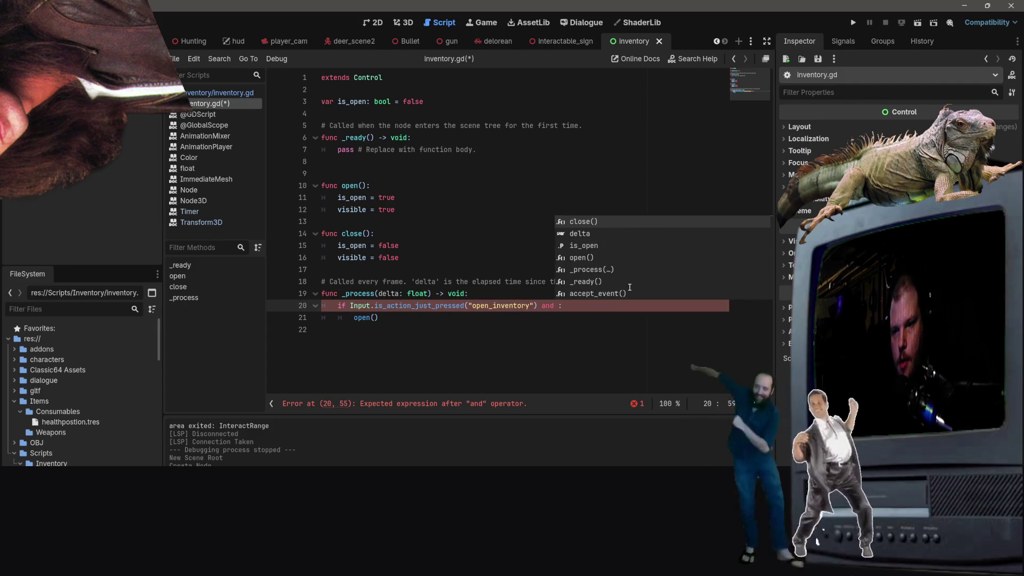
pyautogui.write('vi')
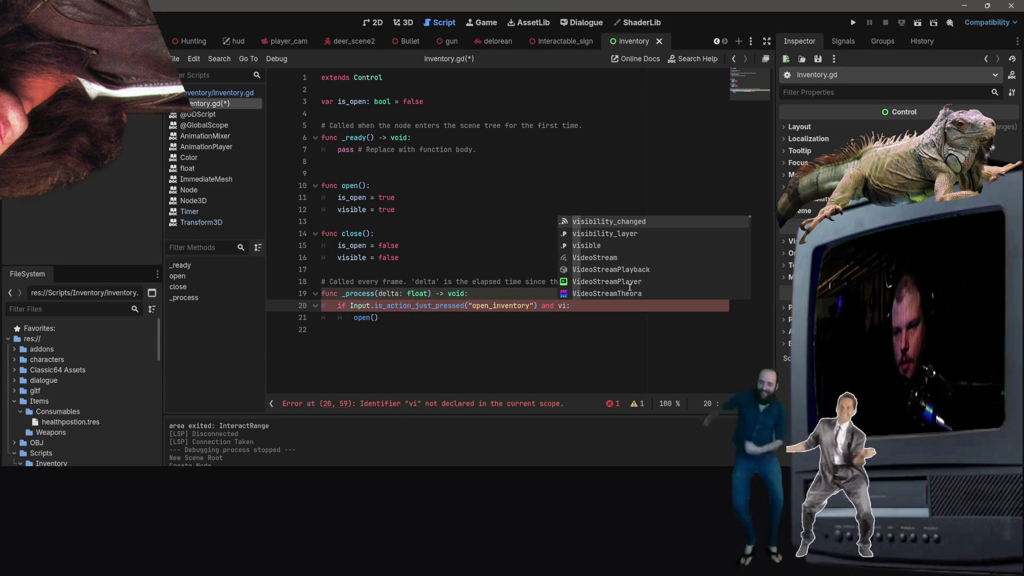
pyautogui.press('BackSpace')
pyautogui.press('BackSpace')
pyautogui.write('nos')
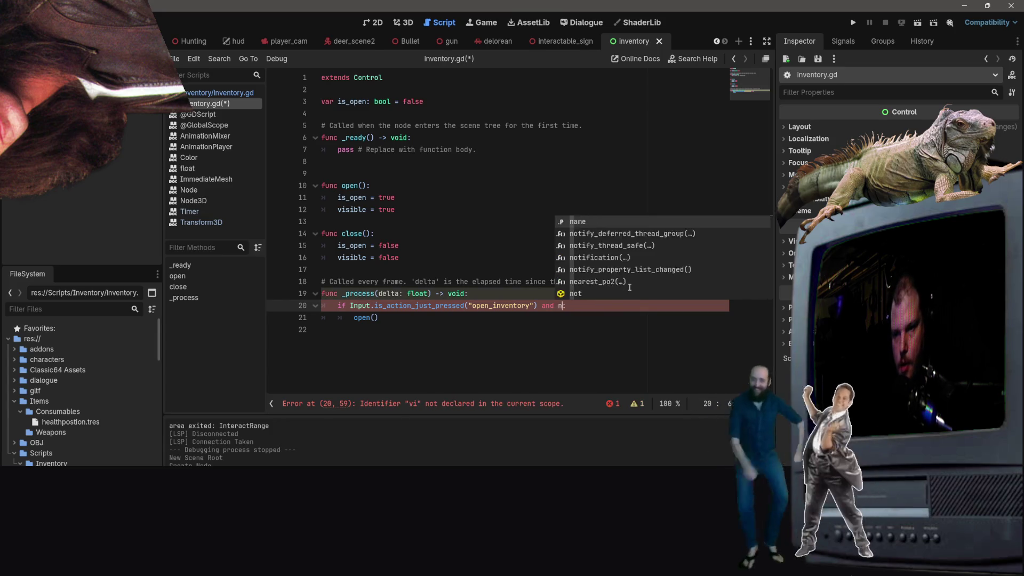
pyautogui.press('BackSpace')
pyautogui.write('t visible')
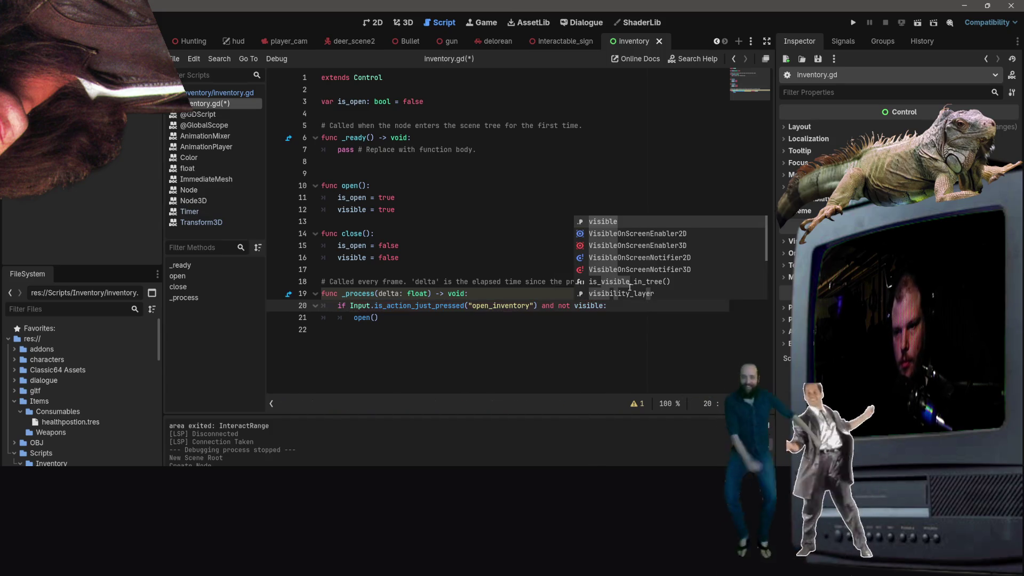
pyautogui.press('Return')
pyautogui.press('Return')
pyautogui.hotkey('ctrl', 'z')
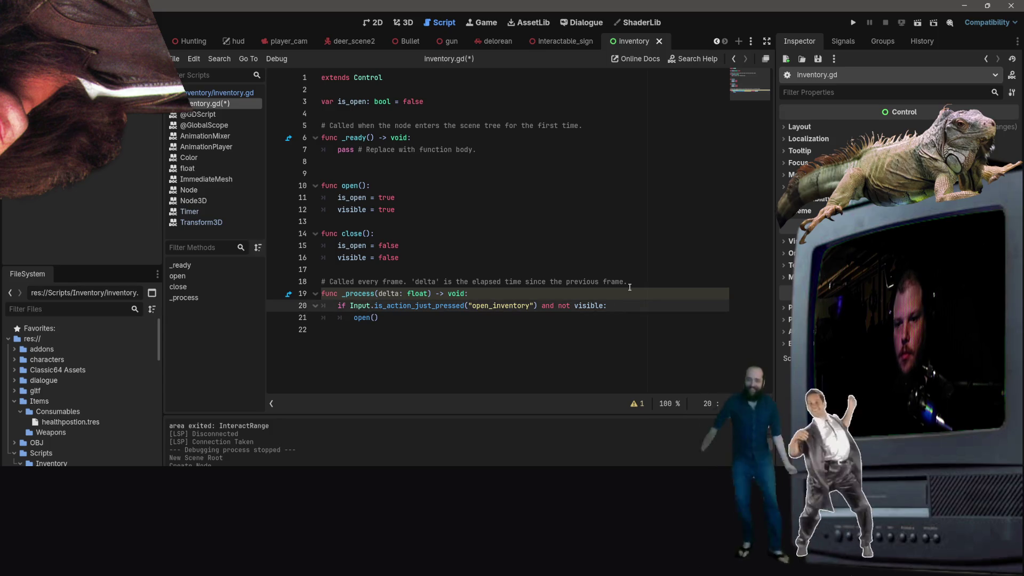
pyautogui.press('Down')
pyautogui.press('Return')
# Step: Add an 'Input.is_action_just_pressed("open_inventory") and visible' branch calling close(), and save
pyautogui.write('if ')
pyautogui.write('Input')
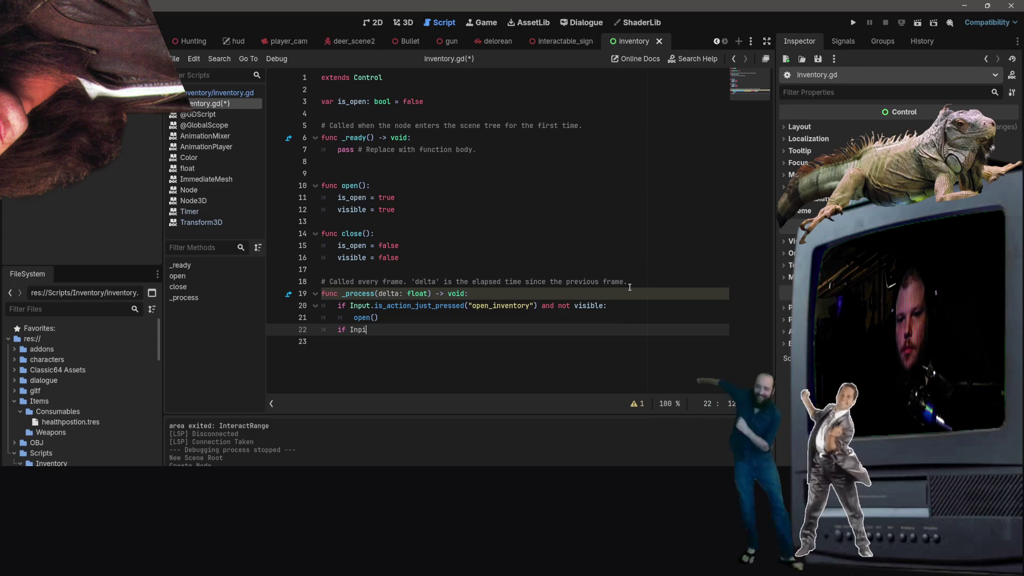
pyautogui.press('Escape')
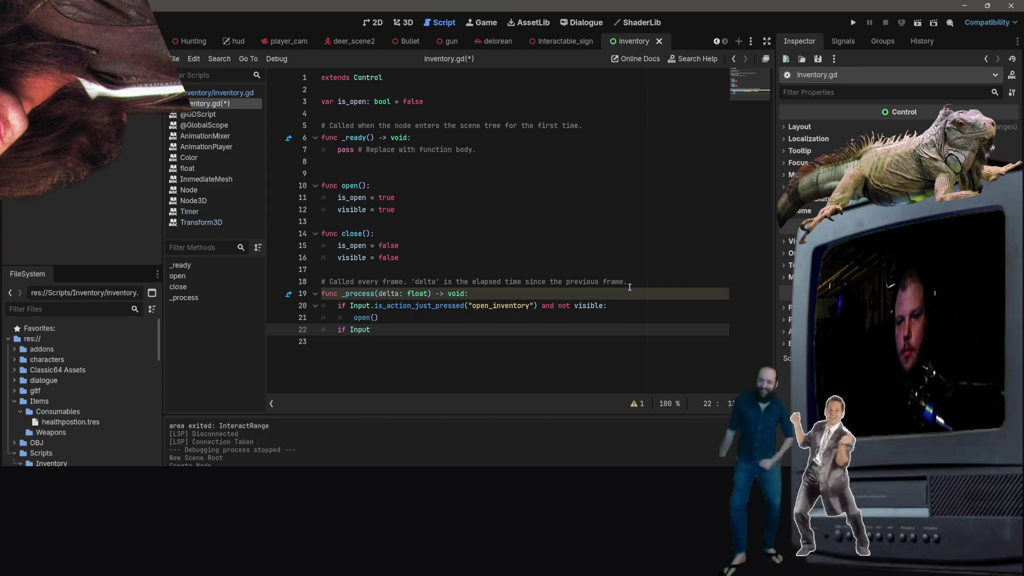
pyautogui.write('.is_action_just')
pyautogui.press('Return')
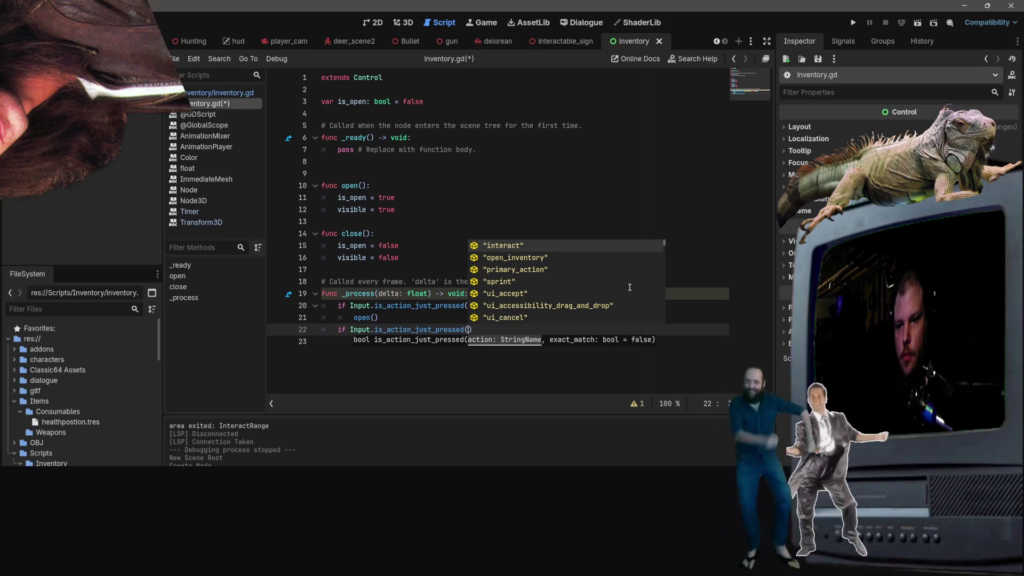
pyautogui.press('Down')
pyautogui.press('Return')
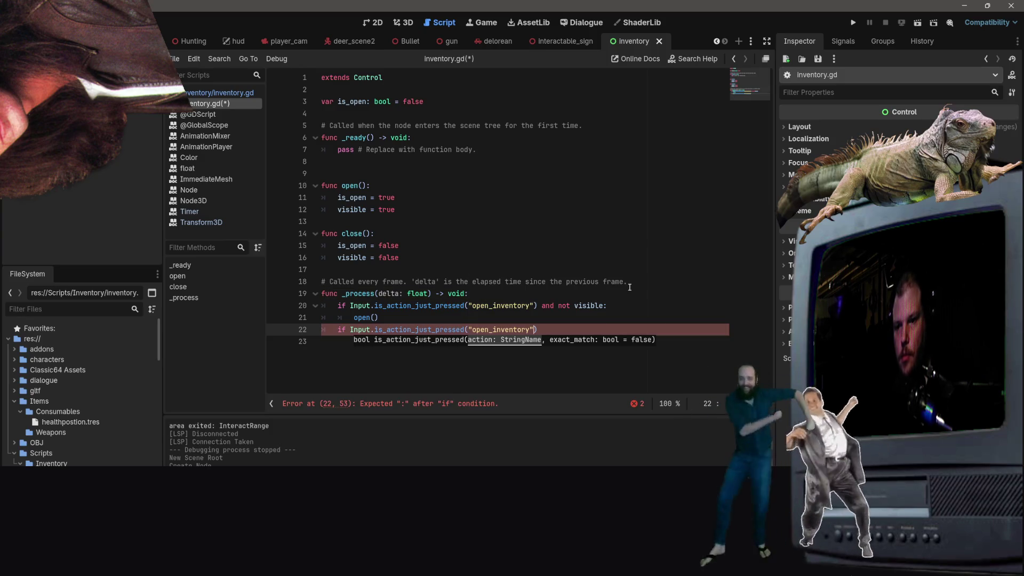
pyautogui.write(') and visible:')
pyautogui.press('Return')
pyautogui.write('close()')
pyautogui.press('Menu')
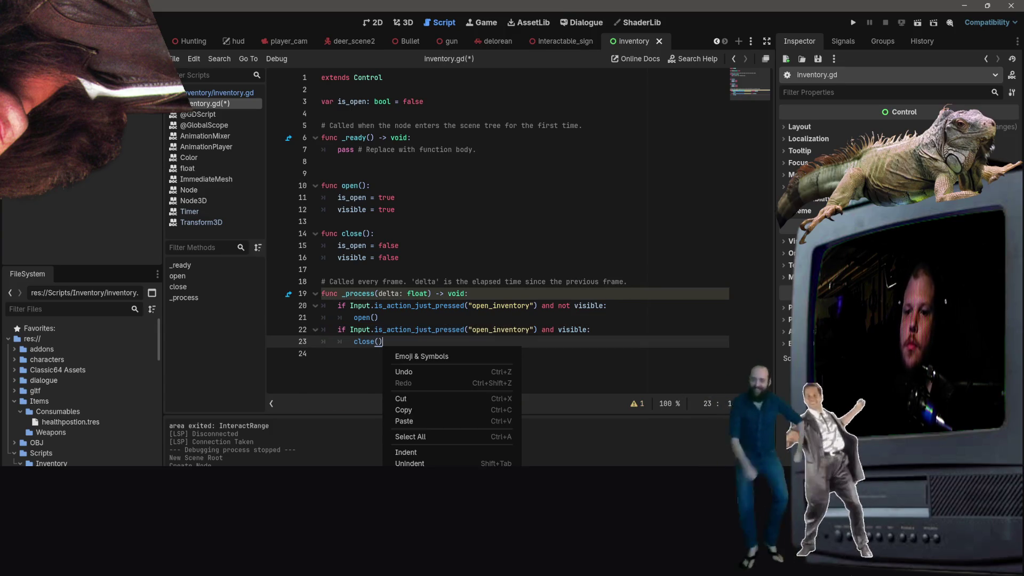
pyautogui.press('Escape')
pyautogui.hotkey('ctrl', 's')
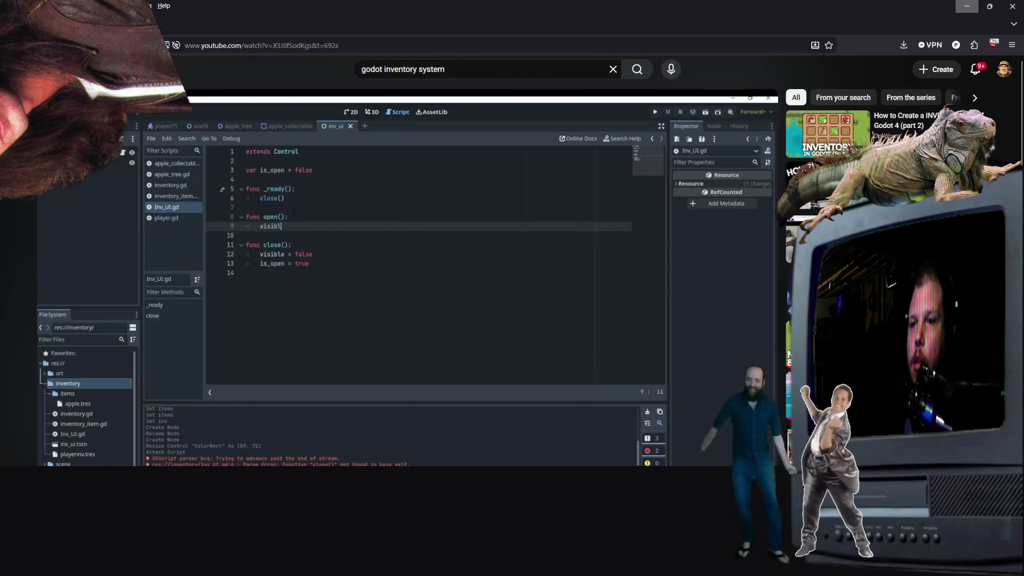
# Step: Watch the tutorial's is_open toggle code, then return to inventory.gd in Godot
pyautogui.click(434, 245)
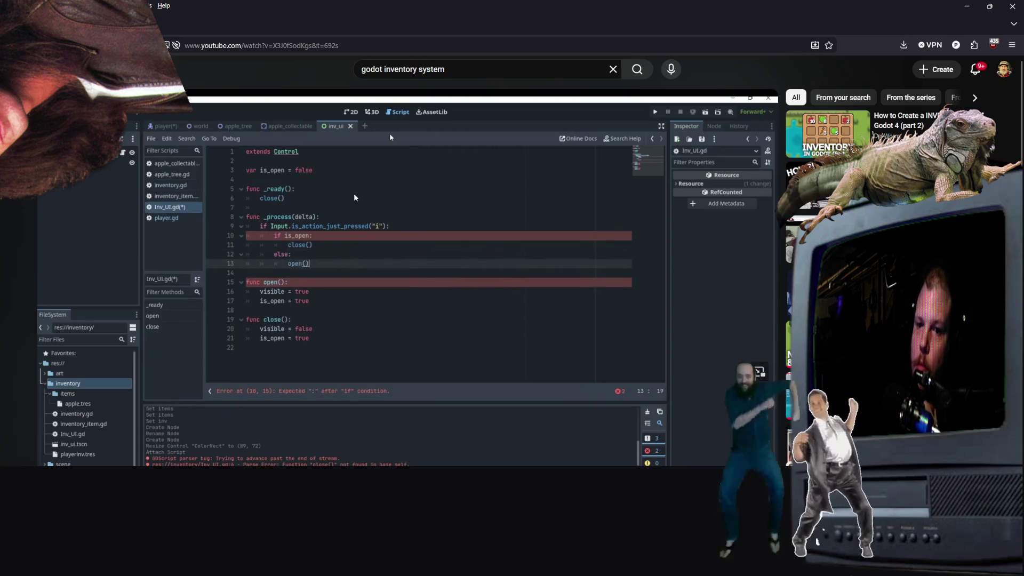
pyautogui.click(357, 176)
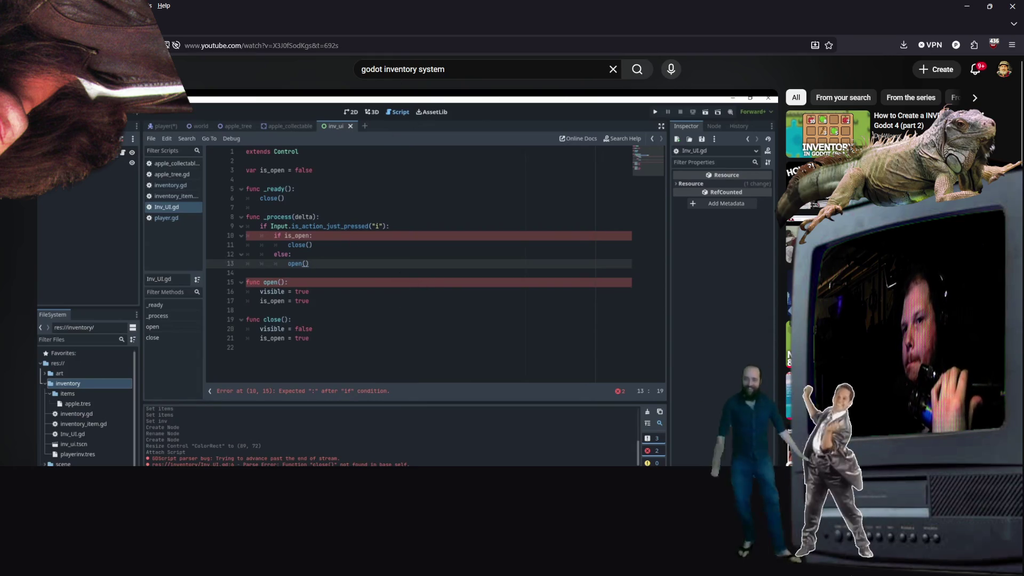
pyautogui.hotkey('alt', 'Tab')
pyautogui.click(413, 309)
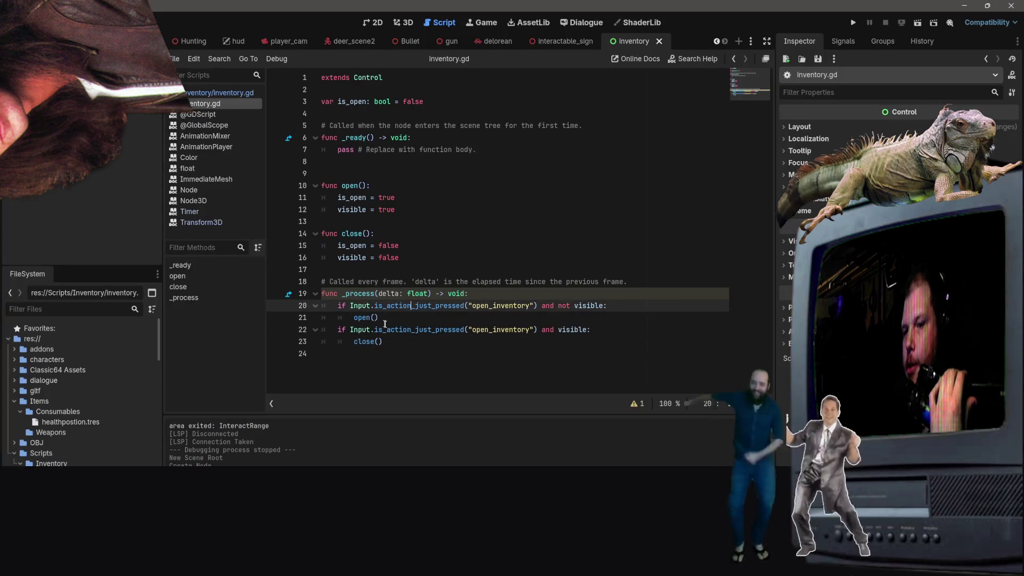
# Step: Replace the 'and not visible' condition with a nested 'if is_open:' check
pyautogui.moveTo(625, 310)
pyautogui.mouseDown()
pyautogui.moveTo(511, 296)
pyautogui.moveTo(542, 306)
pyautogui.mouseUp()
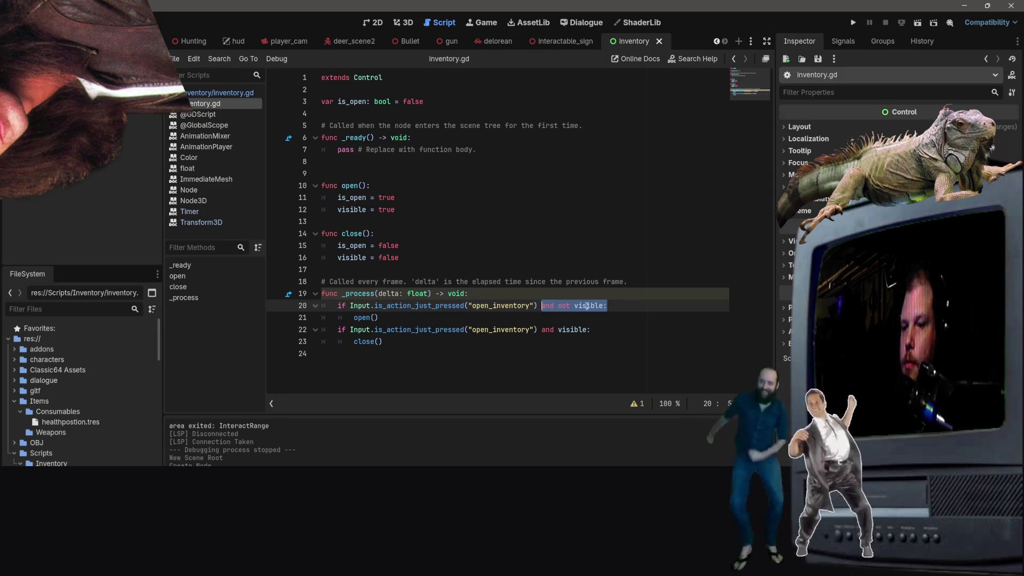
pyautogui.press('BackSpace')
pyautogui.press('BackSpace')
pyautogui.write(':')
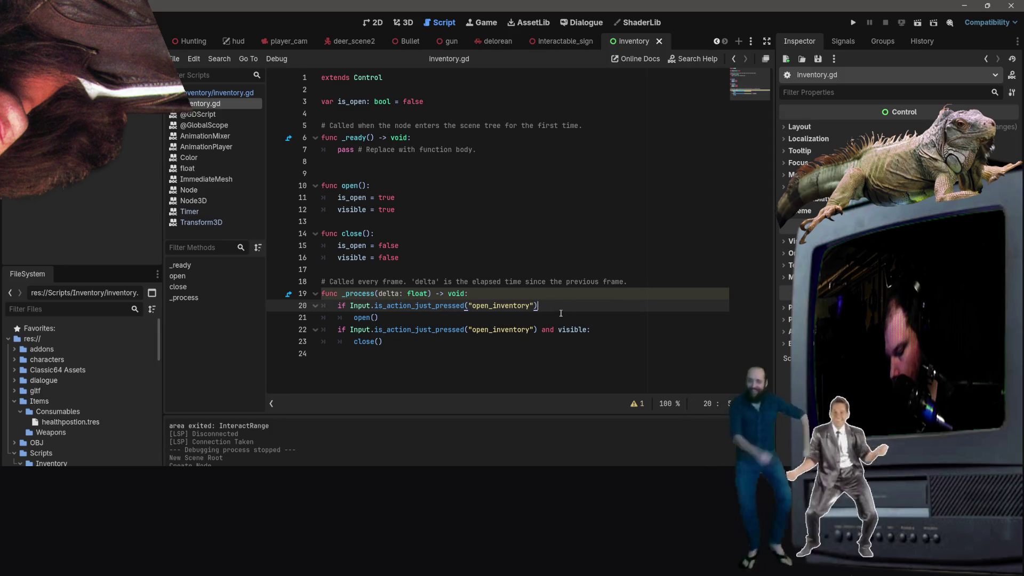
pyautogui.press('Return')
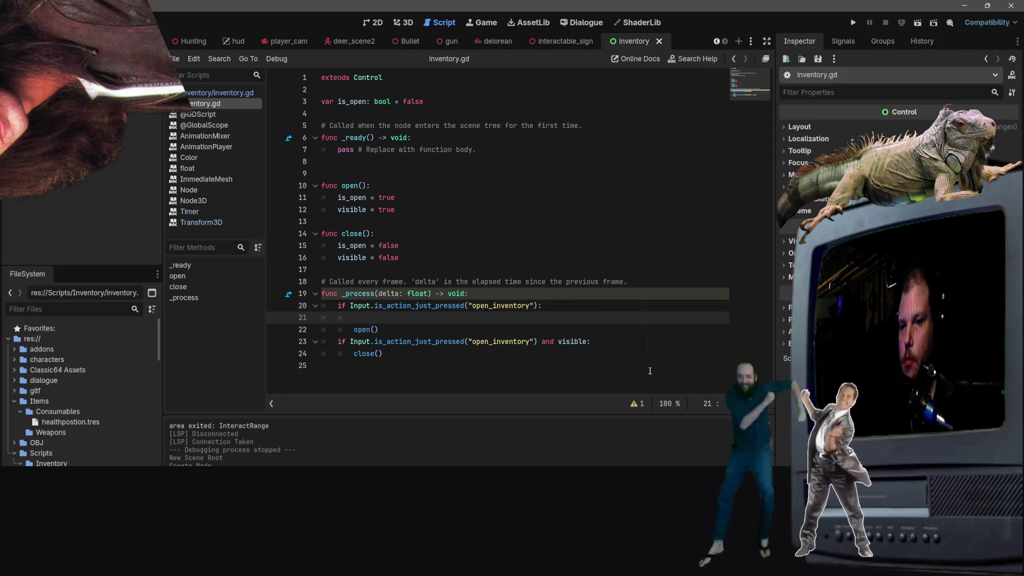
pyautogui.write('i')
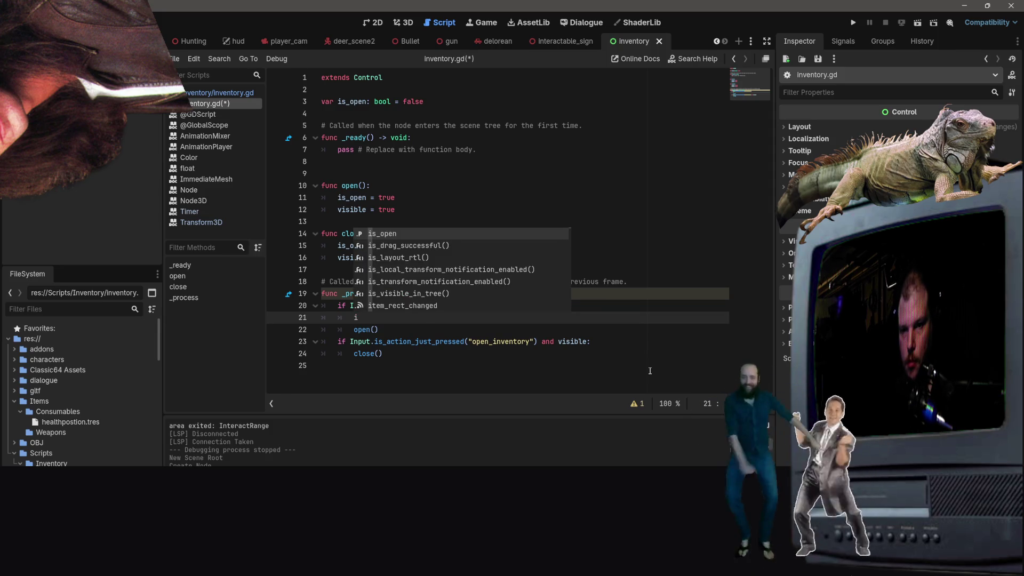
pyautogui.write('f is_openm')
pyautogui.press('BackSpace')
pyautogui.write(':')
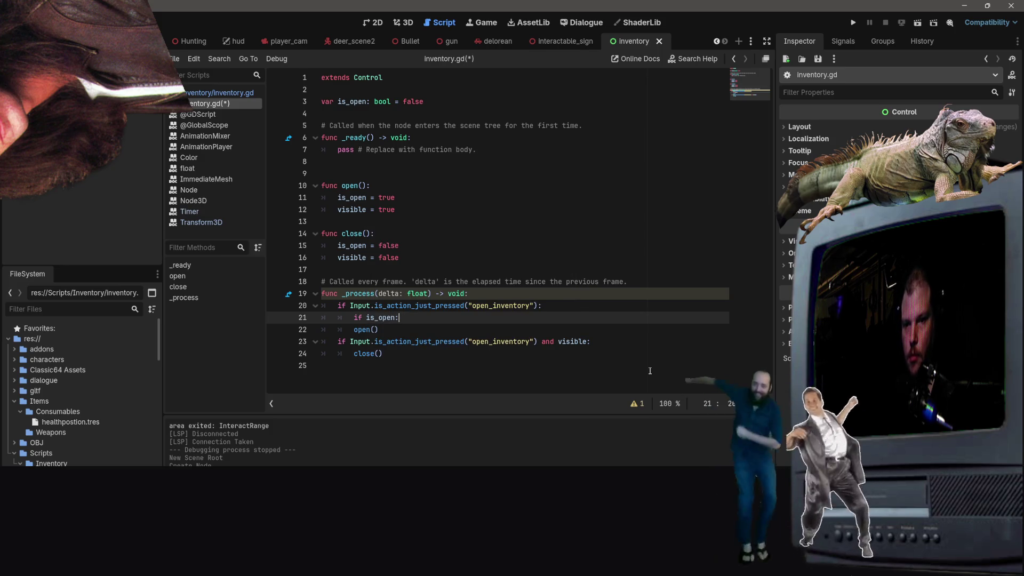
# Step: Change the call under is_open to close() and delete the old visible-check lines
pyautogui.press('Down')
pyautogui.press('Left')
pyautogui.press('Left')
pyautogui.press('BackSpace')
pyautogui.press('BackSpace')
pyautogui.press('BackSpace')
pyautogui.write('close')
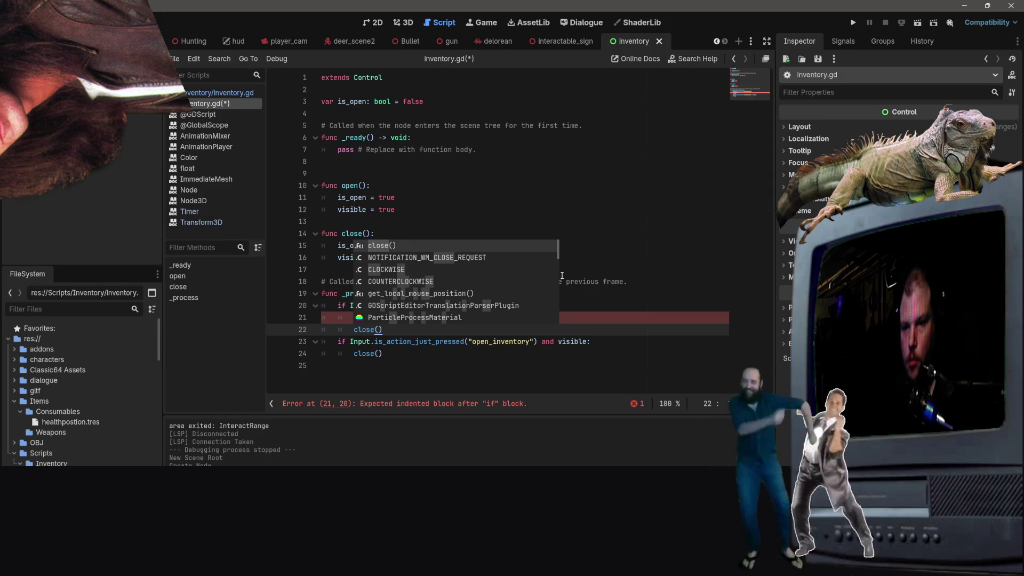
pyautogui.press('Escape')
pyautogui.moveTo(387, 354); pyautogui.dragTo(335, 344)
pyautogui.press('BackSpace')
# Step: Add an else branch calling open() and indent close() under the if
pyautogui.write('if')
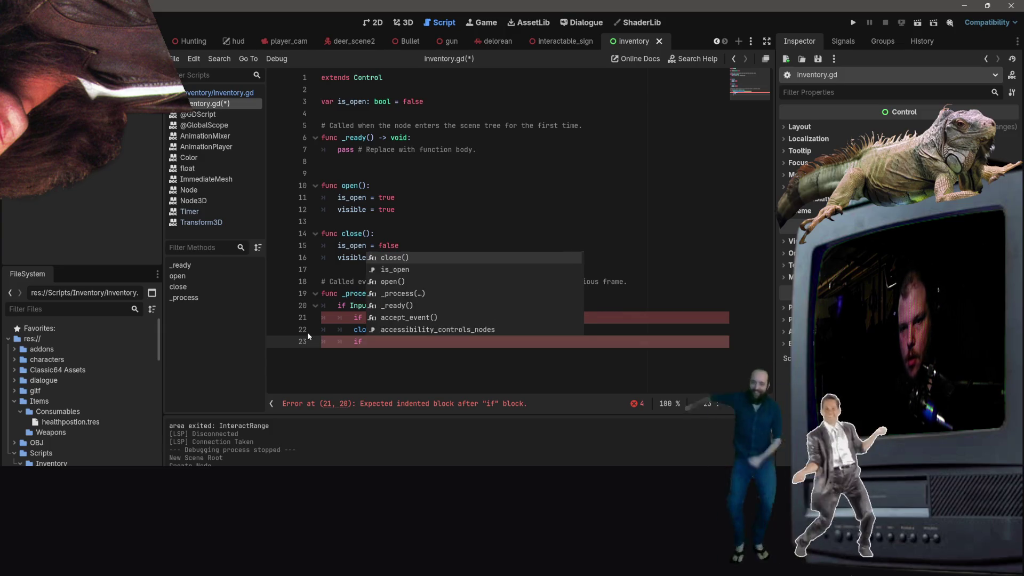
pyautogui.press('BackSpace')
pyautogui.press('BackSpace')
pyautogui.write('else:')
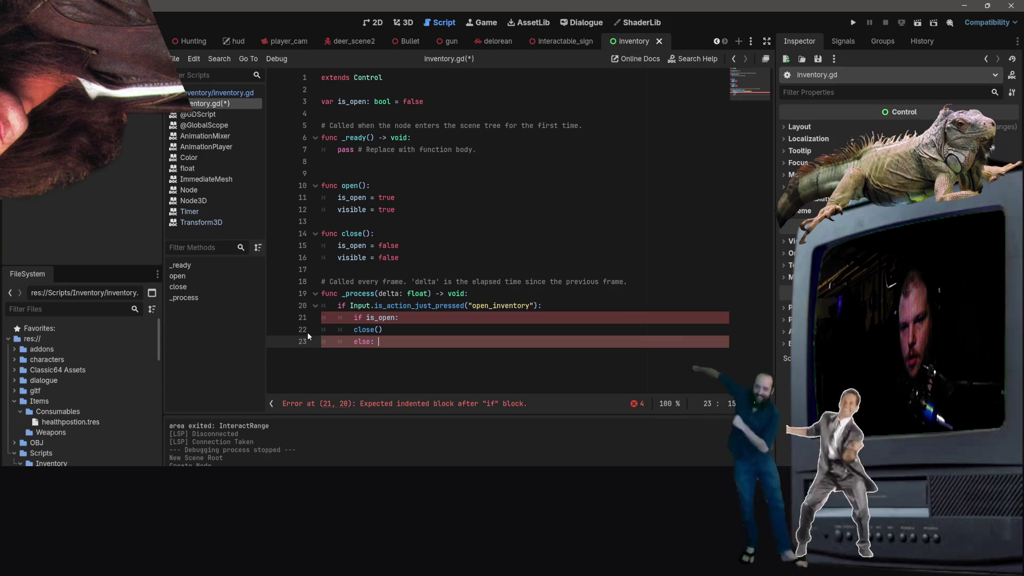
pyautogui.press('Return')
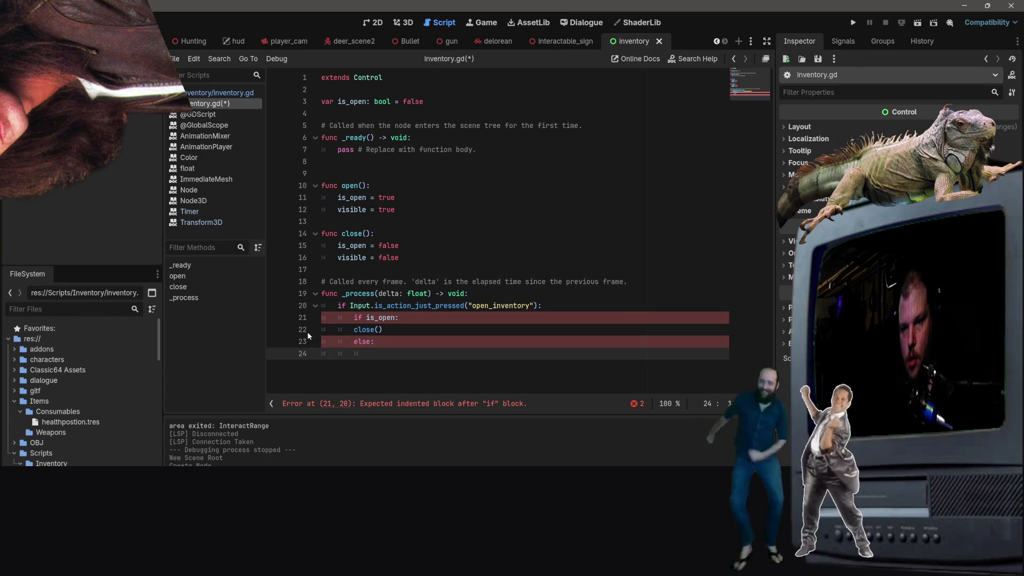
pyautogui.write('opee')
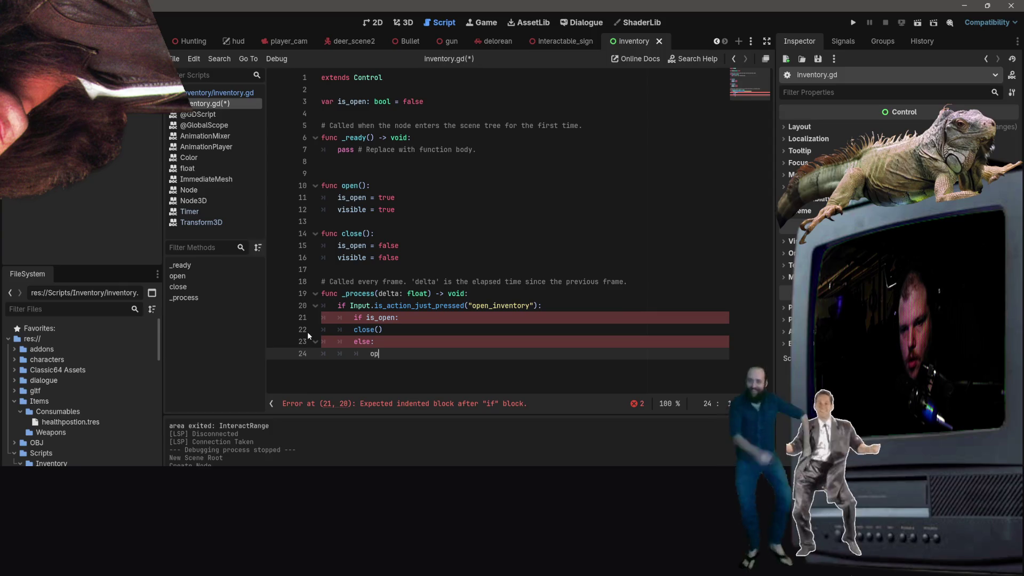
pyautogui.press('BackSpace')
pyautogui.write('n')
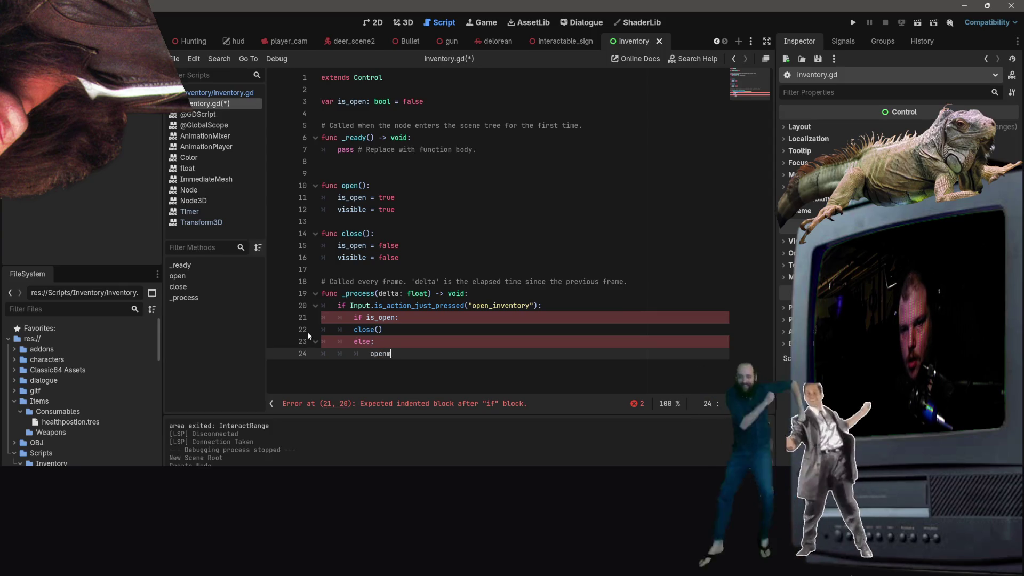
pyautogui.press('Return')
pyautogui.press('Up')
pyautogui.press('Up')
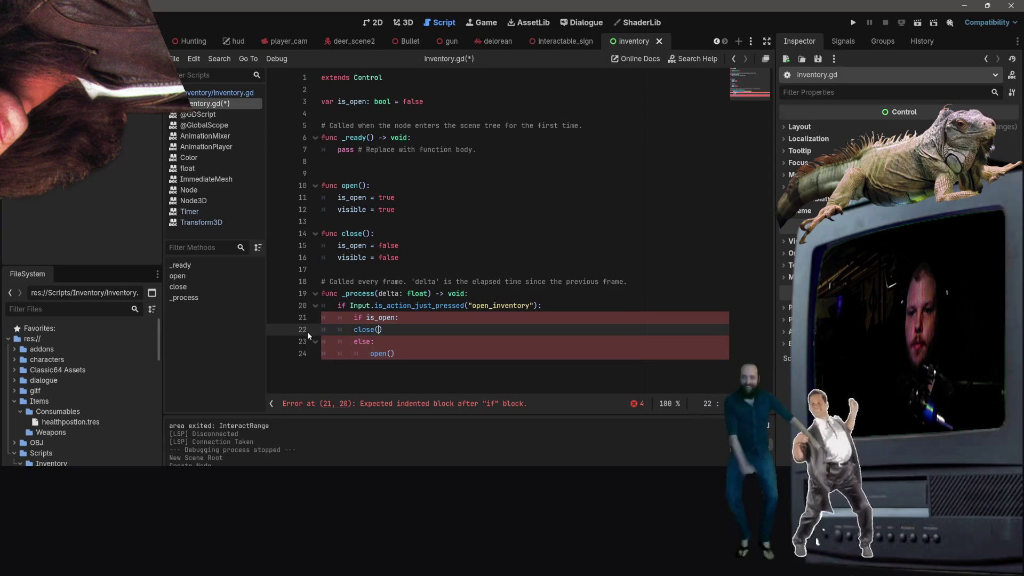
pyautogui.press('Tab')
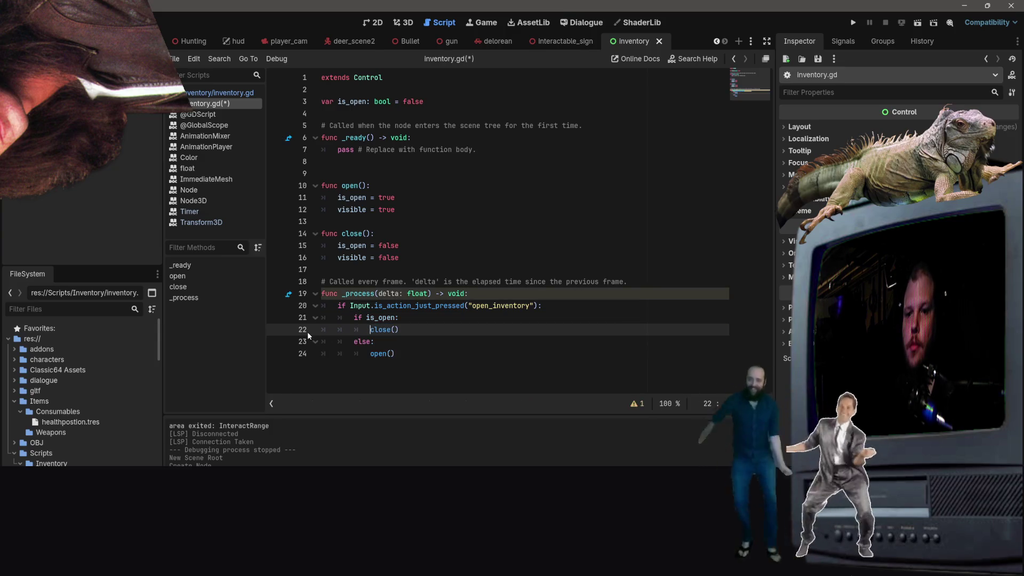
# Step: Save inventory.gd and switch to the YouTube tutorial
pyautogui.click(512, 283)
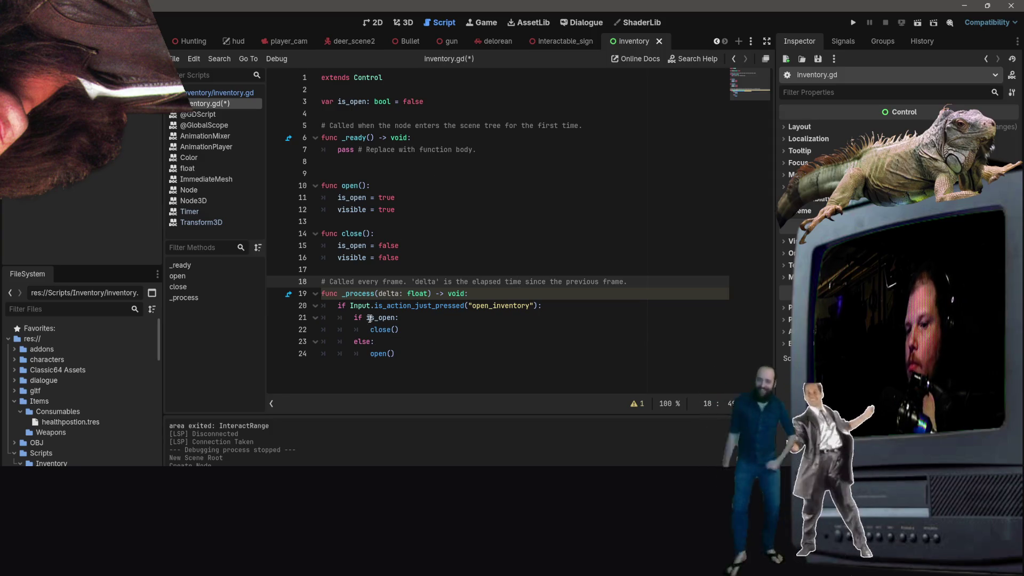
pyautogui.click(462, 235)
pyautogui.hotkey('ctrl', 's')
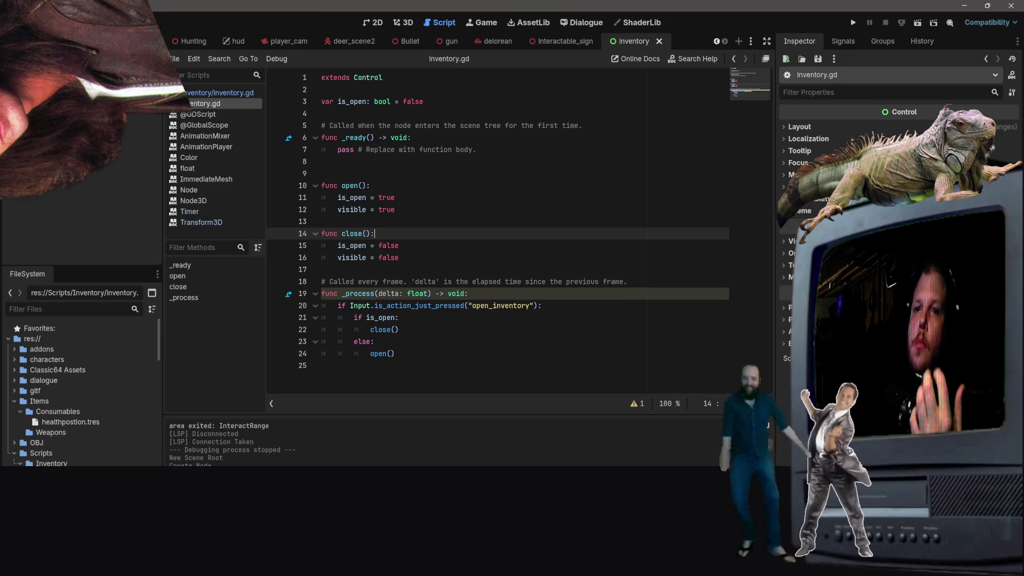
pyautogui.hotkey('alt', 'Tab')
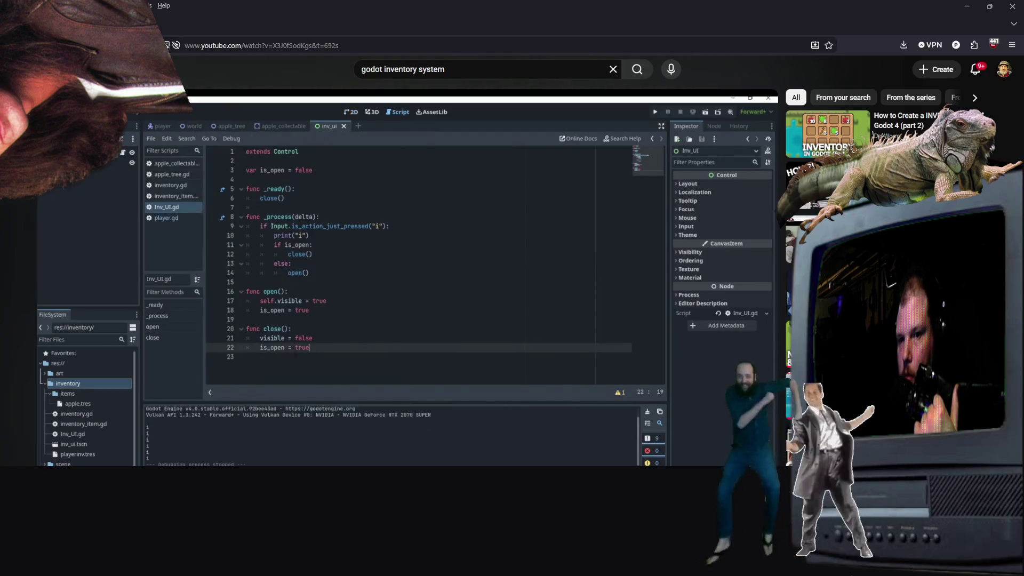
# Step: Pause the tutorial, return to Godot, and place the caret on line 13 of inventory.gd
pyautogui.click(339, 233)
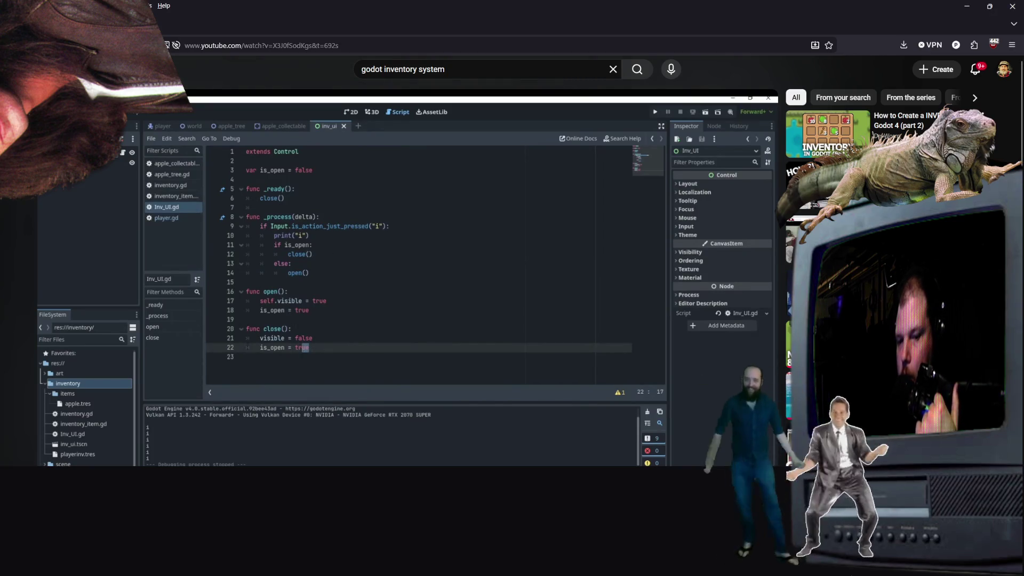
pyautogui.hotkey('alt', 'Tab')
pyautogui.click(403, 216)
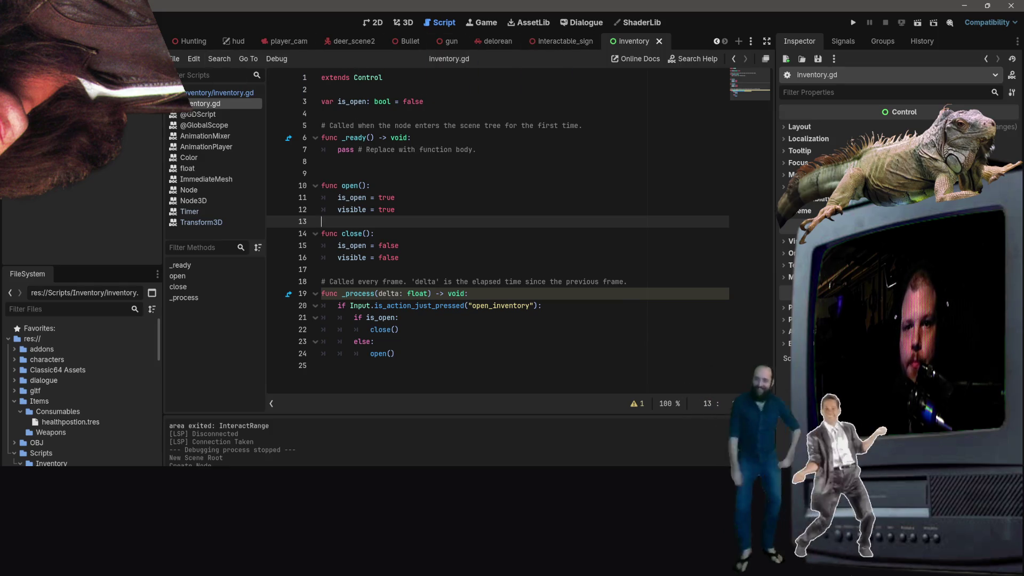
# Step: Open player.tscn and add a plain Node child to its root
pyautogui.scroll(-15, 80, 392)
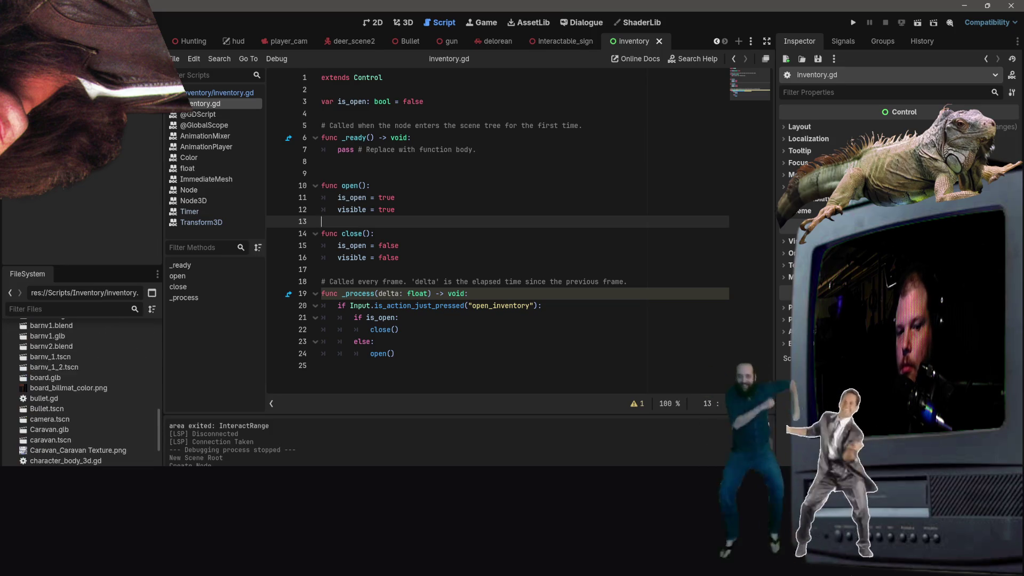
pyautogui.scroll(4, 80, 392)
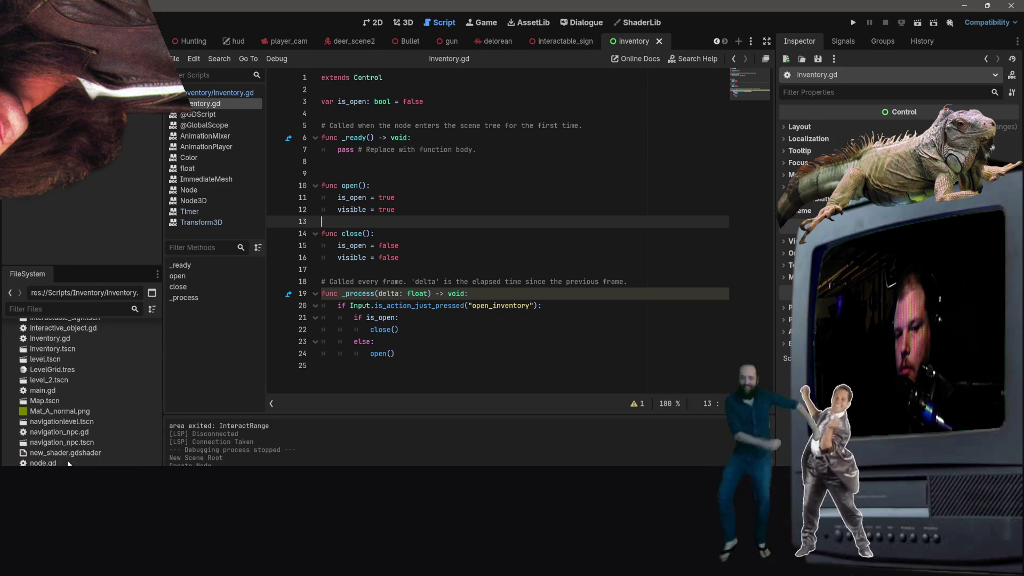
pyautogui.doubleClick(42, 457)
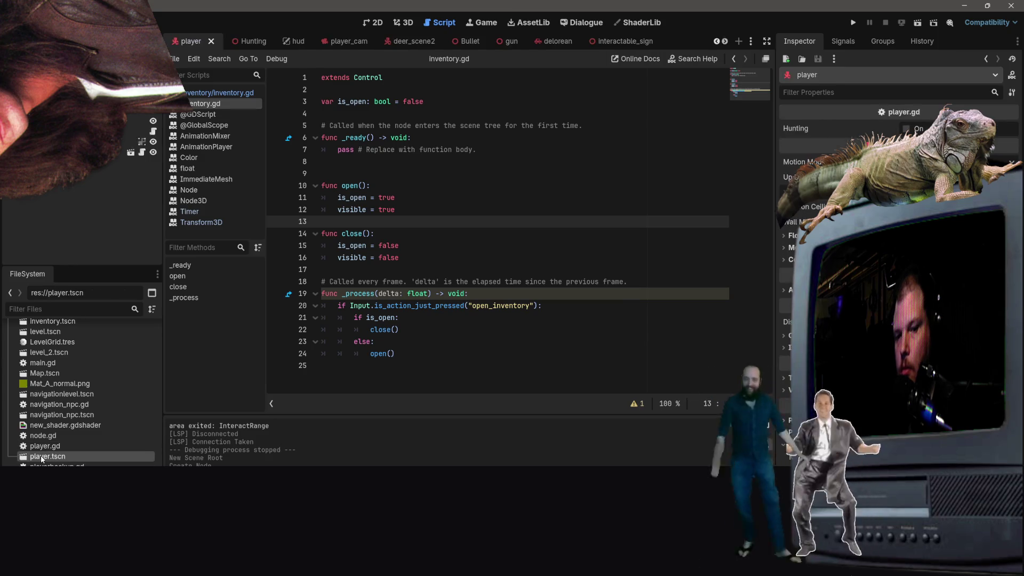
pyautogui.rightClick(96, 187)
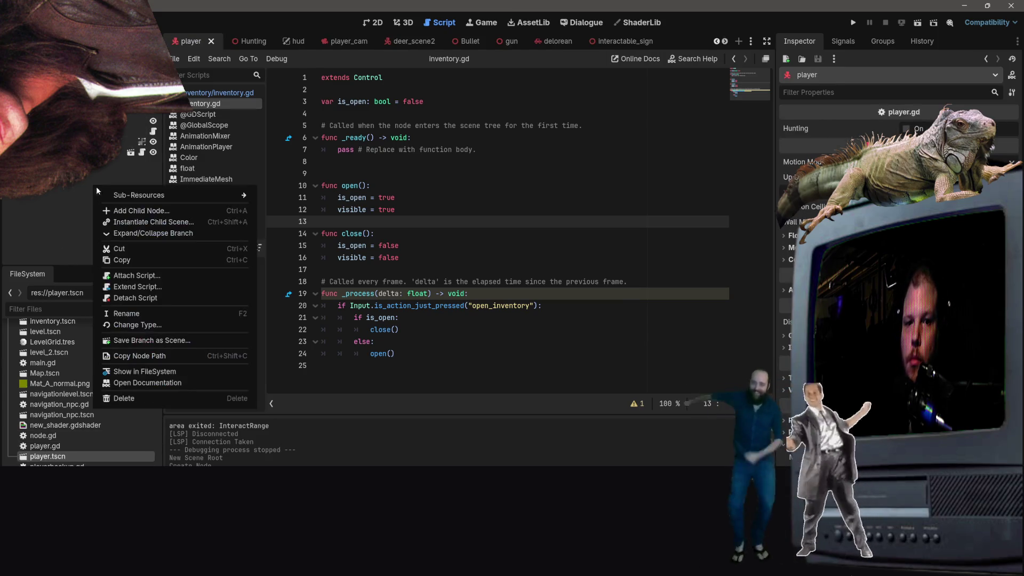
pyautogui.click(118, 208)
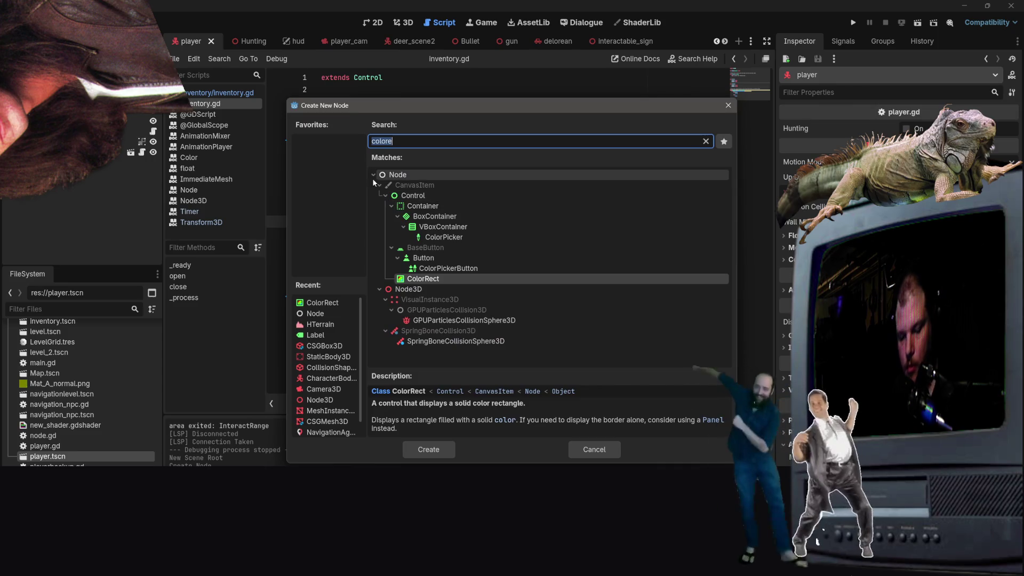
pyautogui.write('node')
pyautogui.press('Return')
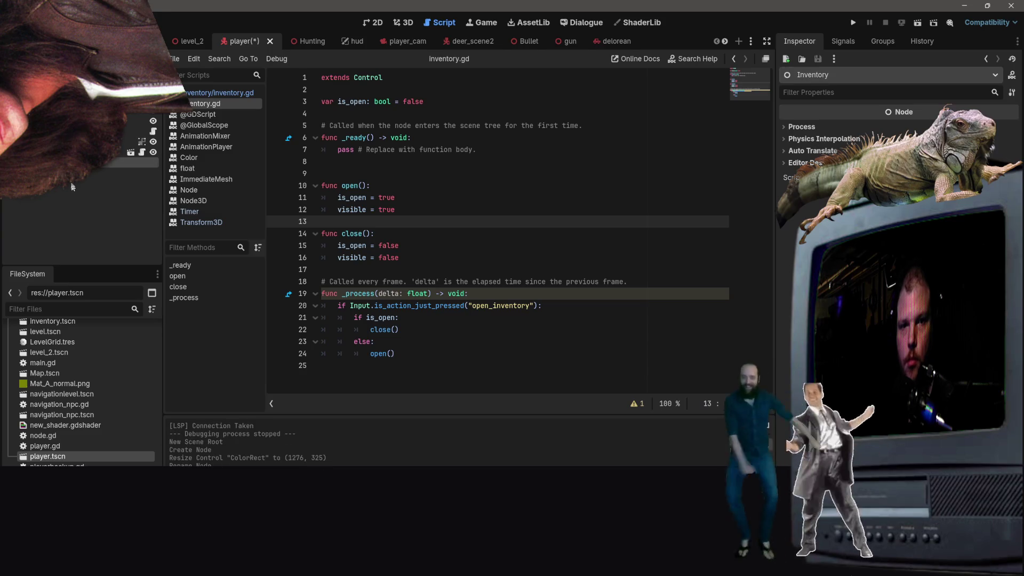
# Step: Rename the node Inventory and attach the existing inventory.gd script
pyautogui.rightClick(66, 164)
pyautogui.press('Escape')
pyautogui.rightClick(25, 164)
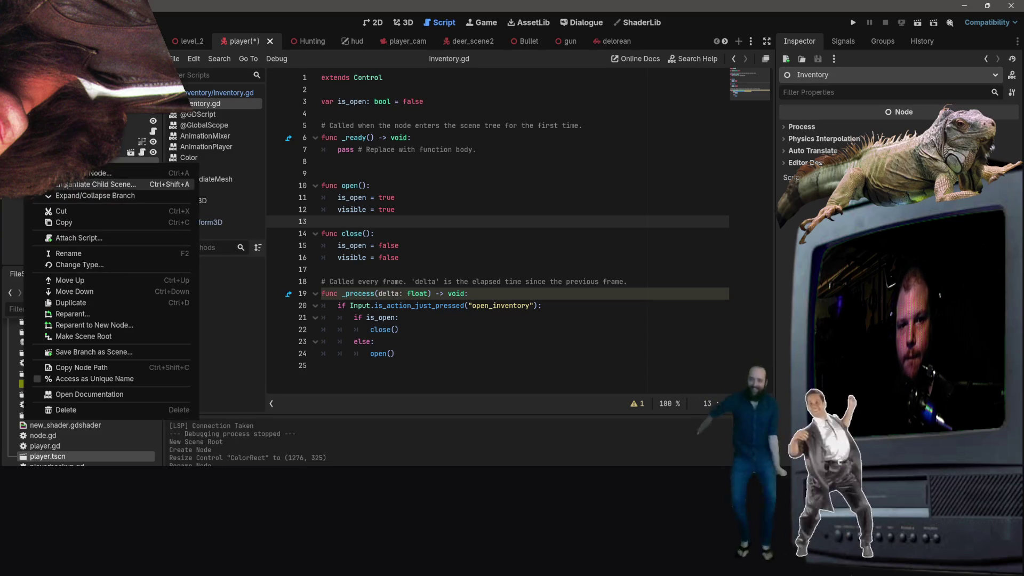
pyautogui.click(91, 238)
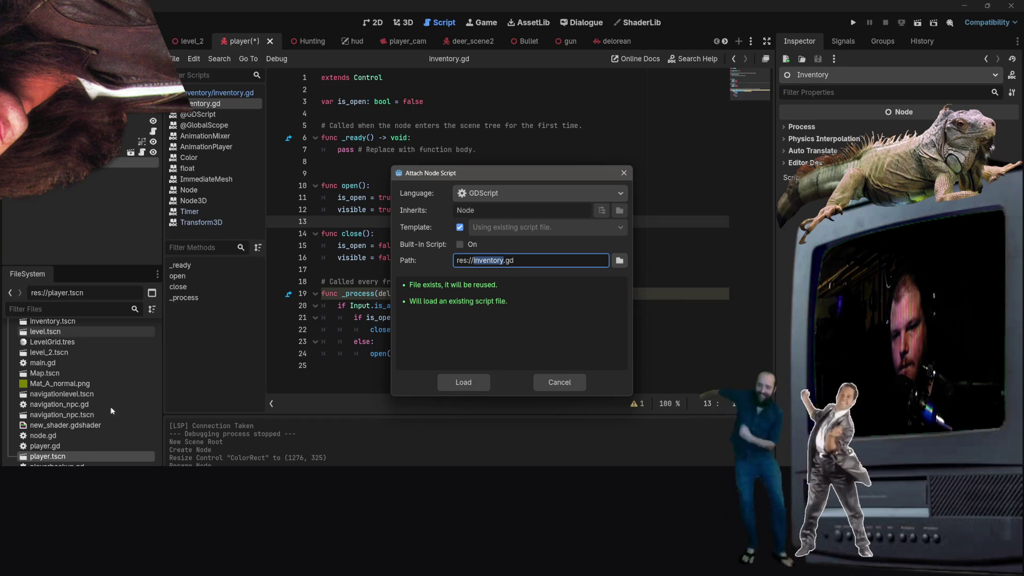
pyautogui.click(463, 382)
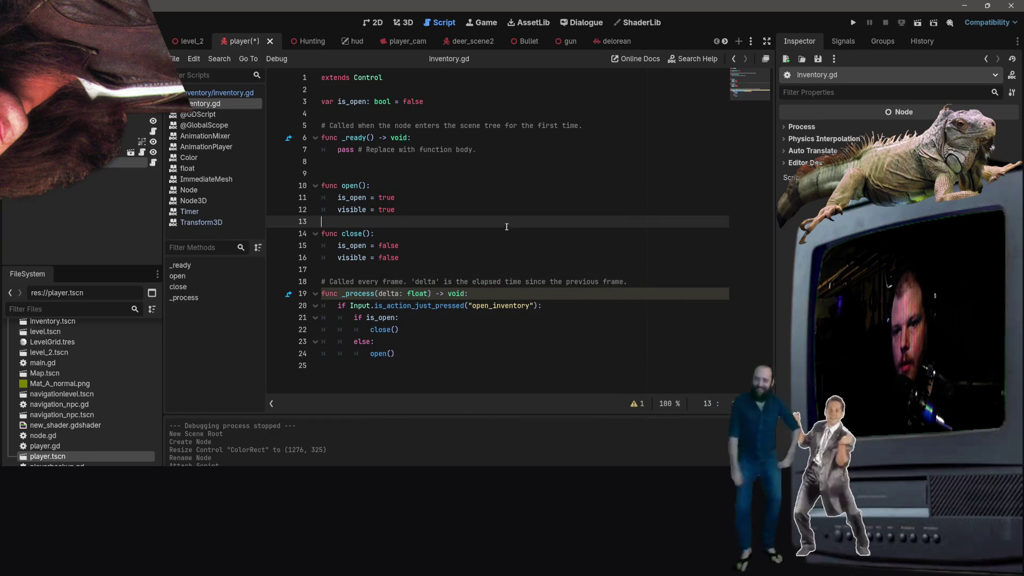
pyautogui.click(229, 94)
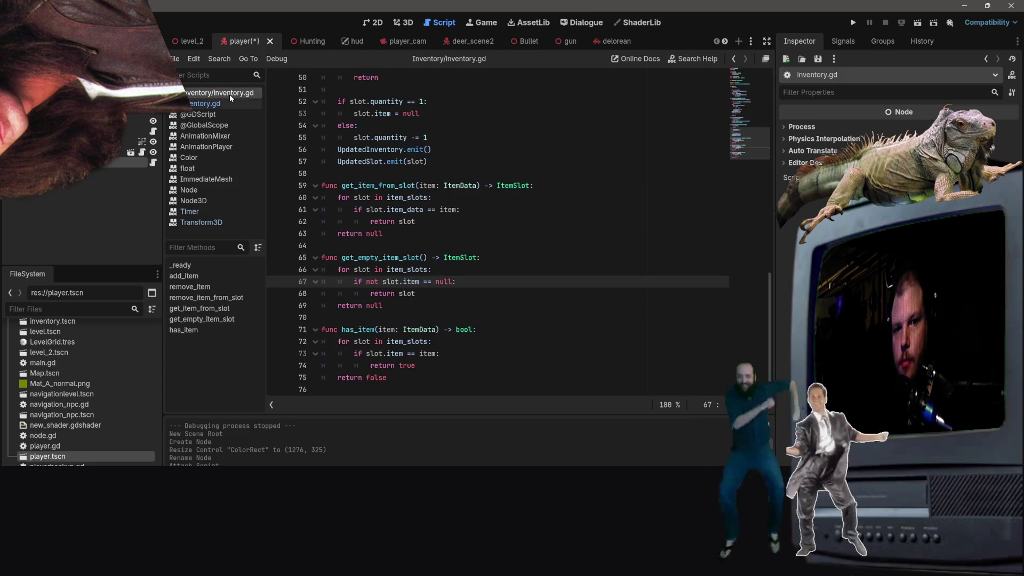
# Step: Rename the inventory.gd script file to inventoryui.gd in the FileSystem dock
pyautogui.click(216, 105)
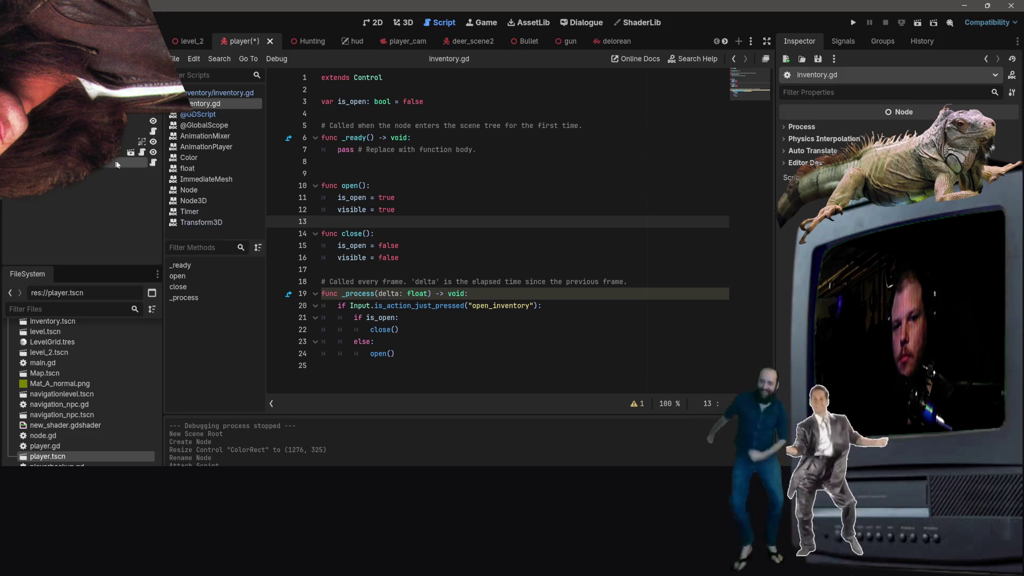
pyautogui.scroll(5, 47, 413)
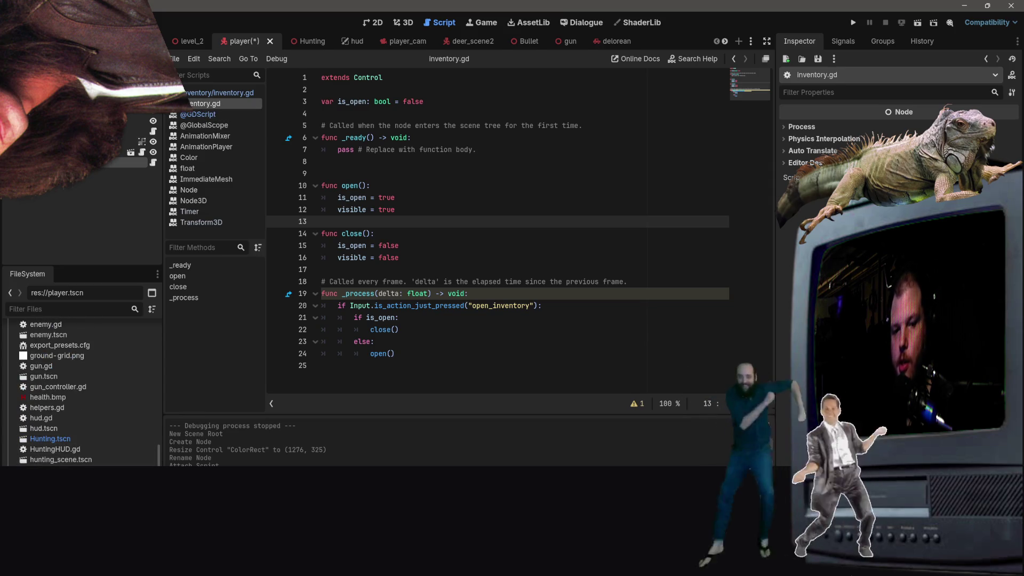
pyautogui.scroll(-2, 80, 394)
pyautogui.rightClick(83, 342)
pyautogui.press('Escape')
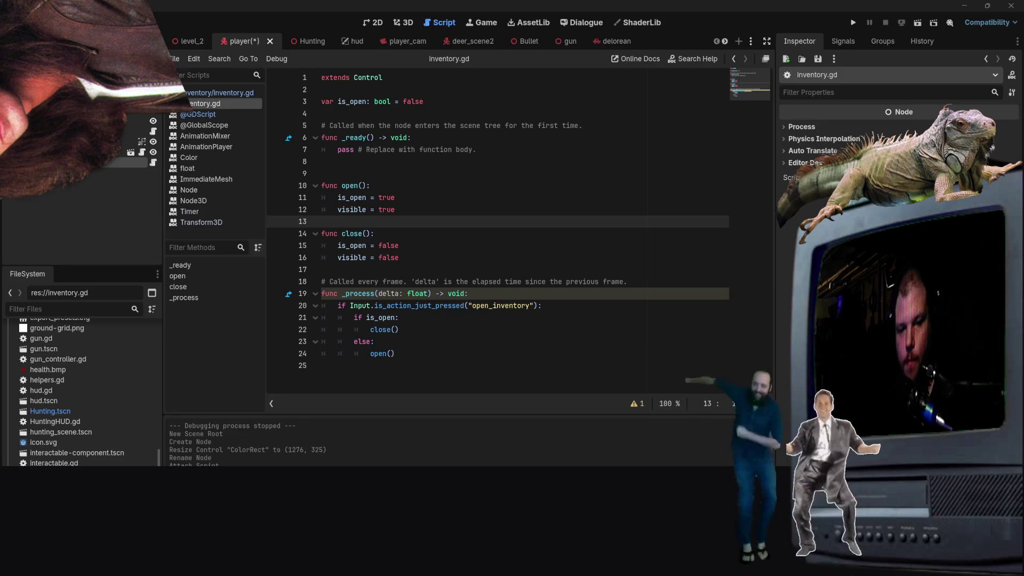
pyautogui.press('Return')
pyautogui.scroll(10, 94, 443)
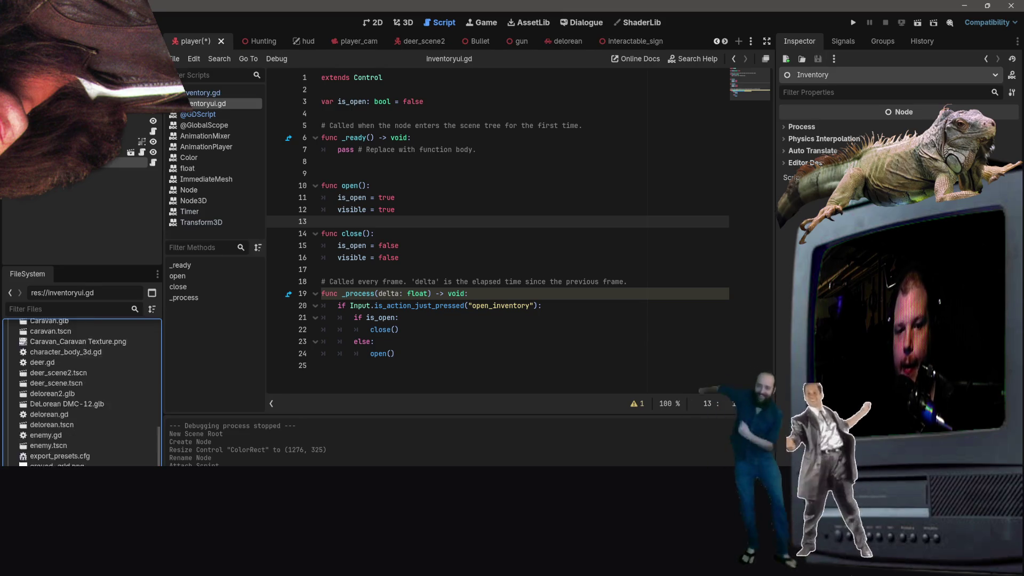
pyautogui.scroll(-5, 94, 443)
pyautogui.scroll(-10, 116, 440)
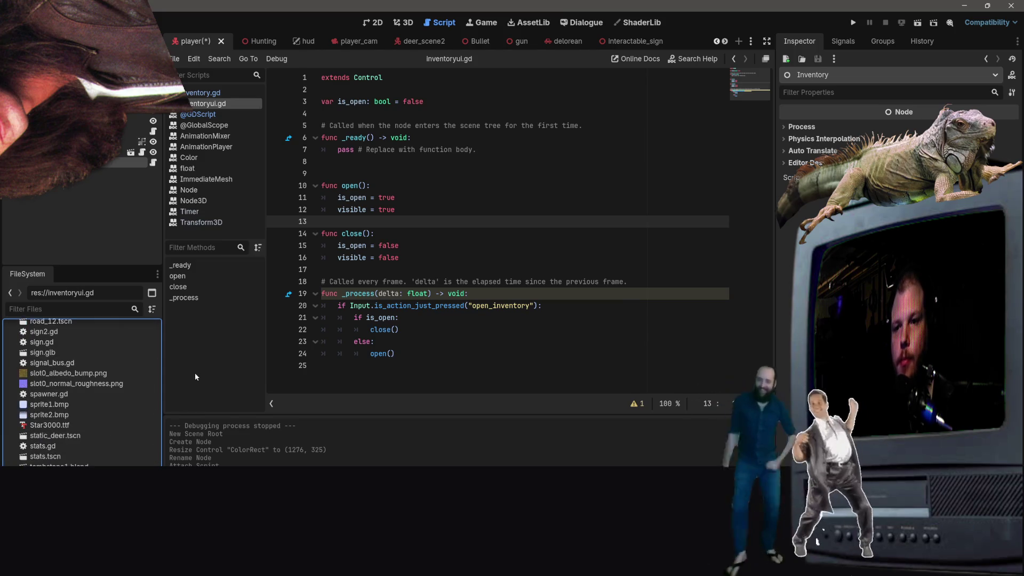
pyautogui.click(425, 229)
pyautogui.scroll(10, 68, 452)
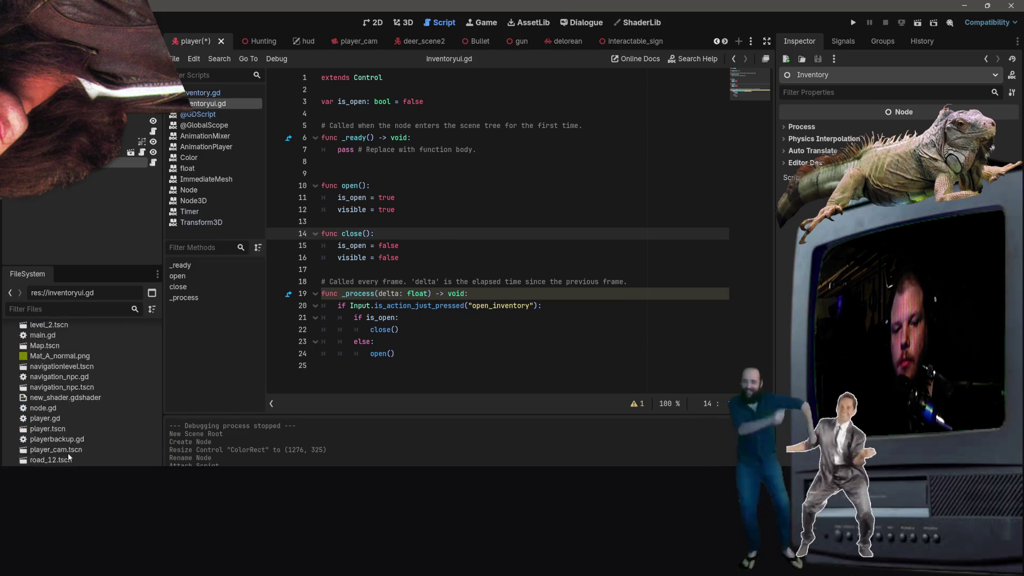
# Step: Select the Inventory node and browse for a different script from the Inspector
pyautogui.click(88, 422)
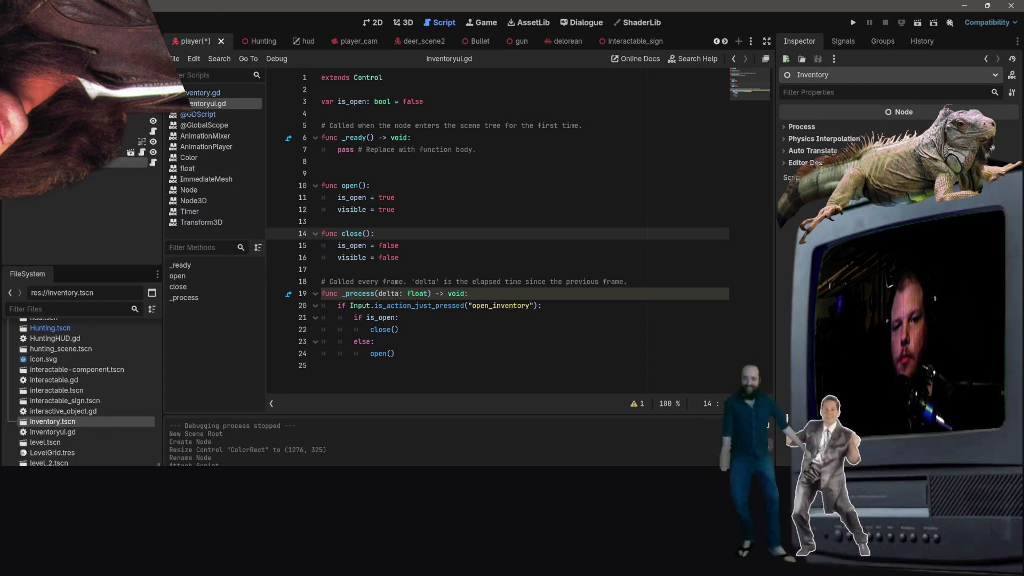
pyautogui.click(154, 163)
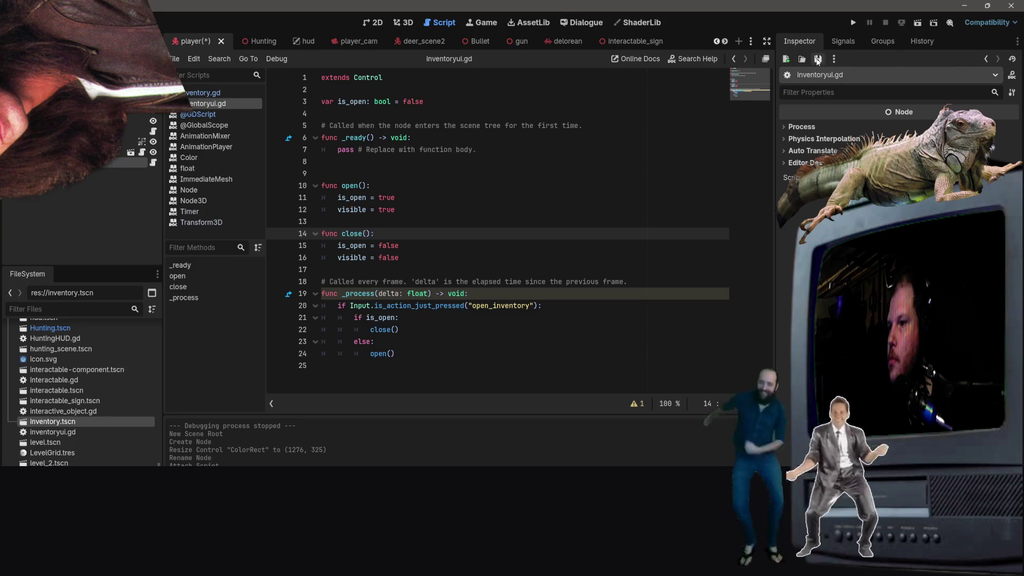
pyautogui.click(834, 59)
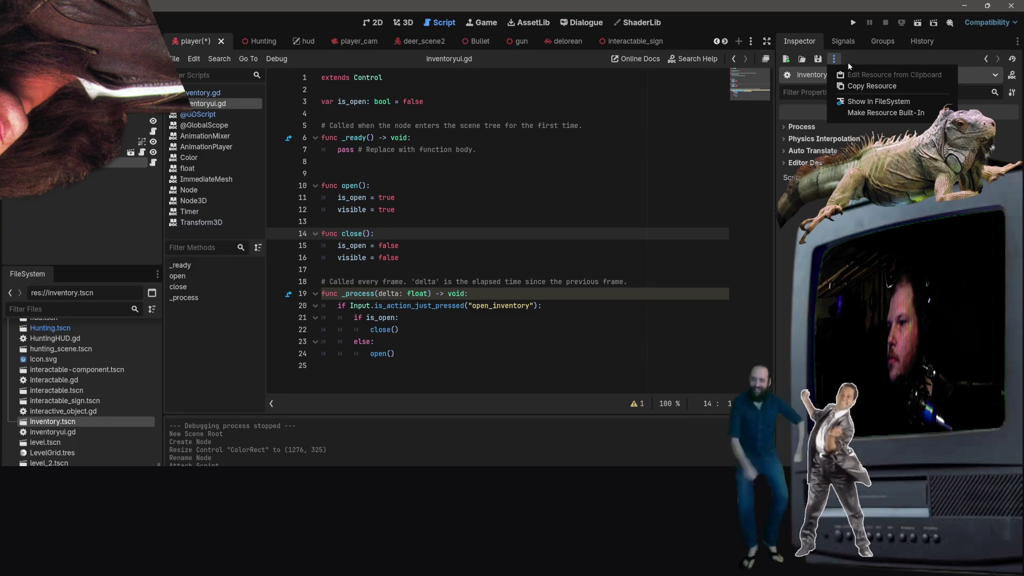
pyautogui.click(793, 61)
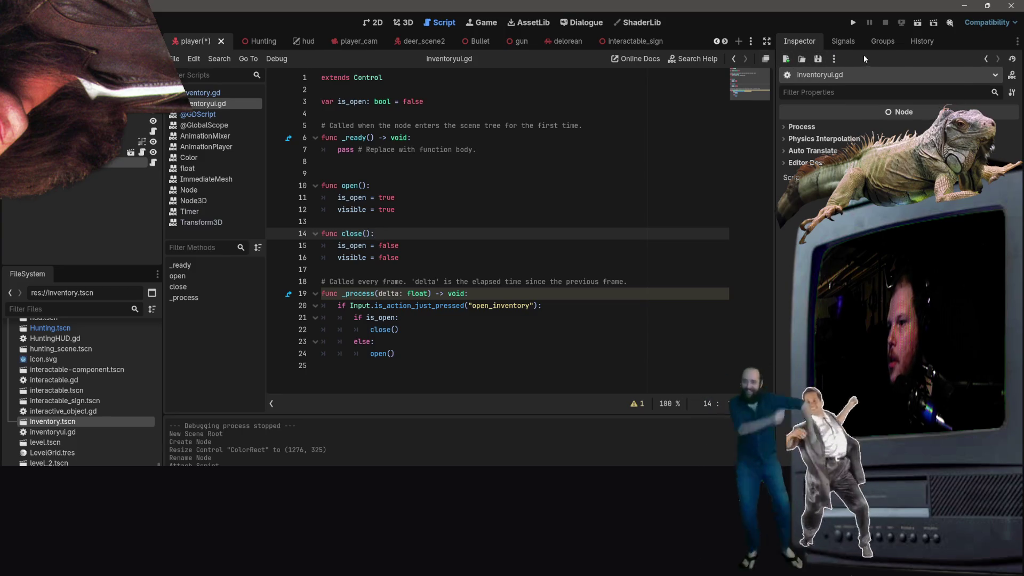
pyautogui.click(803, 61)
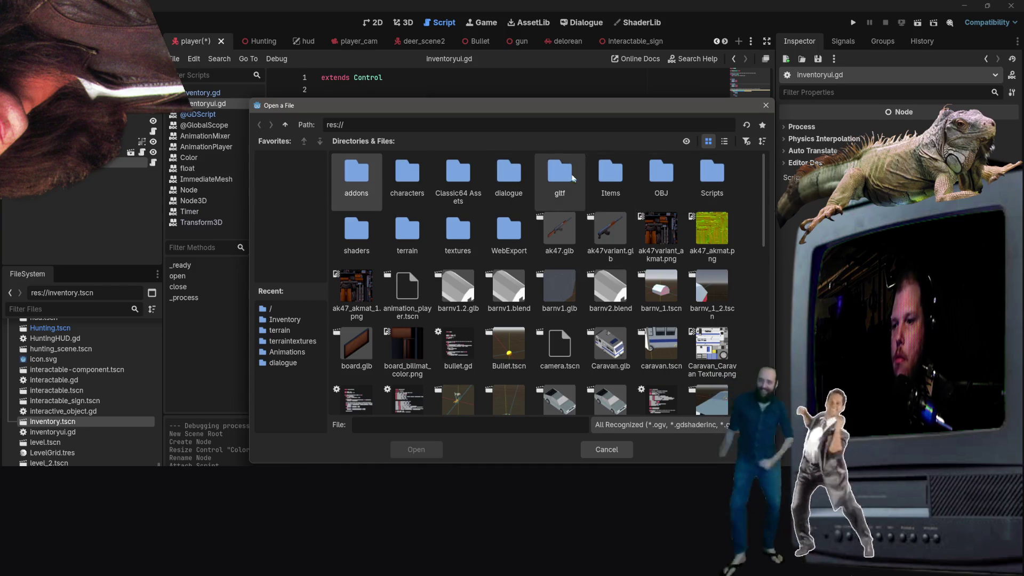
# Step: Load Scripts/Inventory/inventory.gd onto the Inventory node
pyautogui.doubleClick(713, 179)
pyautogui.doubleClick(344, 178)
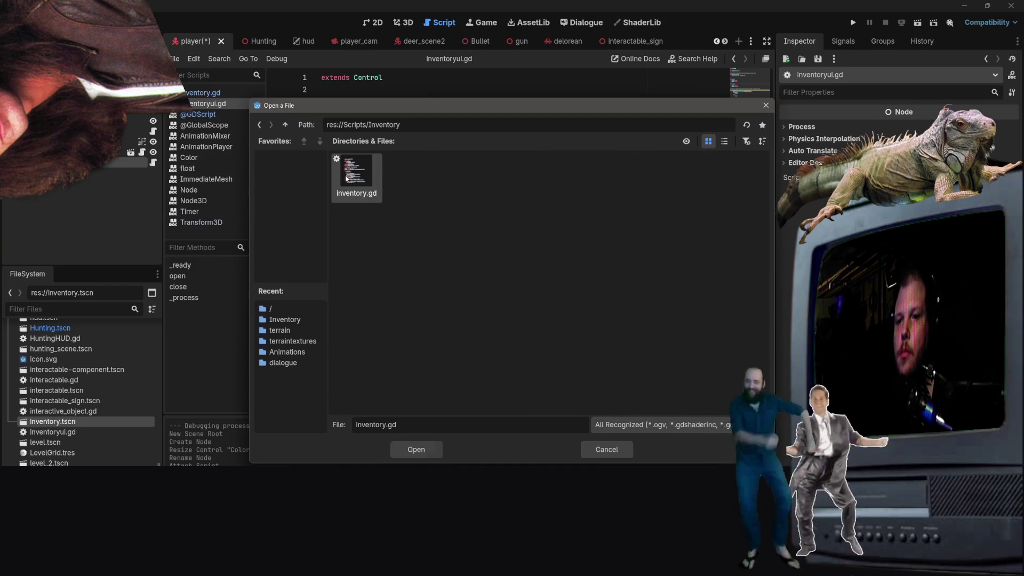
pyautogui.doubleClick(365, 176)
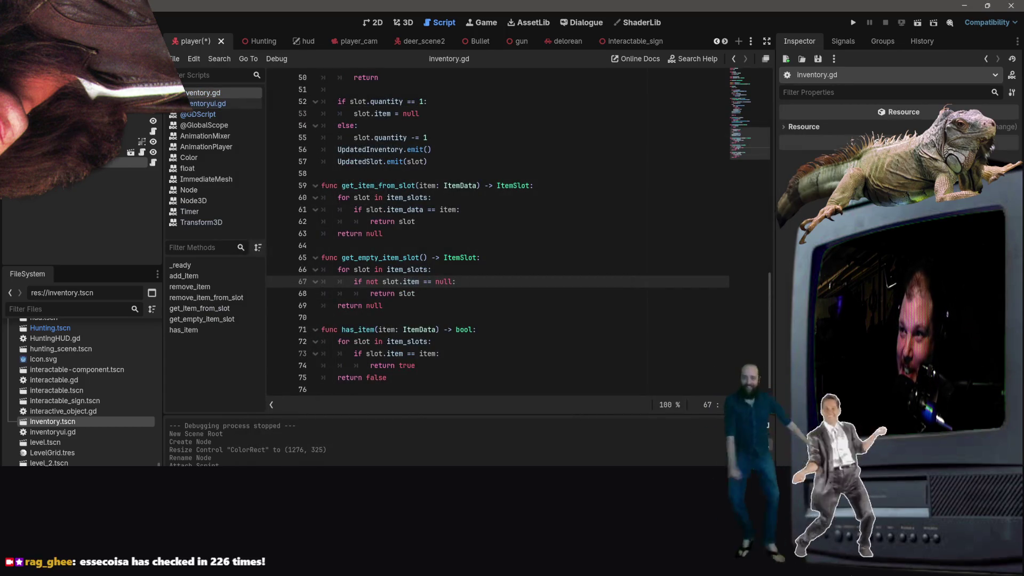
# Step: Save the player scene and bring up the Add Child Node dialog
pyautogui.hotkey('ctrl', 's')
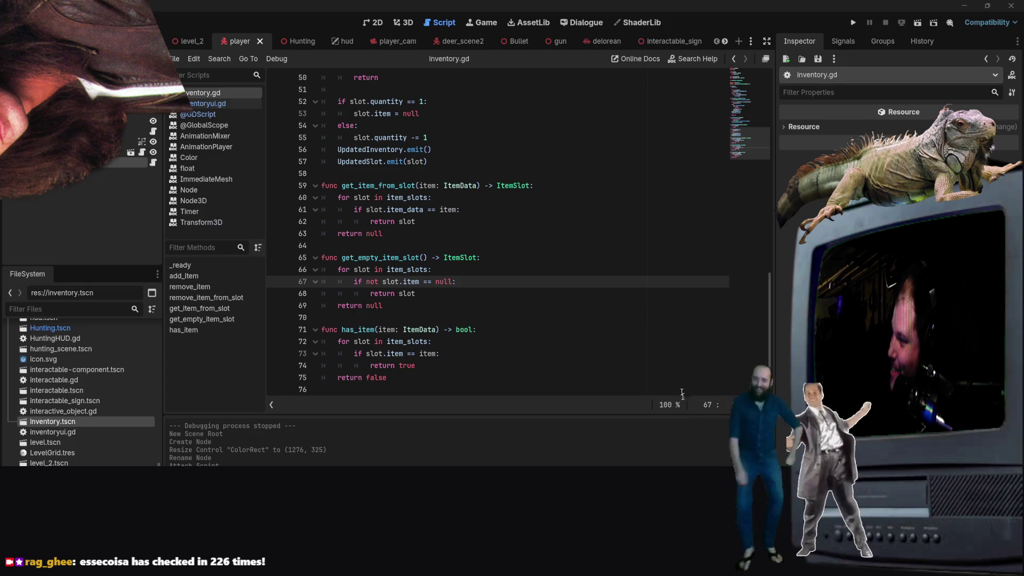
pyautogui.click(320, 269)
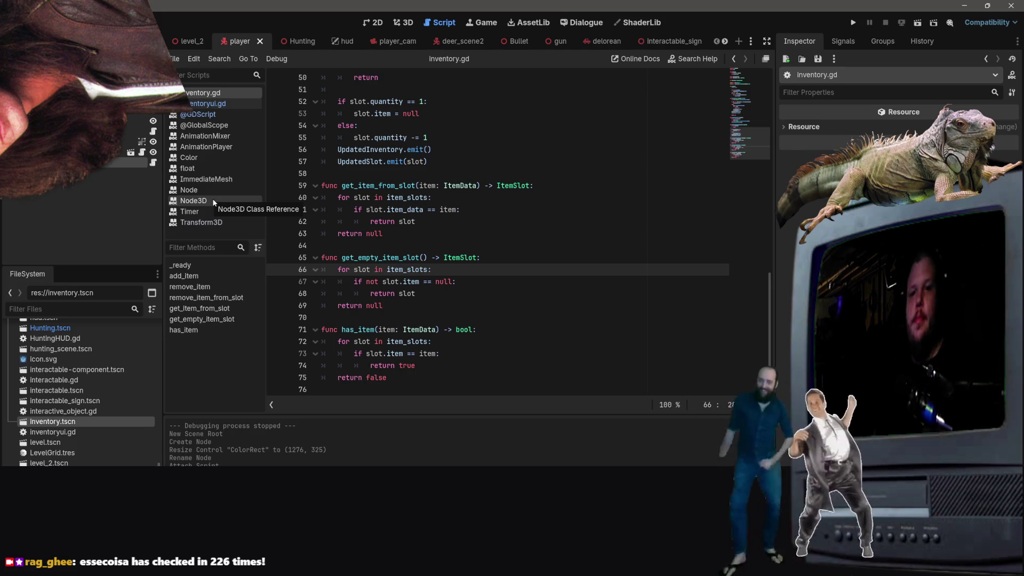
pyautogui.rightClick(51, 188)
pyautogui.click(82, 200)
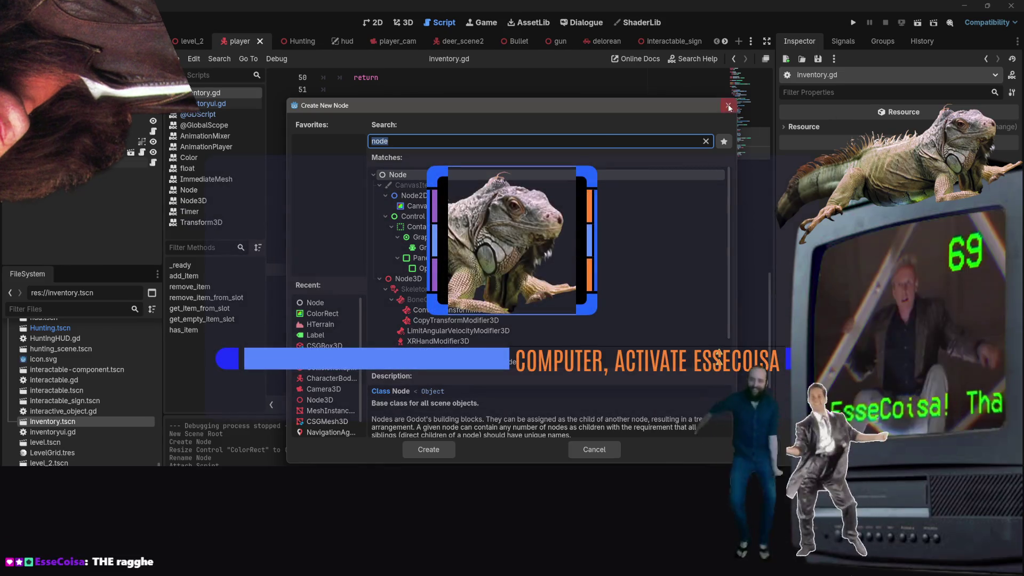
# Step: Instantiate inventory.tscn as a child scene under the player node
pyautogui.press('Escape')
pyautogui.rightClick(89, 81)
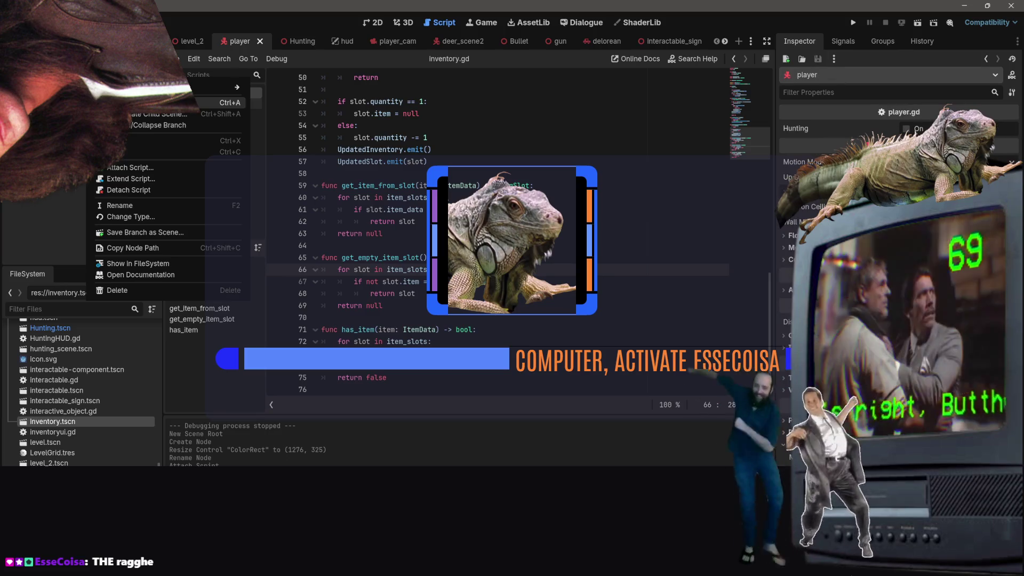
pyautogui.click(208, 114)
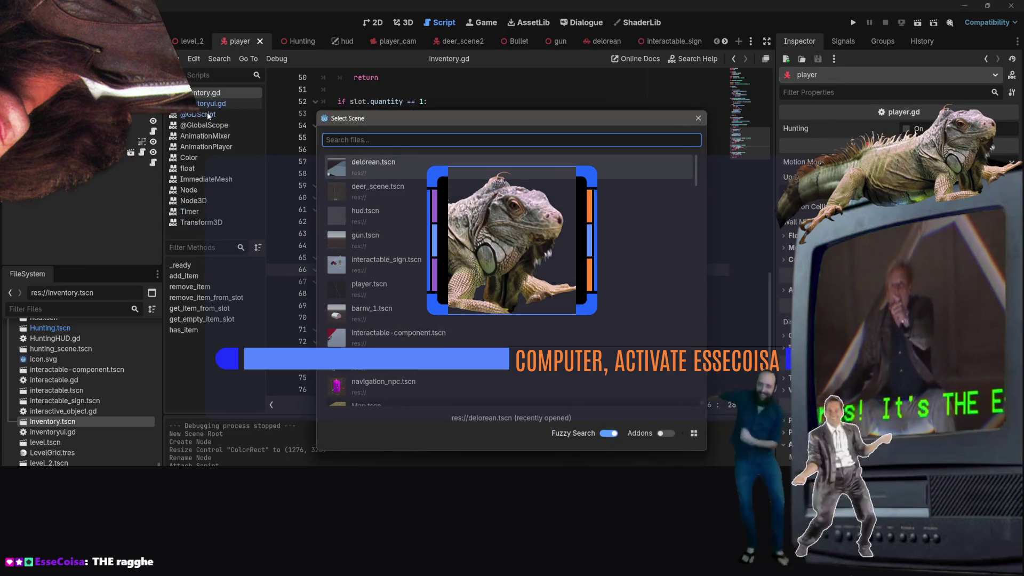
pyautogui.write('inve')
pyautogui.press('Return')
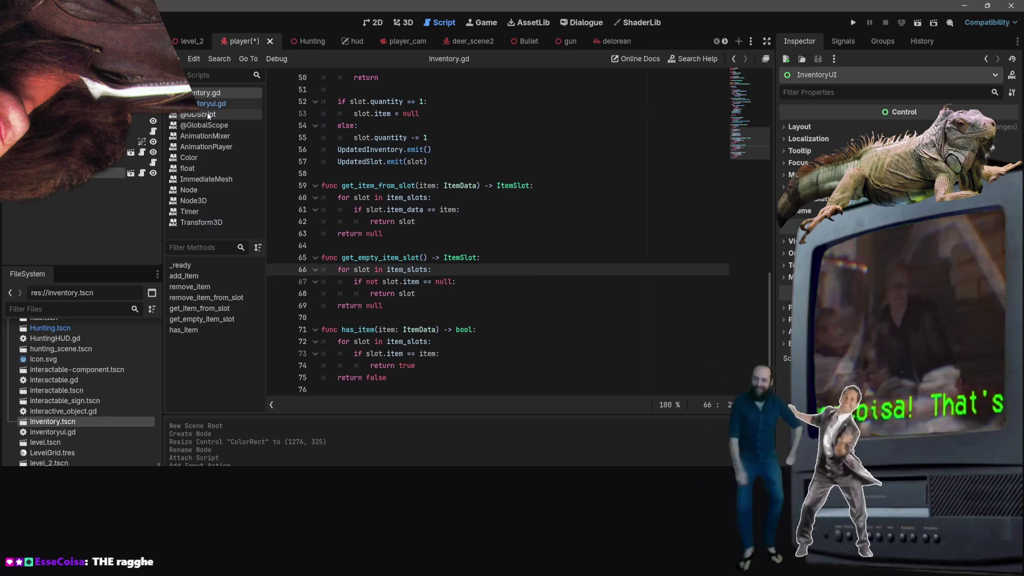
pyautogui.click(5, 219)
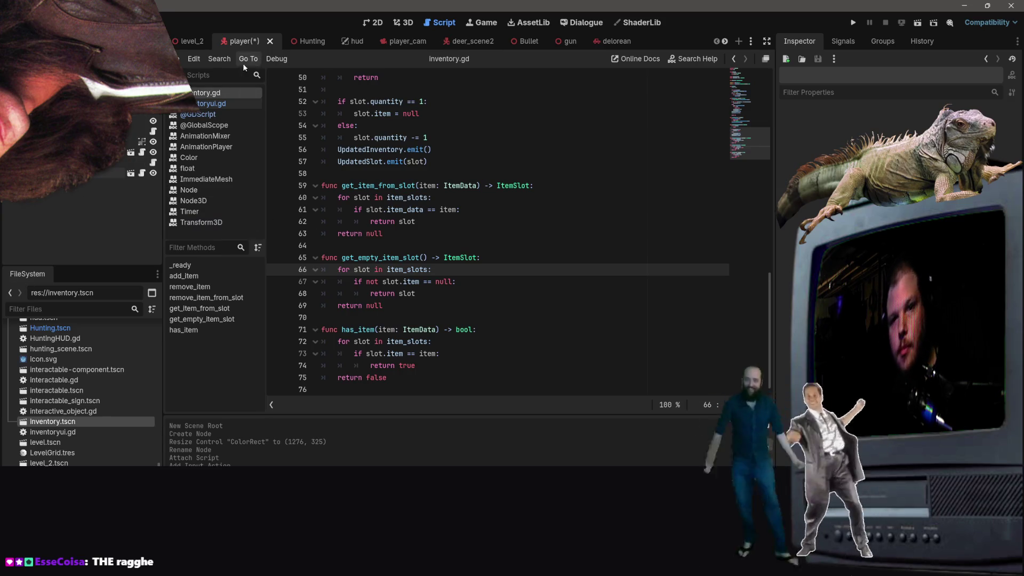
# Step: Save the player scene and run level_2 to test the inventory
pyautogui.hotkey('ctrl', 's')
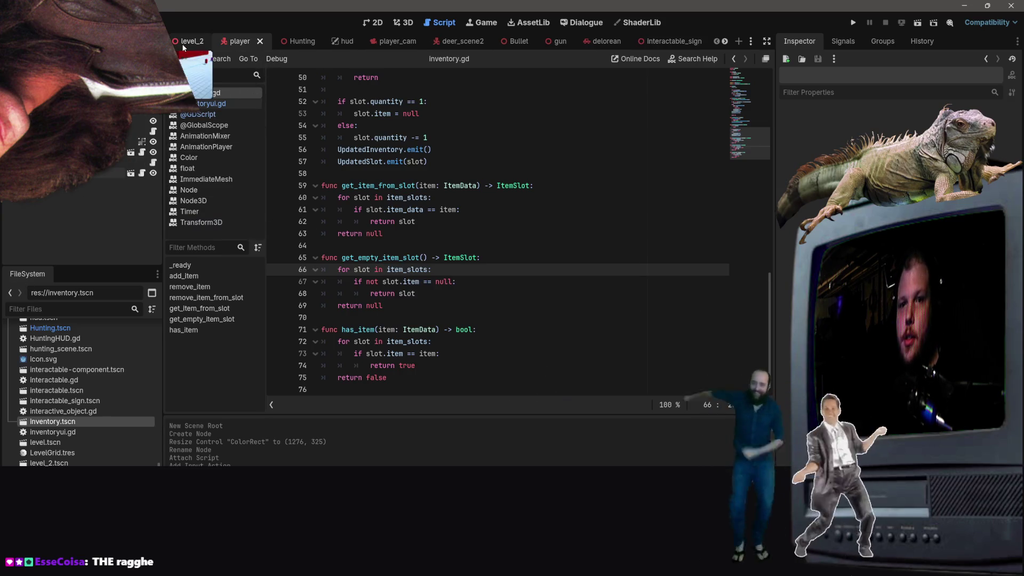
pyautogui.click(190, 41)
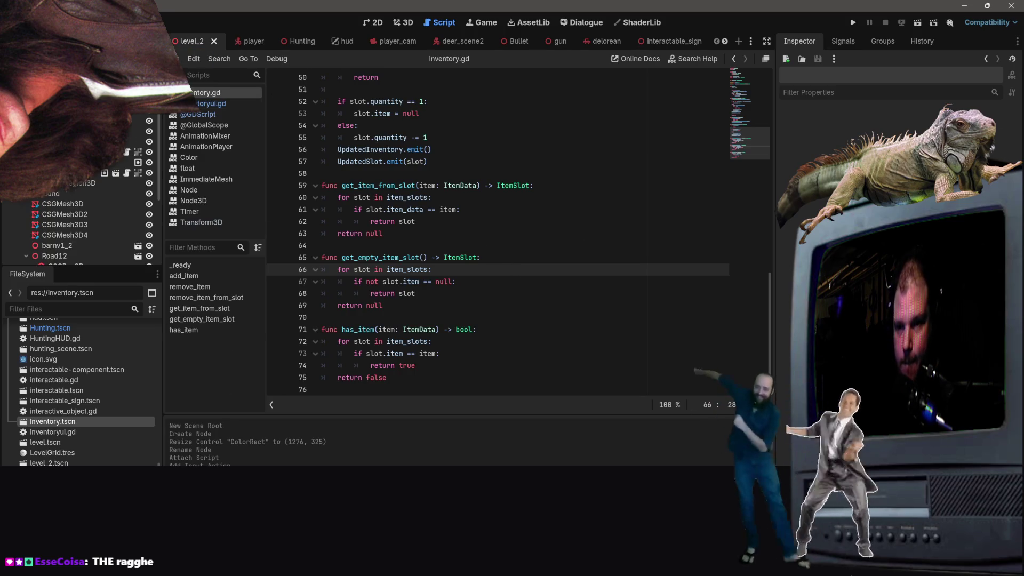
pyautogui.click(921, 24)
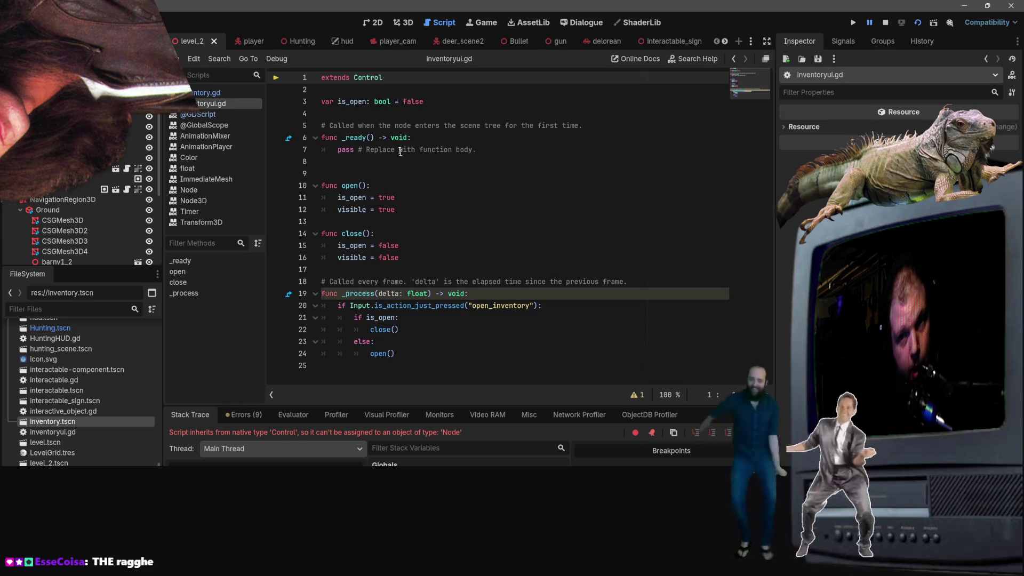
# Step: Open inventory.tscn and review its Layout properties in the Inspector
pyautogui.scroll(-5, 78, 222)
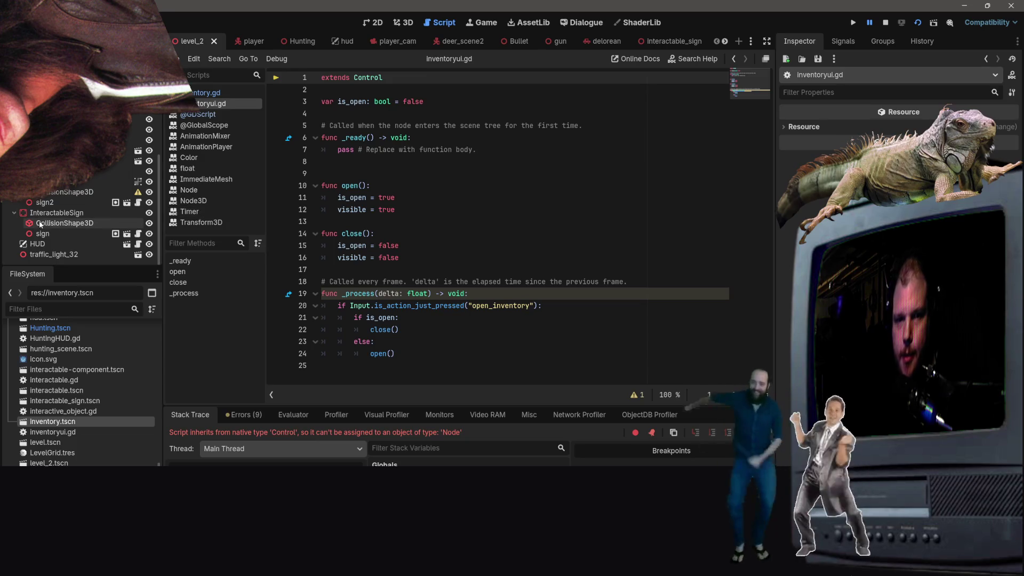
pyautogui.scroll(5, 80, 223)
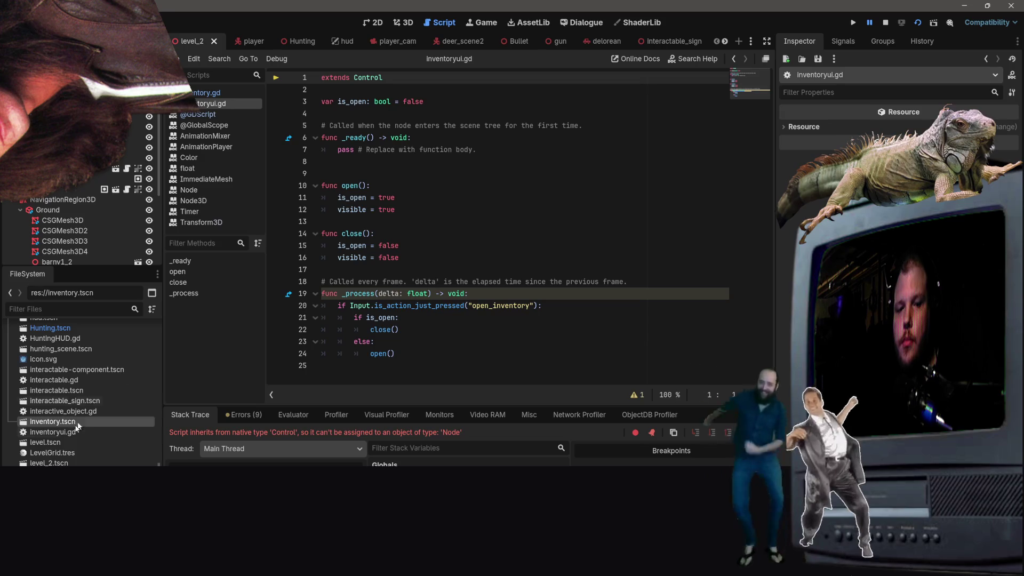
pyautogui.doubleClick(60, 423)
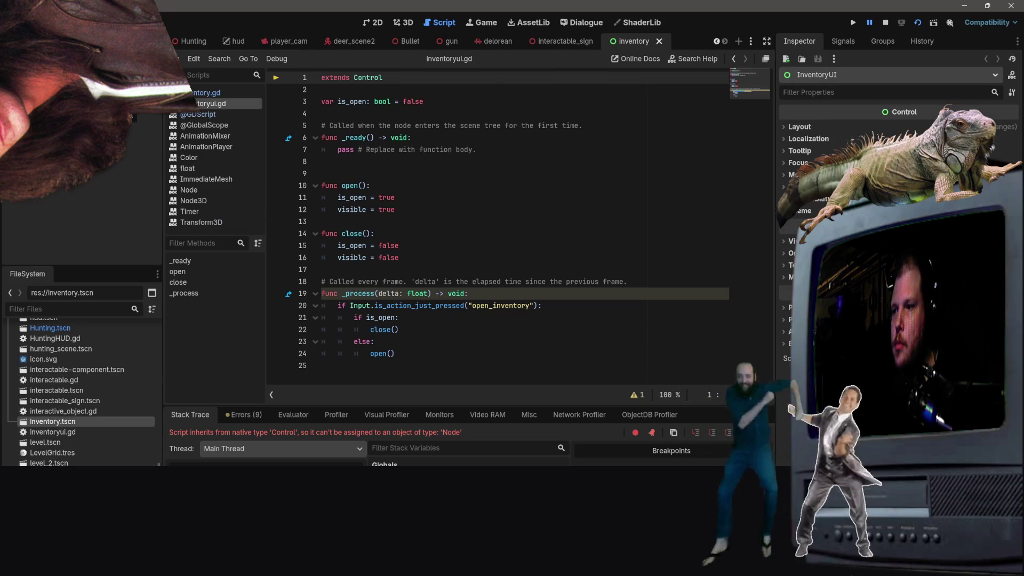
pyautogui.click(800, 127)
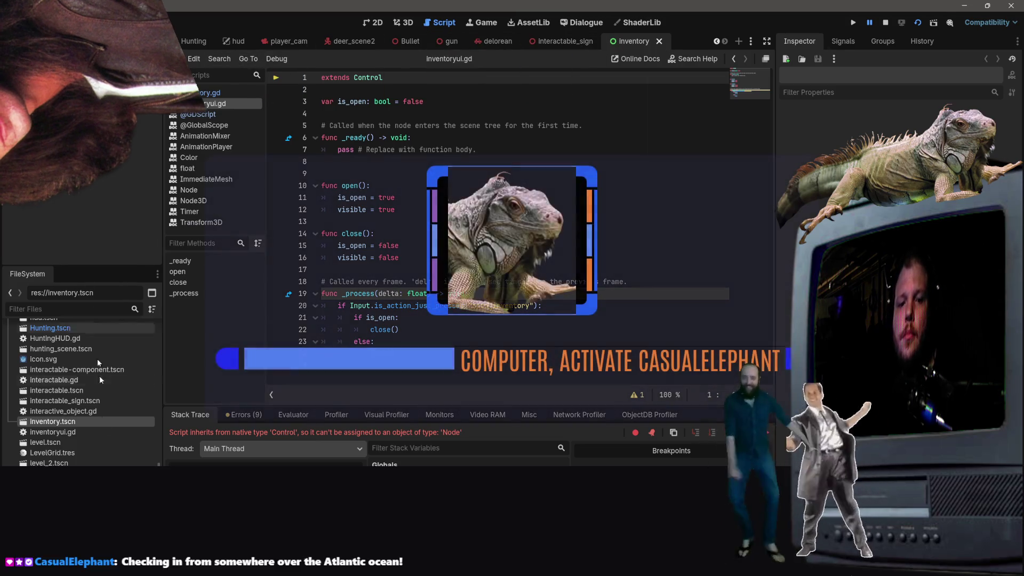
pyautogui.scroll(-2, 73, 454)
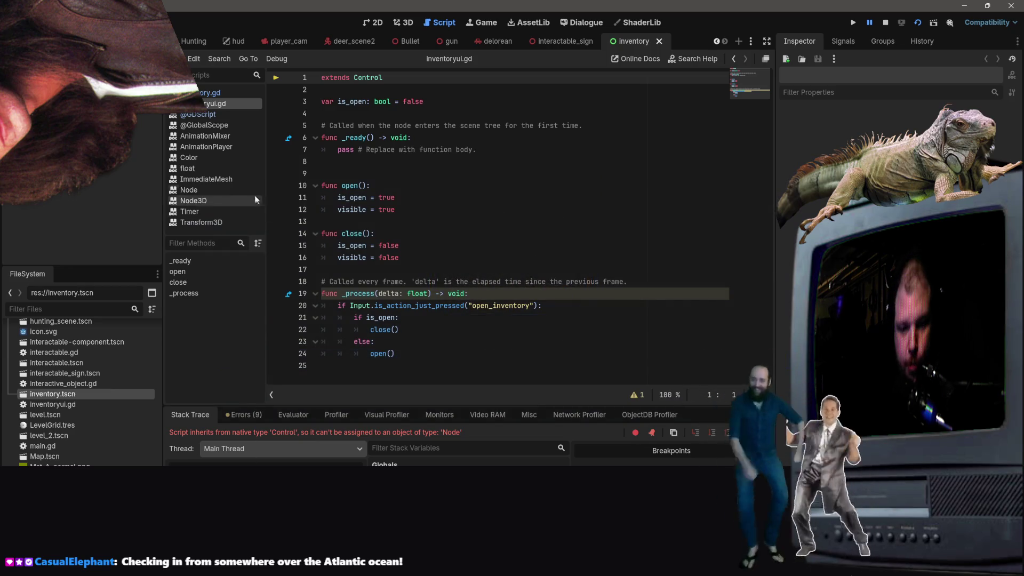
pyautogui.scroll(-10, 135, 424)
pyautogui.scroll(-3, 115, 421)
pyautogui.scroll(4, 111, 408)
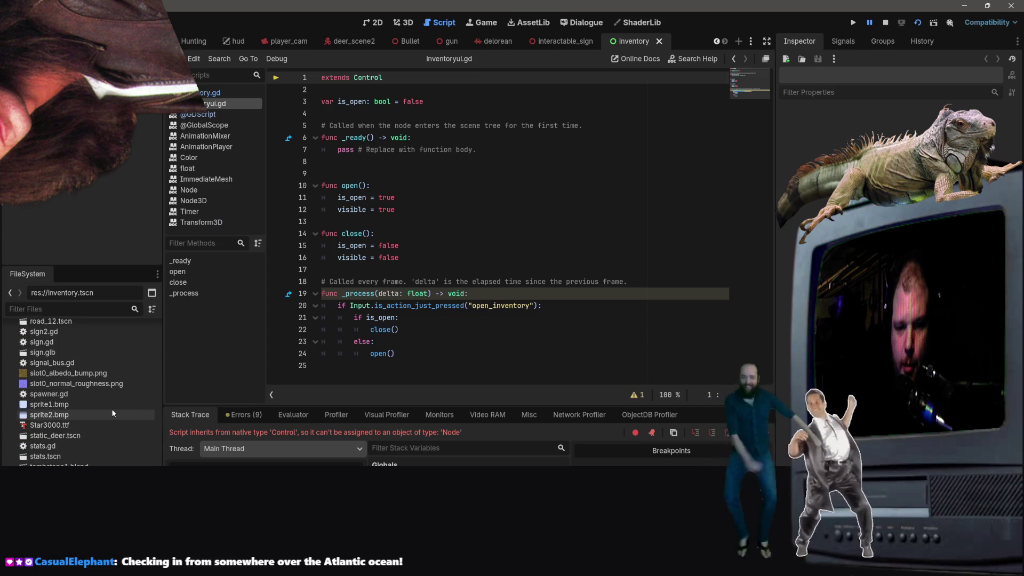
pyautogui.scroll(4, 100, 422)
pyautogui.scroll(-8, 101, 425)
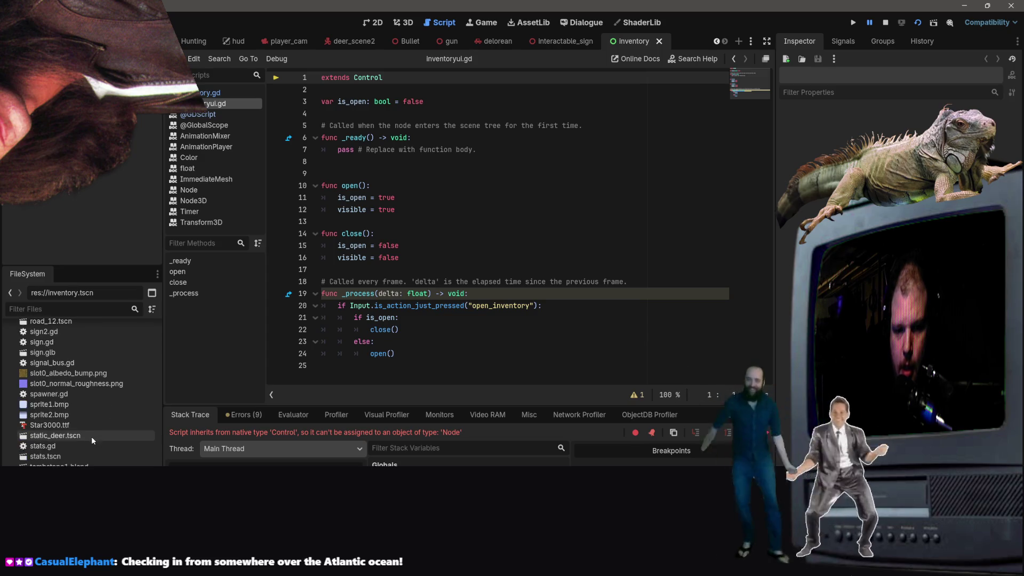
pyautogui.scroll(10, 124, 447)
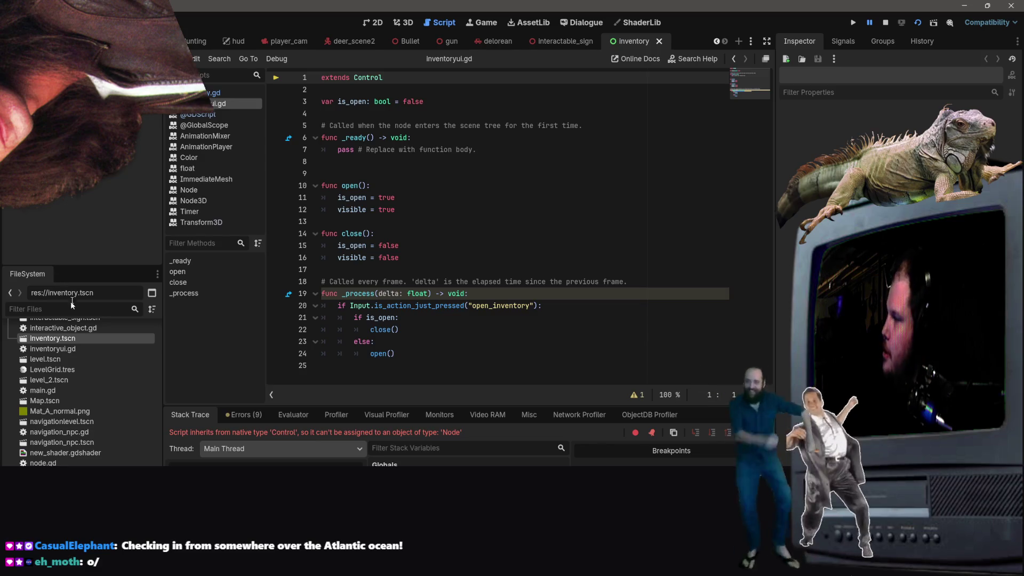
pyautogui.scroll(-5, 75, 373)
# Step: Open player.tscn from the FileSystem dock
pyautogui.click(96, 338)
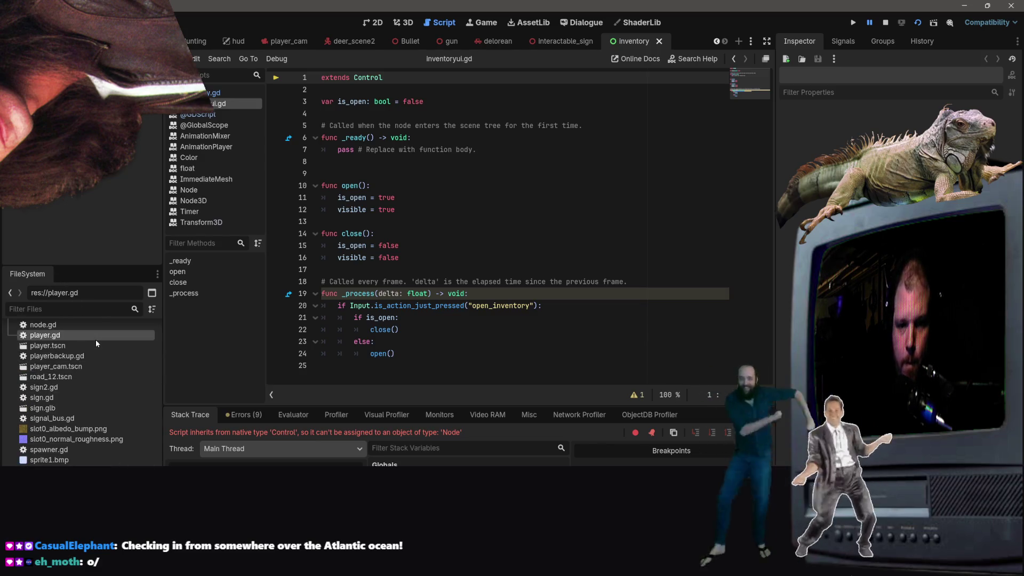
pyautogui.scroll(3, 101, 344)
pyautogui.click(100, 401)
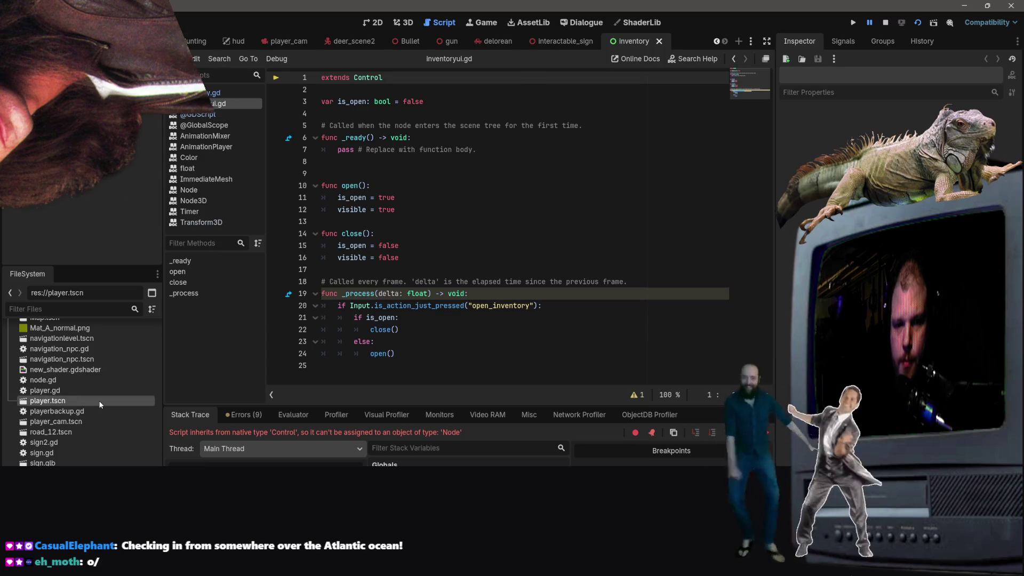
pyautogui.doubleClick(100, 401)
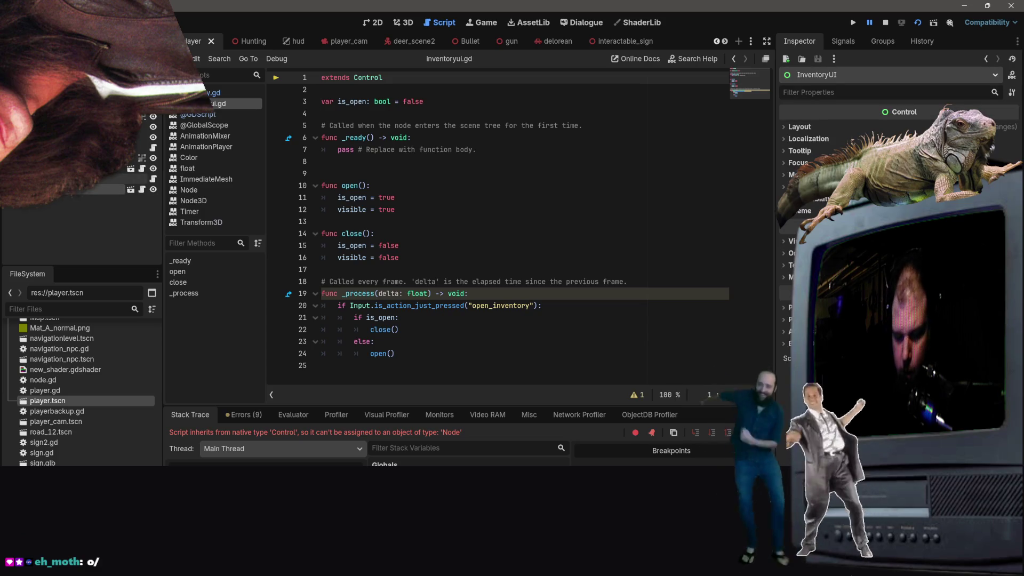
# Step: Delete InventoryUI from the player and instance inventory.tscn under the Level2 root
pyautogui.press('Delete')
pyautogui.click(483, 296)
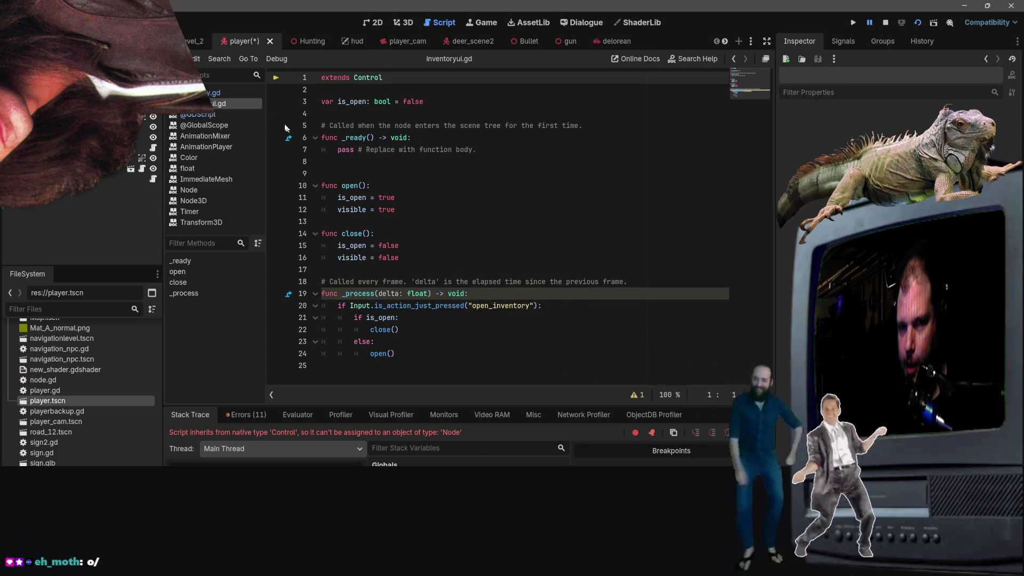
pyautogui.hotkey('ctrl', 'shift', 'Tab')
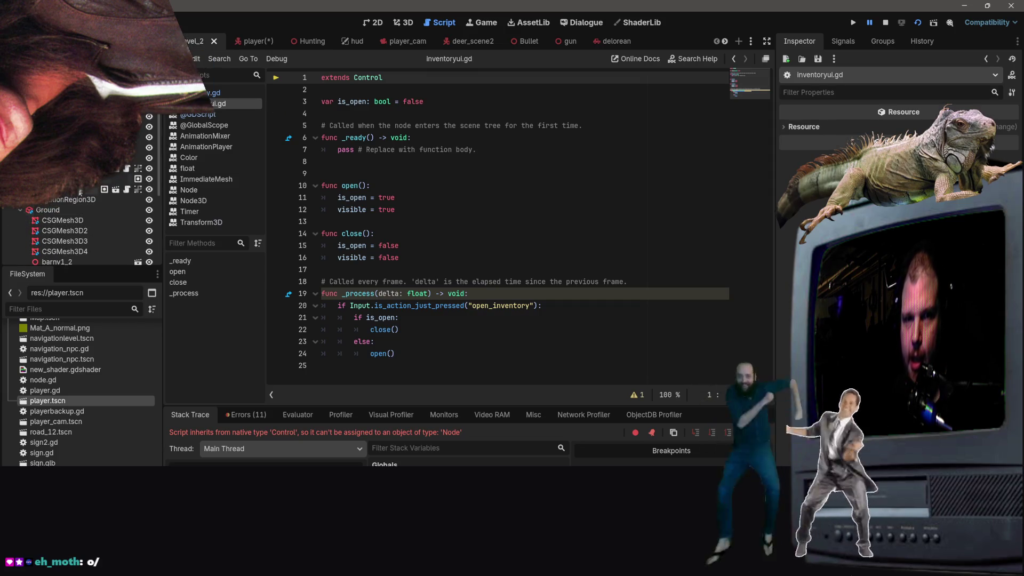
pyautogui.rightClick(64, 92)
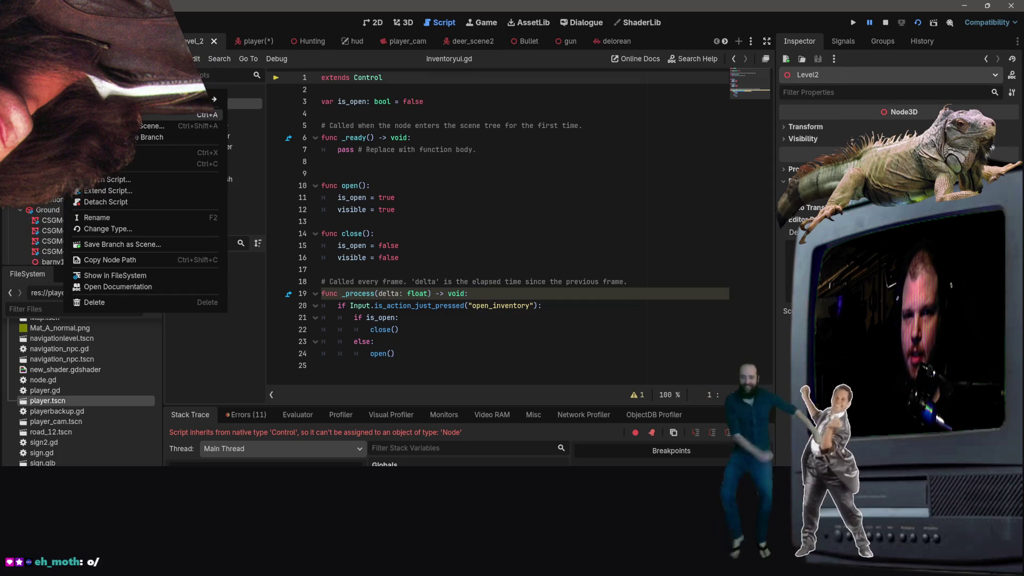
pyautogui.click(152, 126)
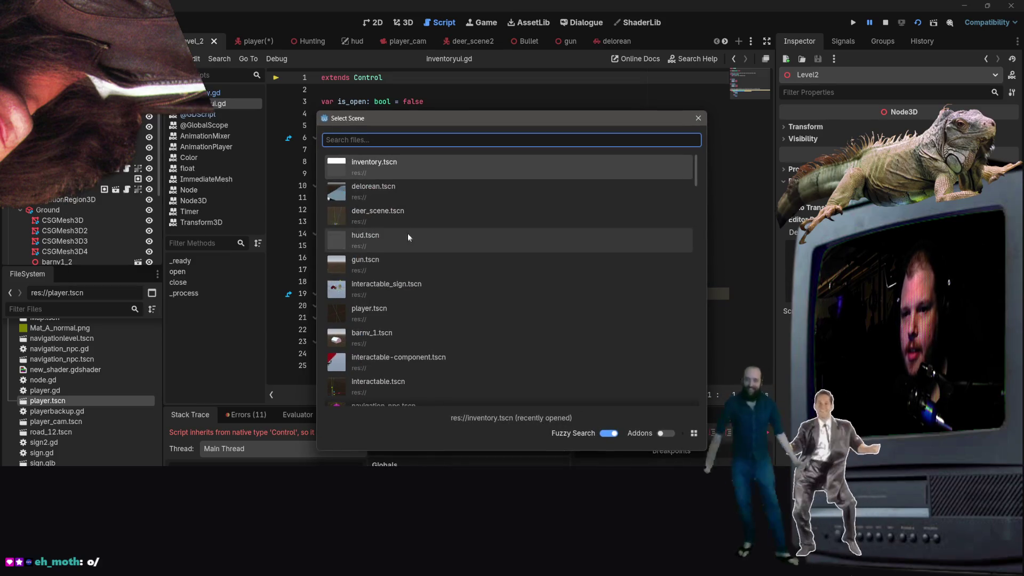
pyautogui.doubleClick(332, 200)
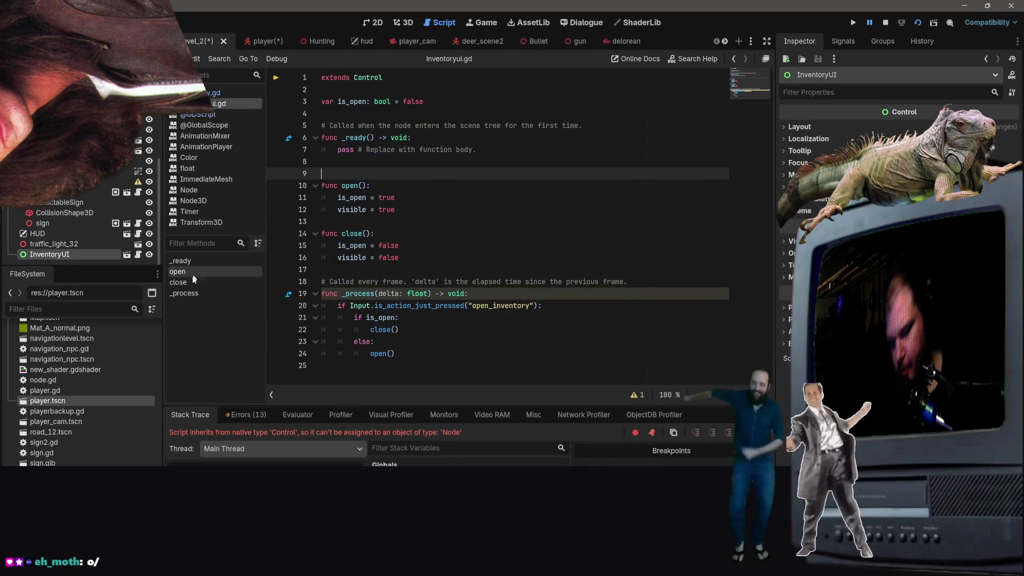
# Step: Save level_2, run the game with F5, select the debugger error, then go to VS Code
pyautogui.hotkey('ctrl', 's')
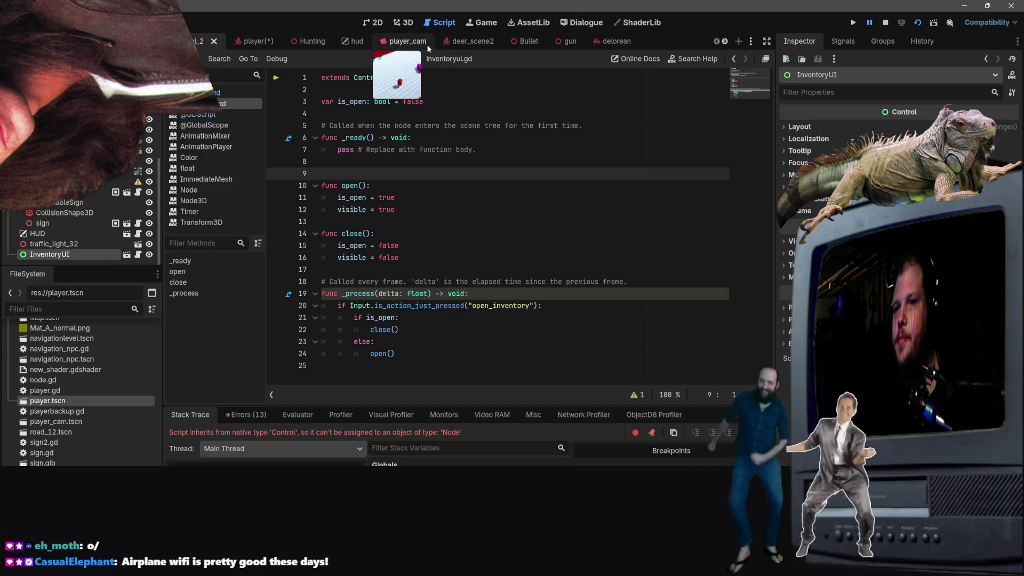
pyautogui.click(403, 22)
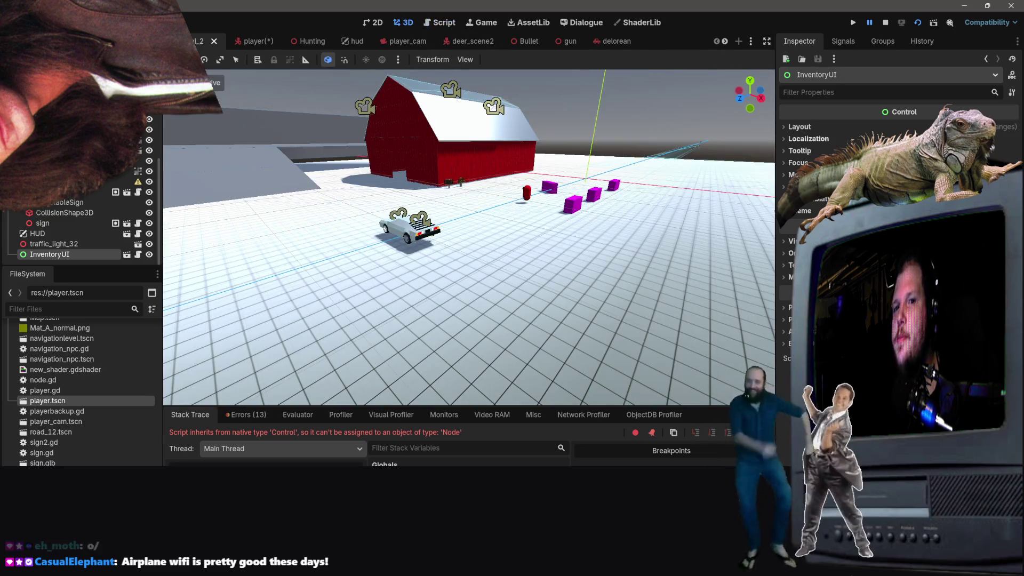
pyautogui.press('F5')
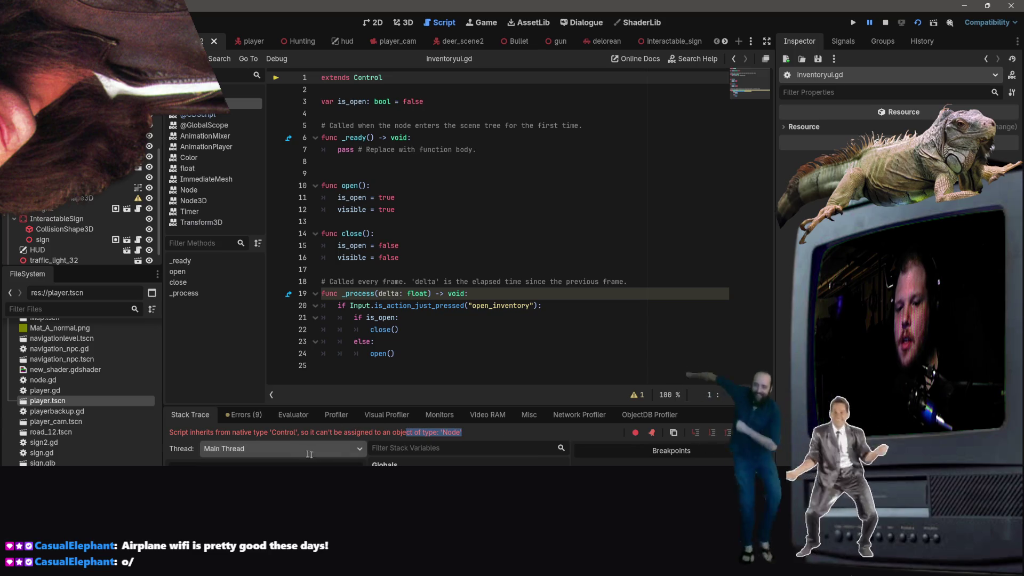
pyautogui.moveTo(462, 431); pyautogui.dragTo(164, 431)
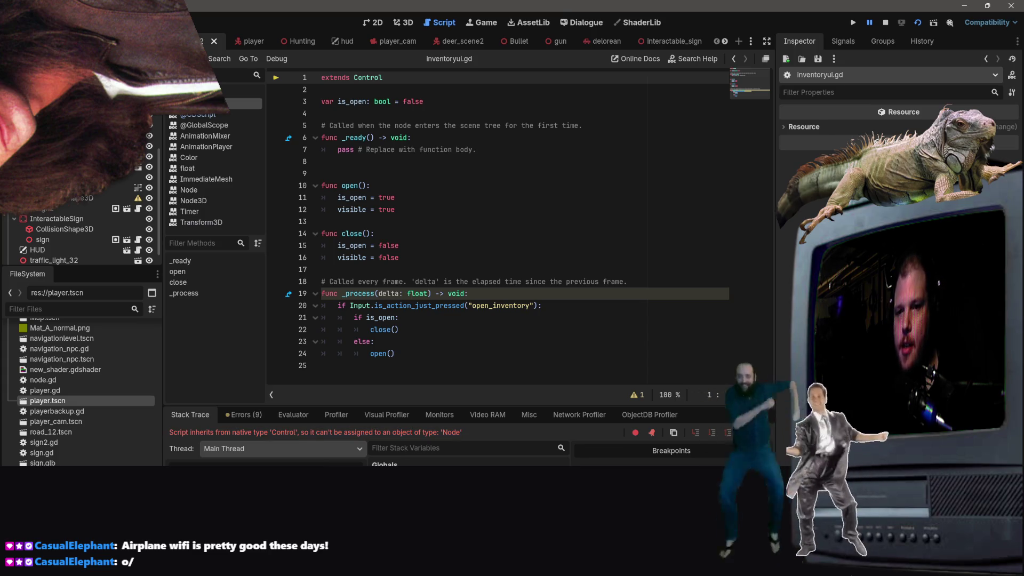
pyautogui.click(444, 89)
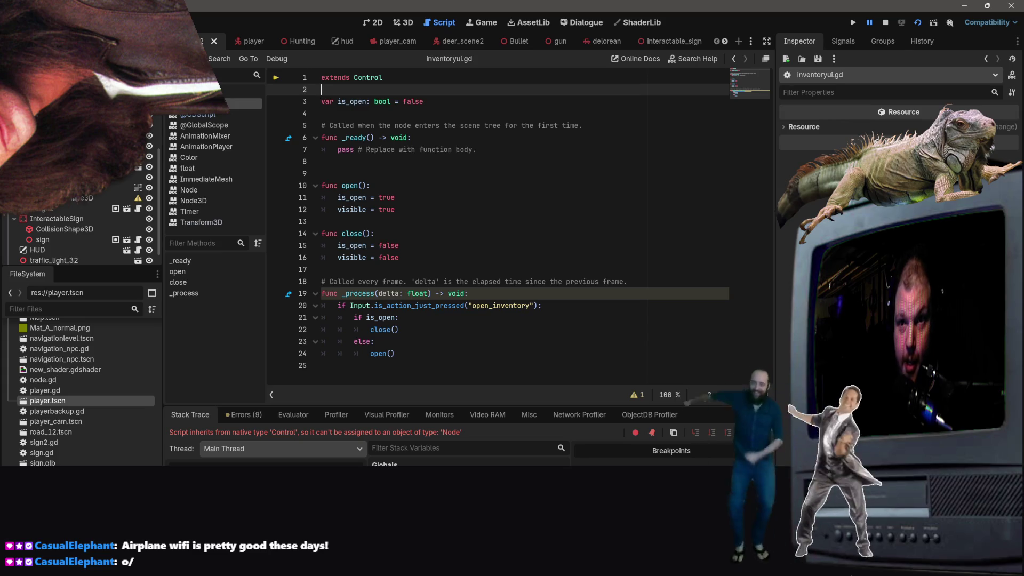
pyautogui.hotkey('alt', 'Tab')
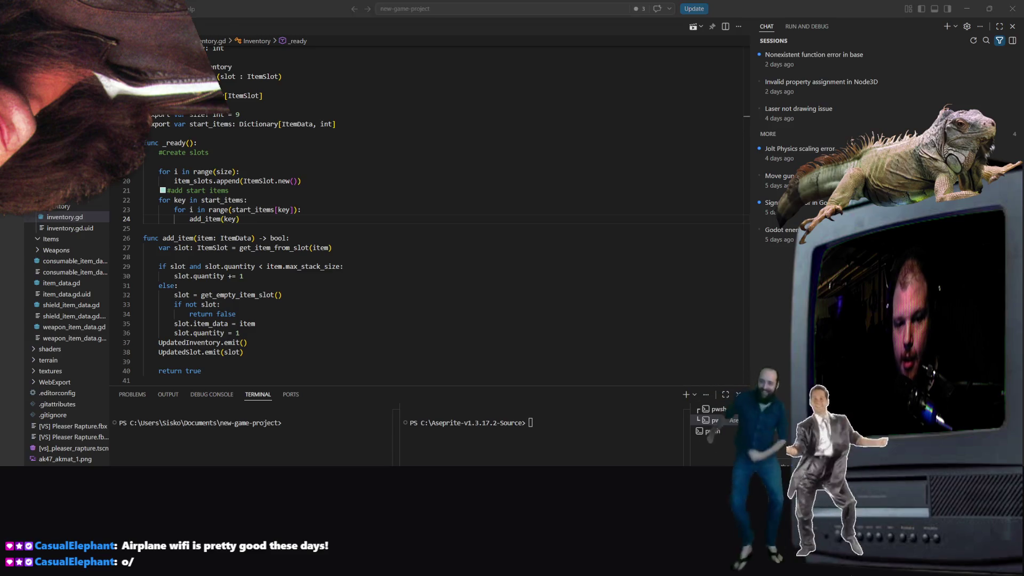
# Step: Inspect lines 30 and 21 and the UpdatedInventory signal line in the current script
pyautogui.click(500, 273)
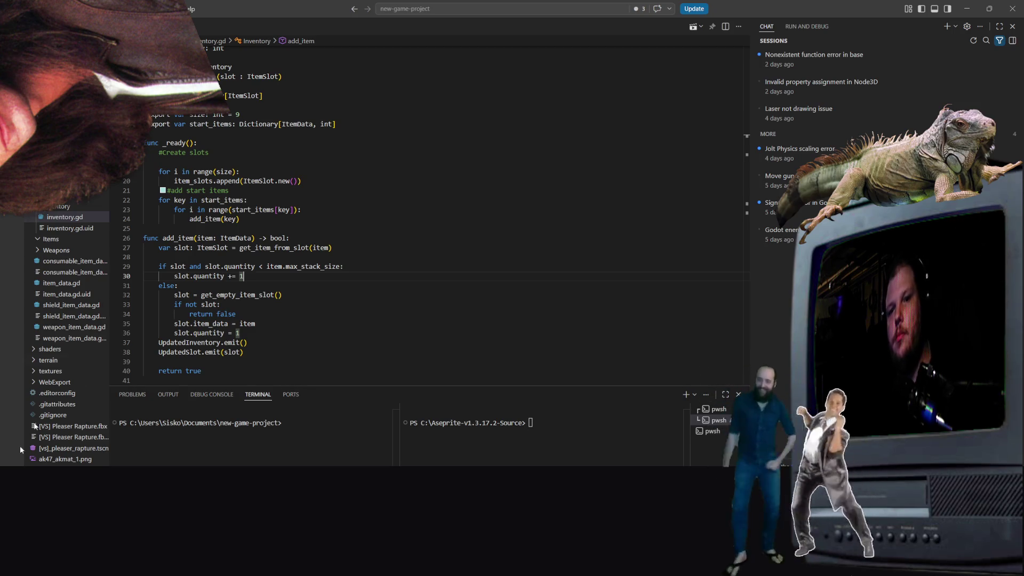
pyautogui.click(390, 191)
pyautogui.scroll(2, 390, 197)
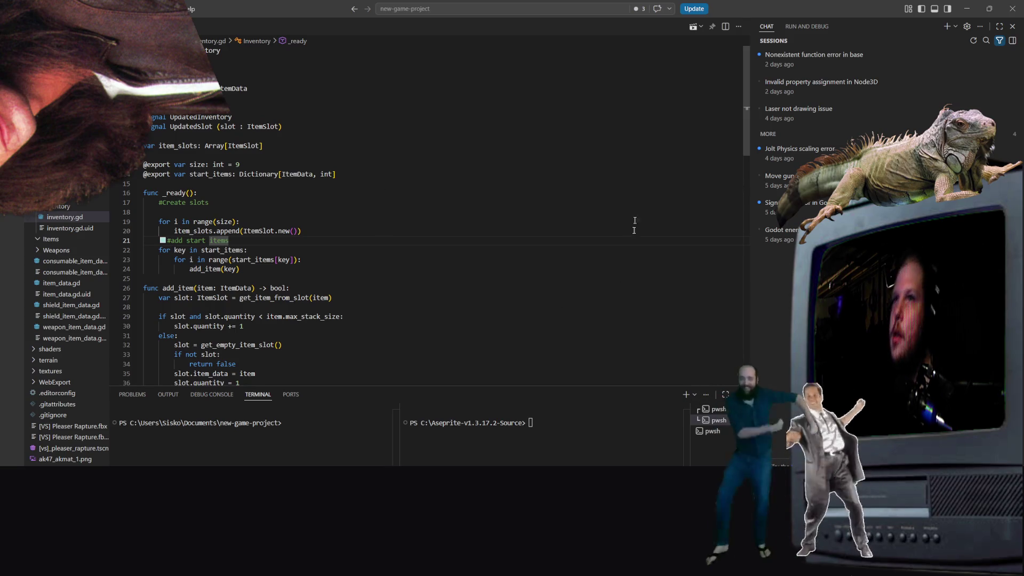
pyautogui.click(423, 117)
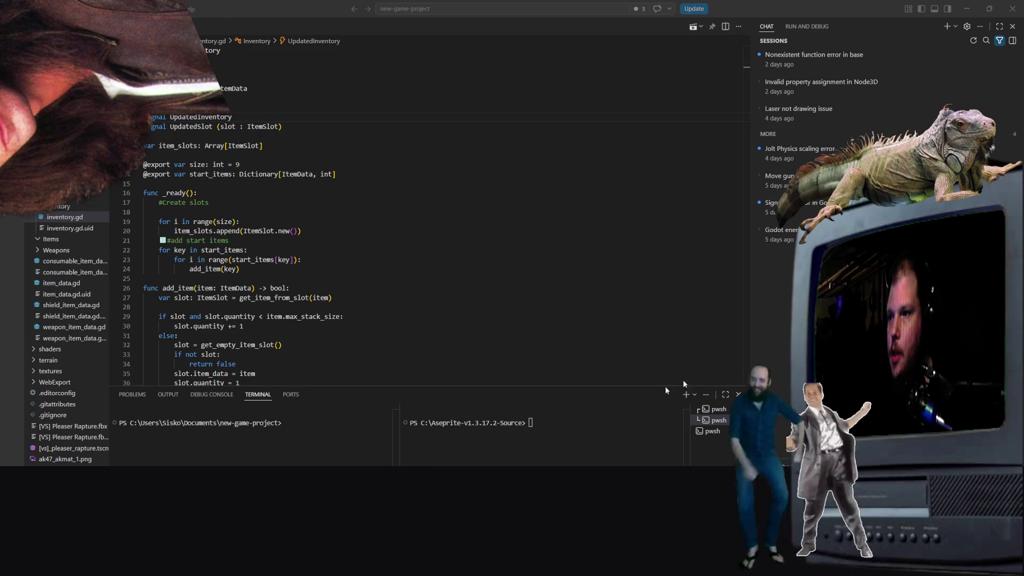
# Step: Open inventoryui.gd from the VS Code Explorer and put the cursor in its code
pyautogui.click(54, 217)
pyautogui.scroll(-2, 75, 229)
pyautogui.scroll(-2, 101, 243)
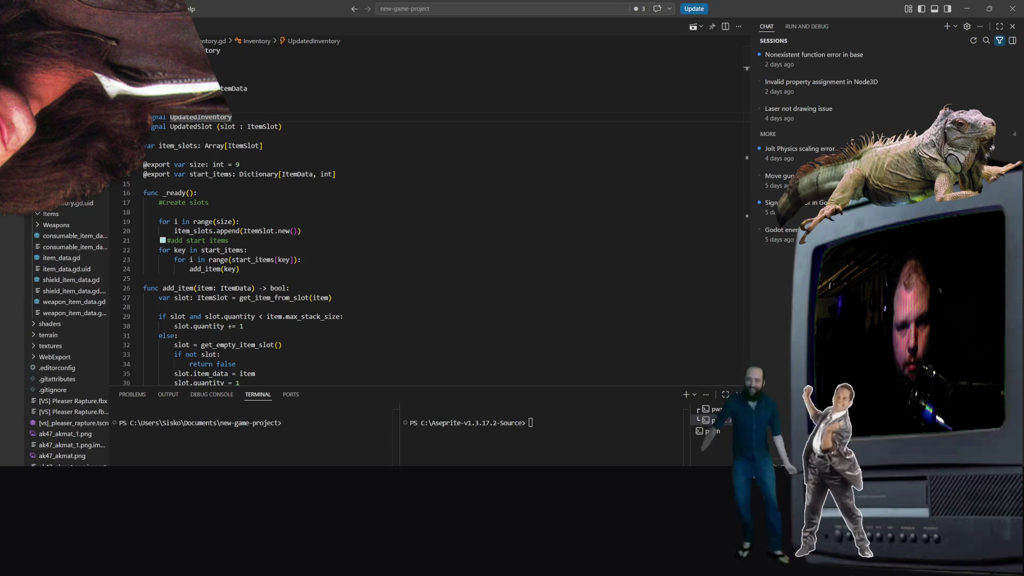
pyautogui.scroll(-5, 58, 378)
pyautogui.scroll(-15, 59, 377)
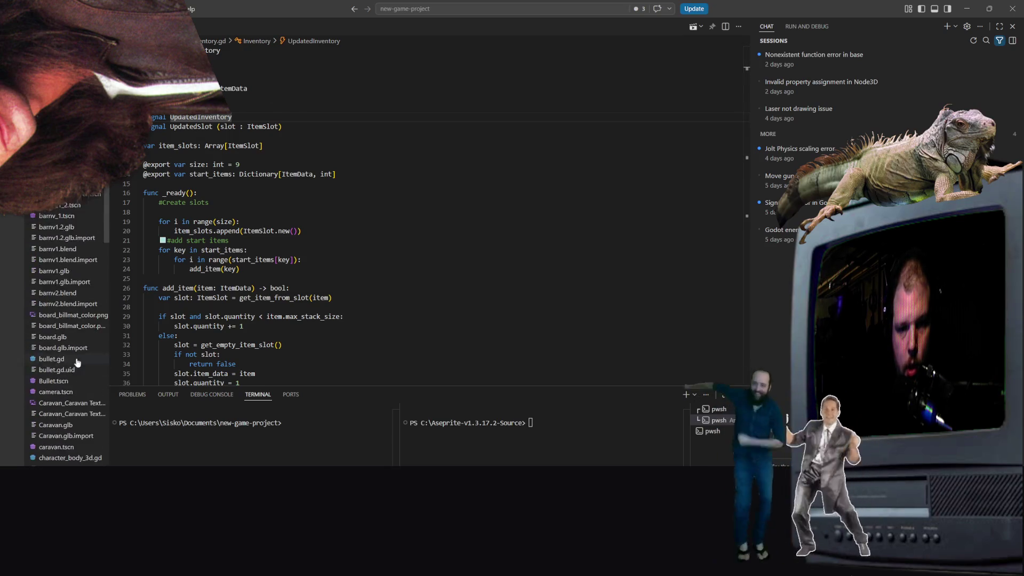
pyautogui.scroll(2, 64, 267)
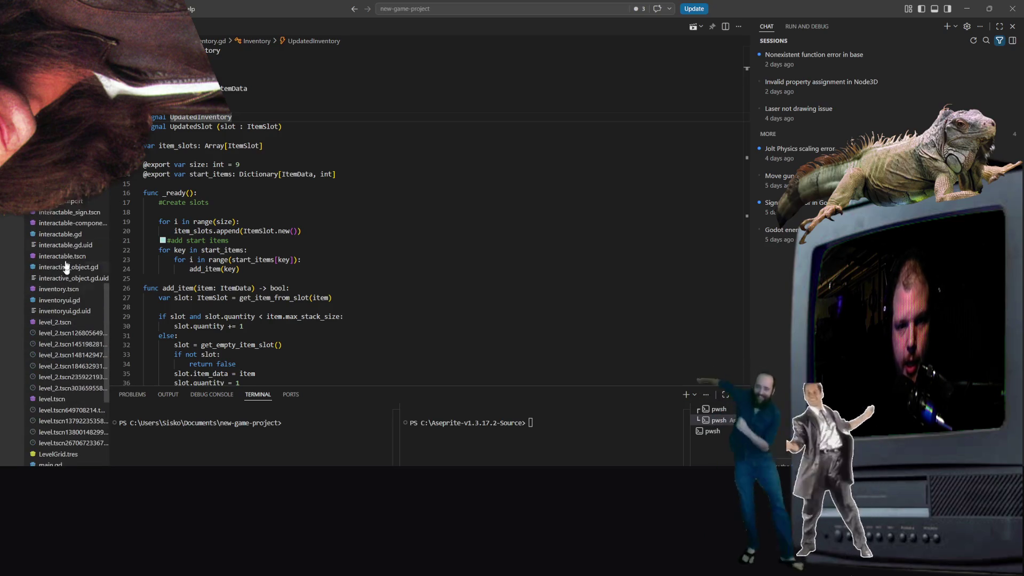
pyautogui.click(59, 300)
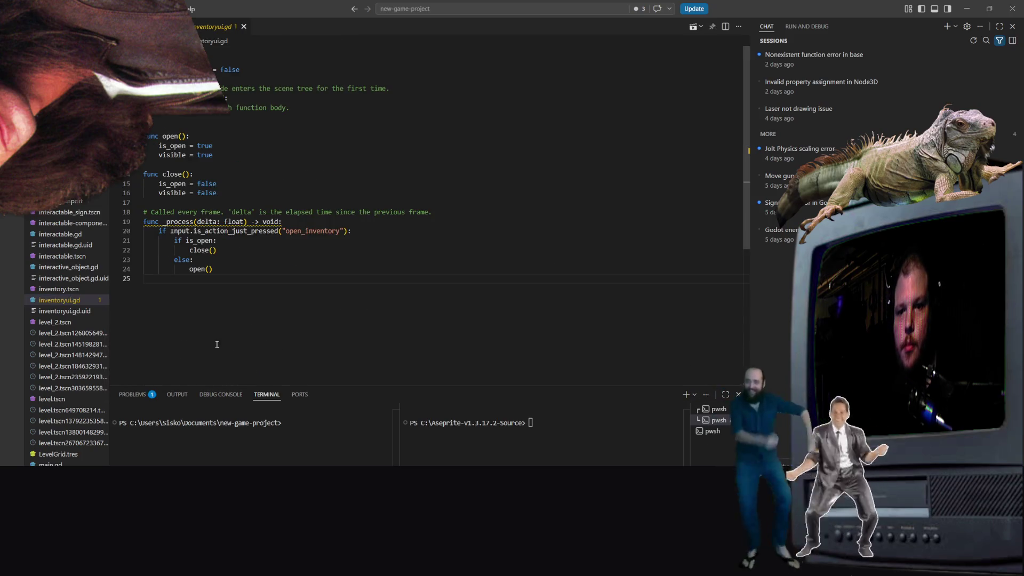
pyautogui.click(291, 223)
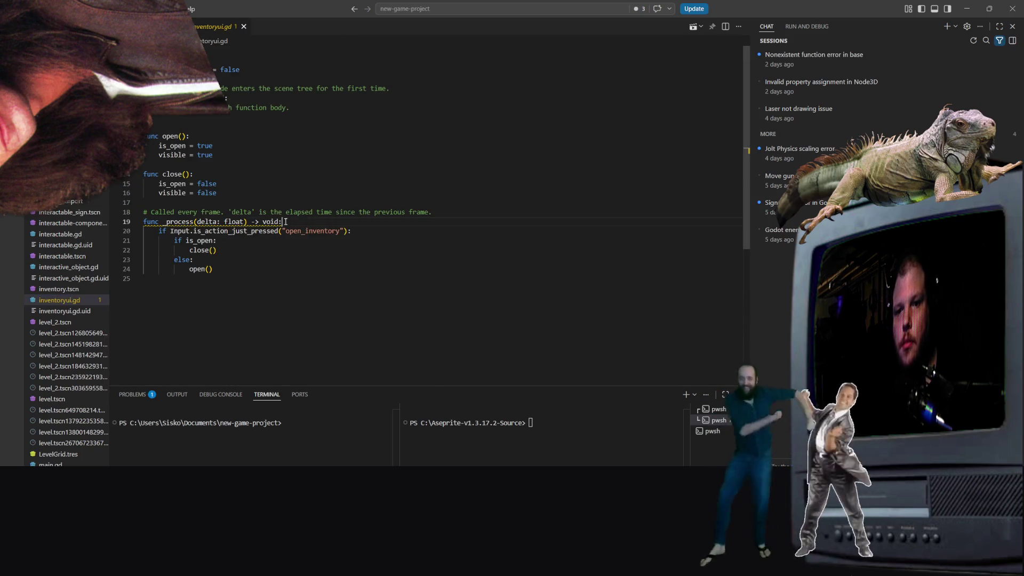
pyautogui.press('Up')
pyautogui.press('Up')
pyautogui.press('Up')
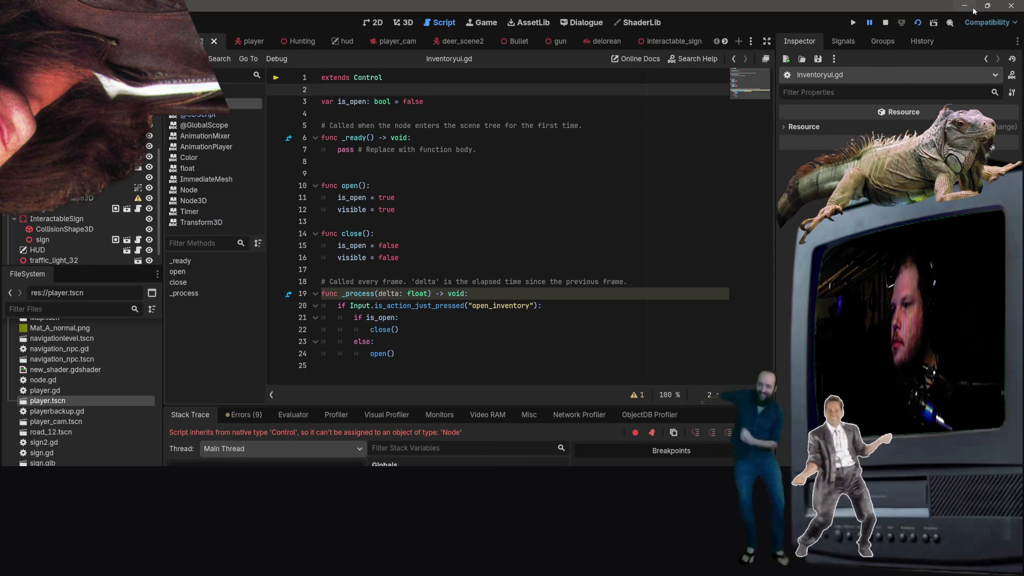
# Step: Minimize Godot after reading the Control-to-Node error to get back to VS Code
pyautogui.click(964, 5)
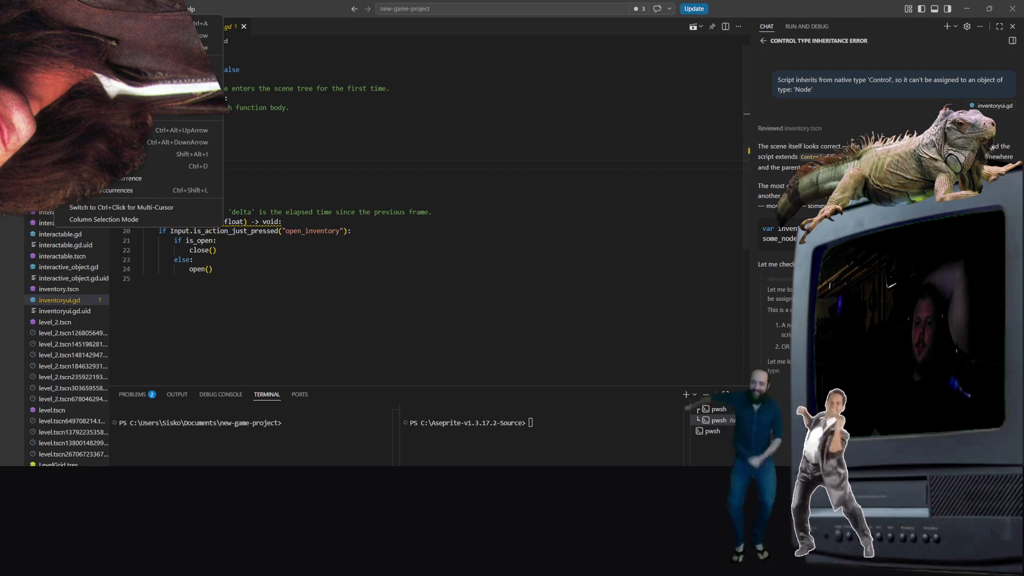
pyautogui.hotkey('alt', 'Tab')
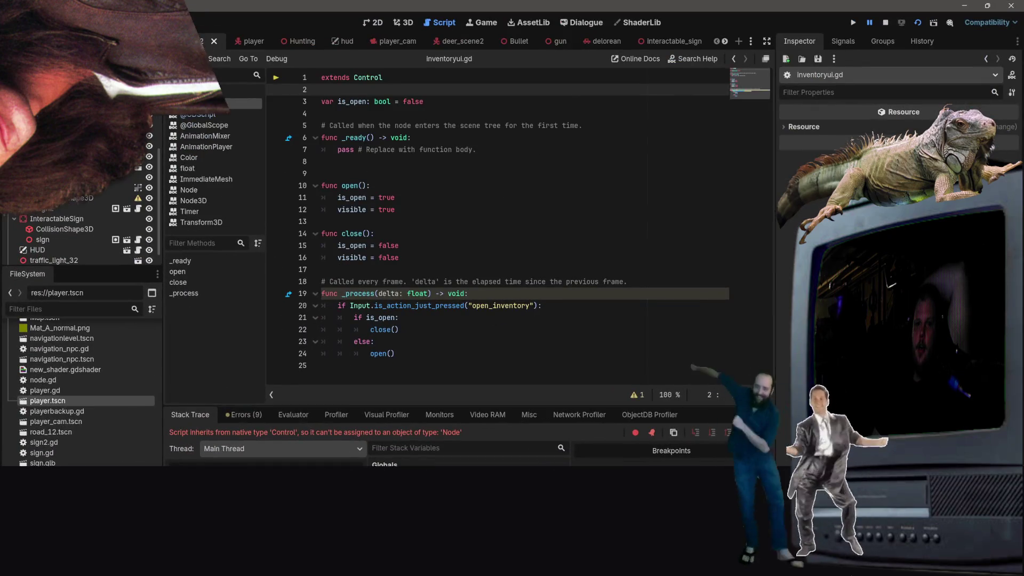
pyautogui.click(54, 22)
pyautogui.click(53, 38)
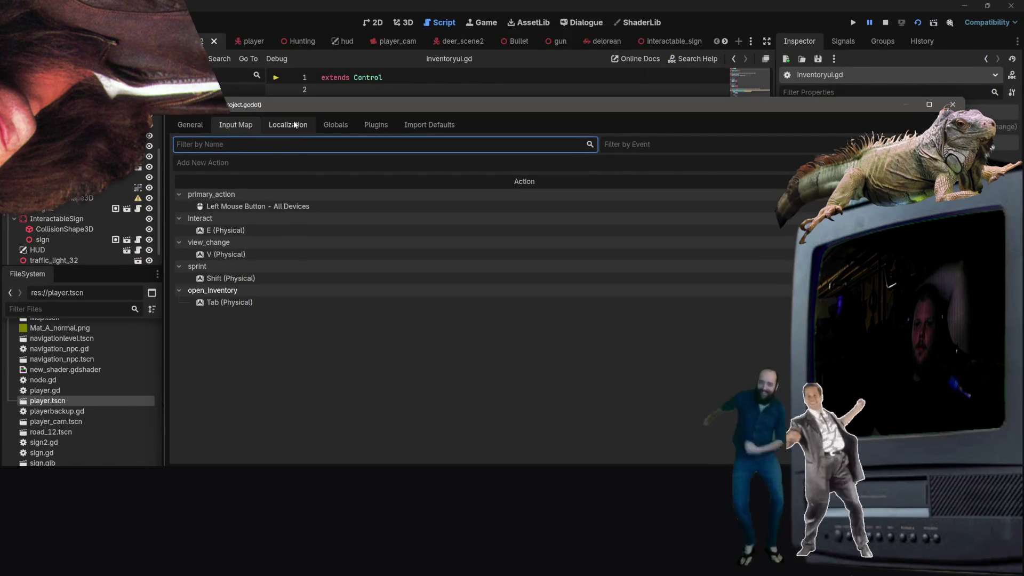
pyautogui.click(294, 125)
pyautogui.click(336, 125)
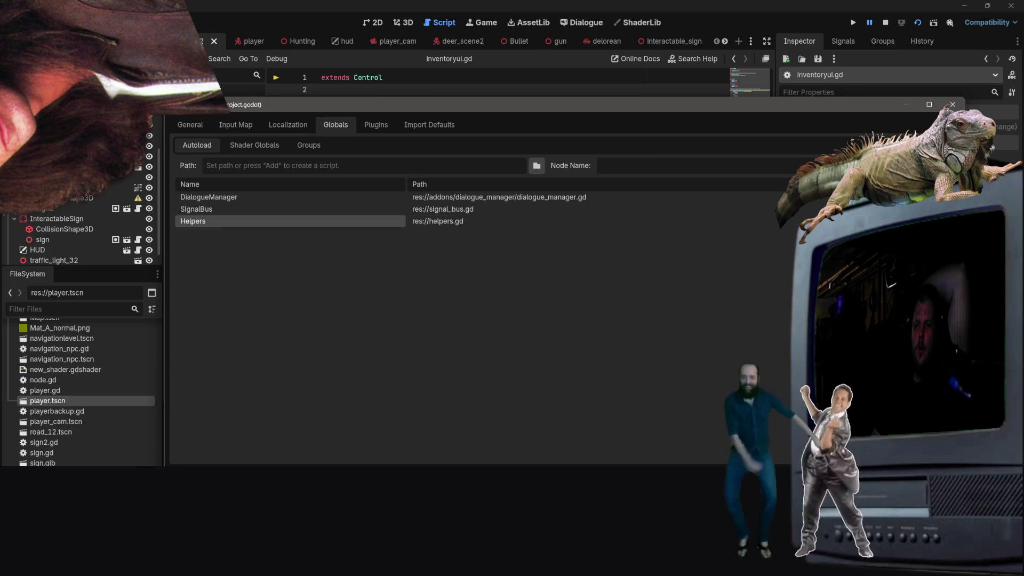
pyautogui.click(952, 104)
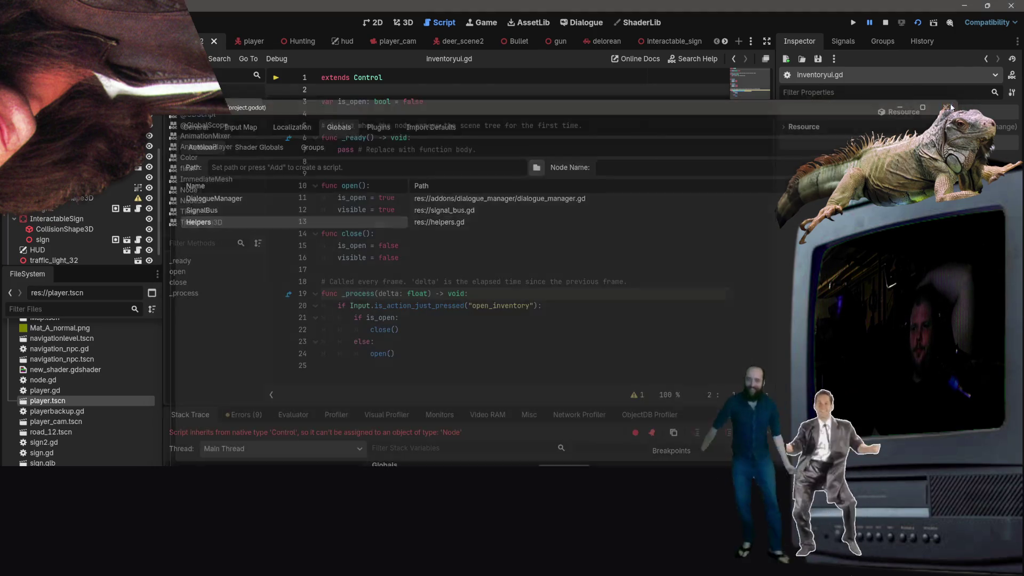
pyautogui.click(963, 7)
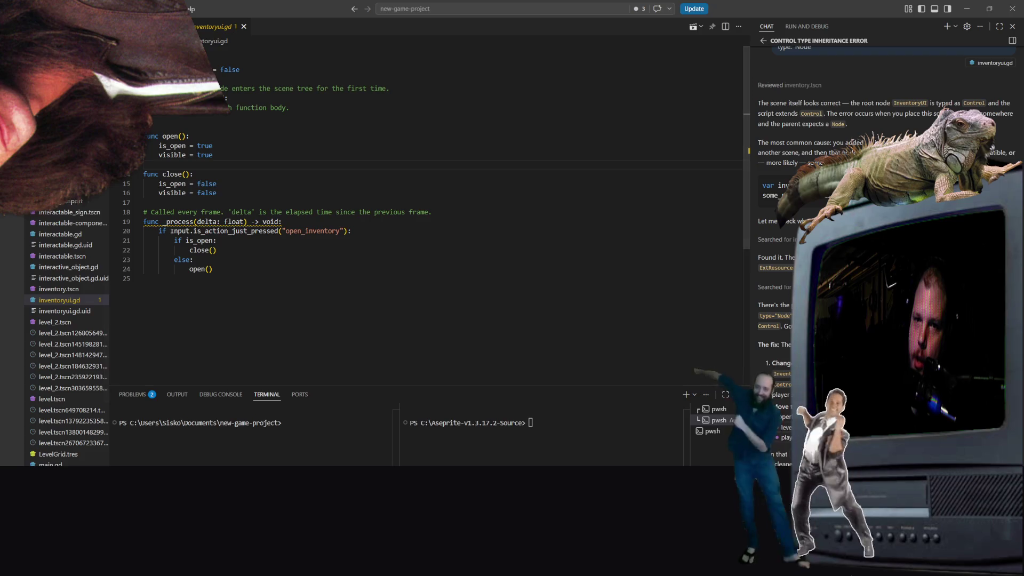
# Step: Jump to inventory.gd and back, then show Godot's inventory scene with InventoryUI selected
pyautogui.press('F12')
pyautogui.hotkey('alt', 'Left')
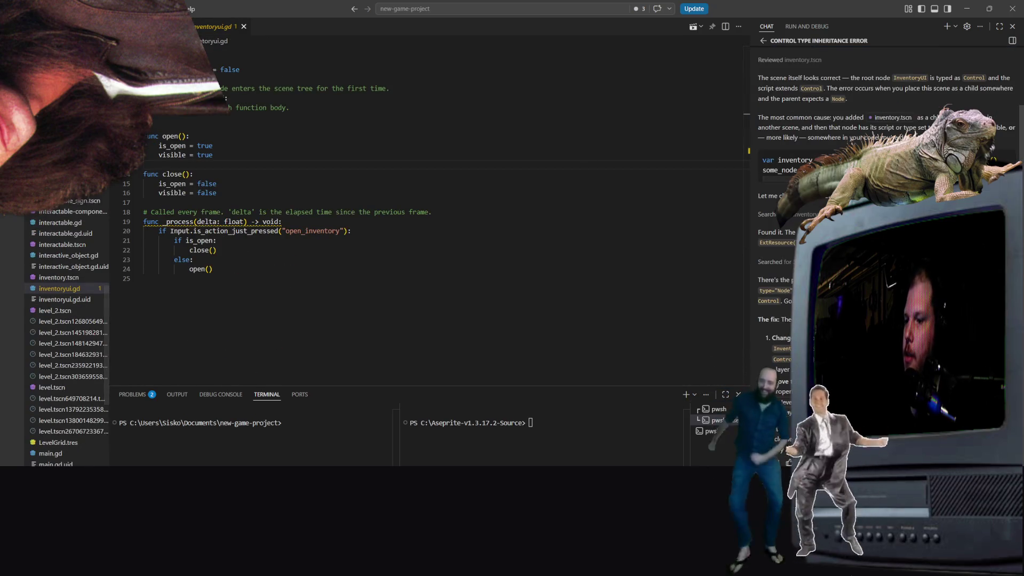
pyautogui.click(977, 5)
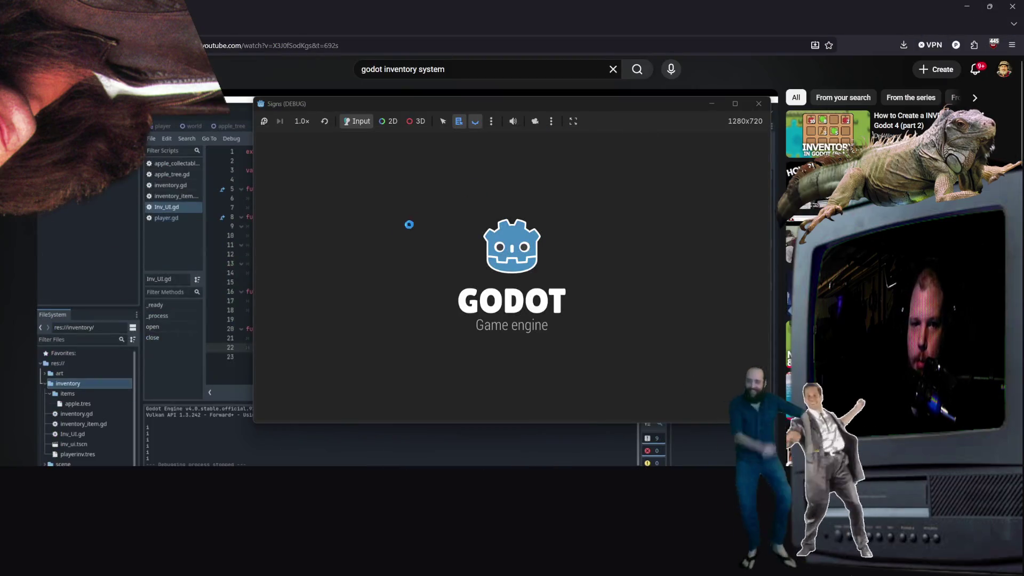
pyautogui.hotkey('alt', 'Tab')
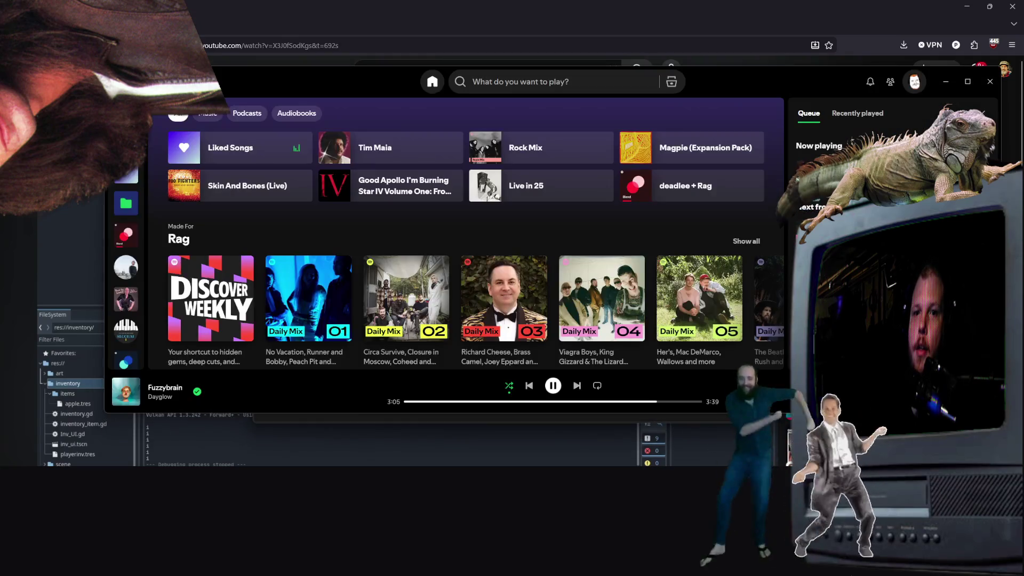
pyautogui.hotkey('alt', 'Tab')
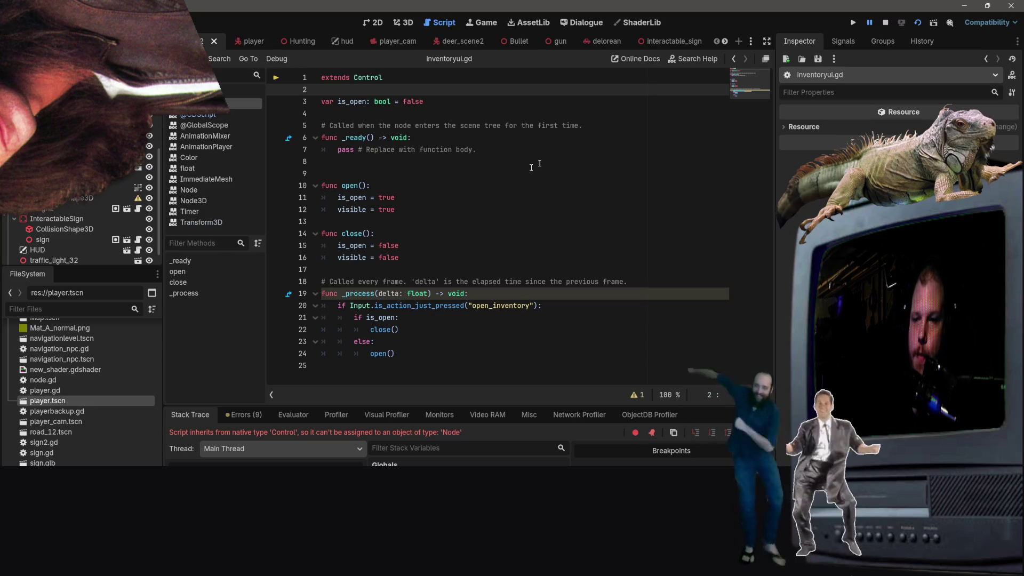
pyautogui.click(724, 42)
pyautogui.click(695, 40)
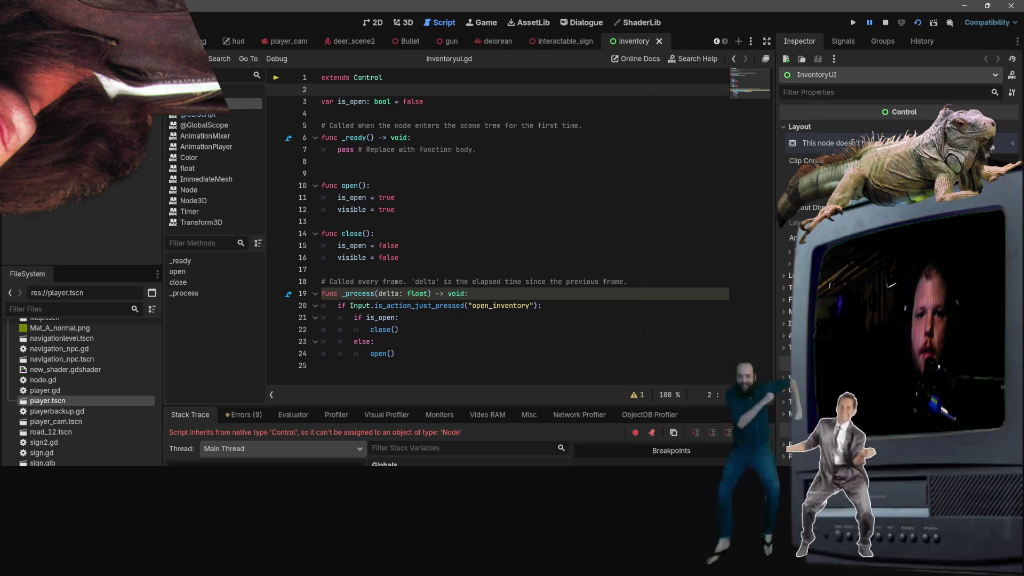
# Step: Save the inventory scene under the new name inventory_ui.tscn
pyautogui.click(34, 205)
pyautogui.rightClick(34, 205)
pyautogui.press('Escape')
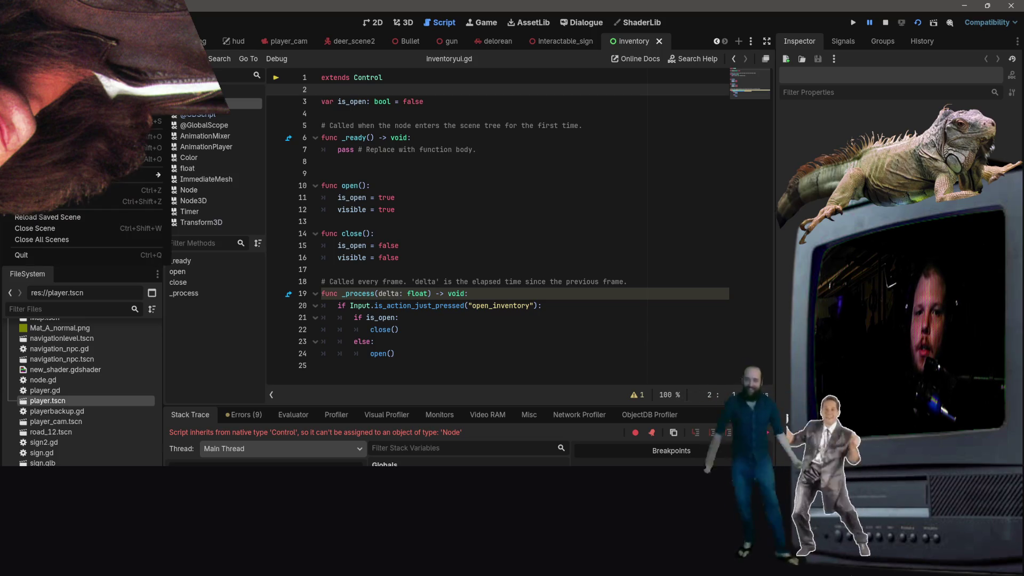
pyautogui.hotkey('ctrl', 's')
pyautogui.click(416, 453)
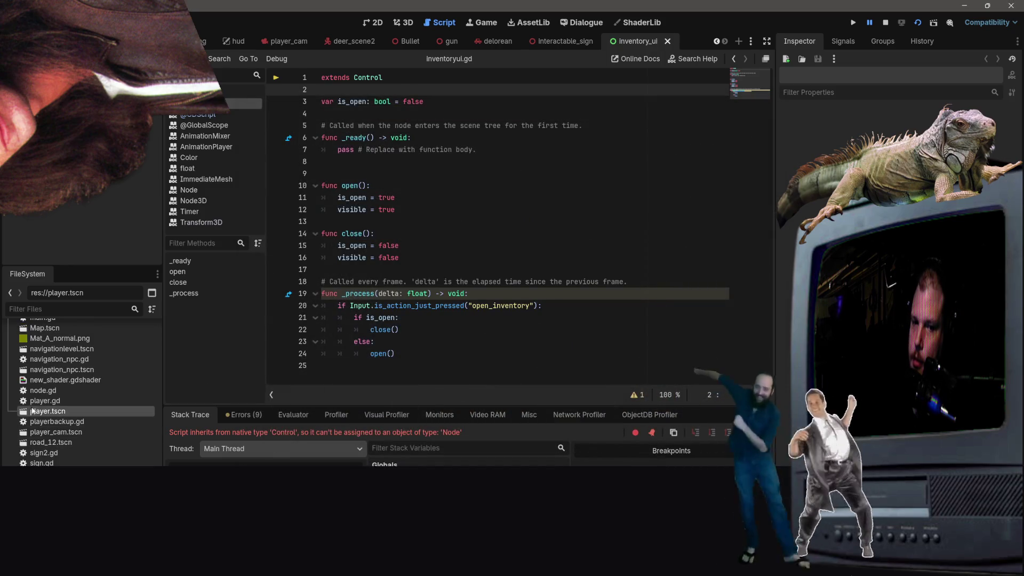
# Step: Delete the old inventory.tscn from the FileSystem dock and confirm the removal
pyautogui.click(50, 442)
pyautogui.scroll(3, 67, 426)
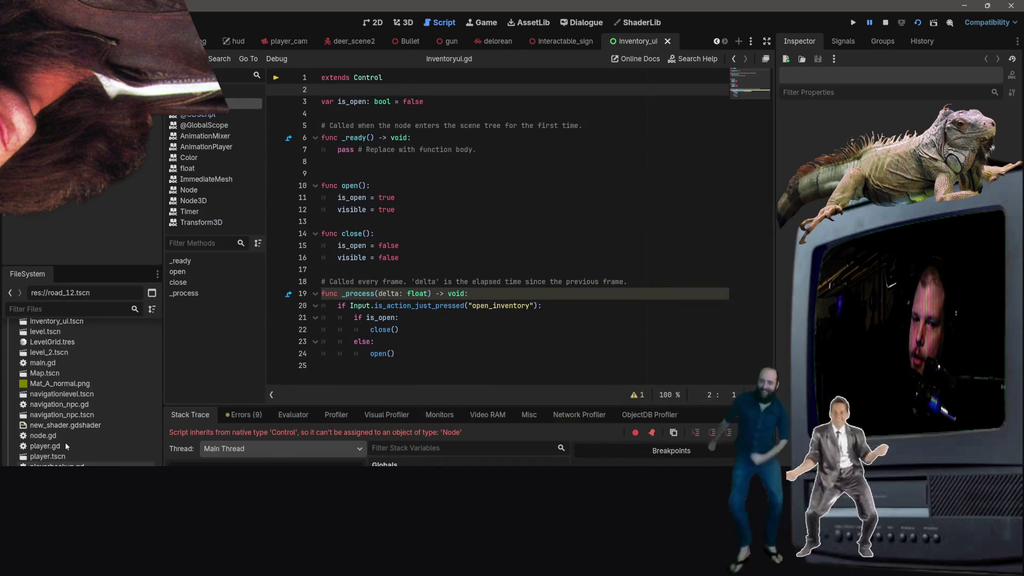
pyautogui.scroll(3, 64, 405)
pyautogui.click(53, 393)
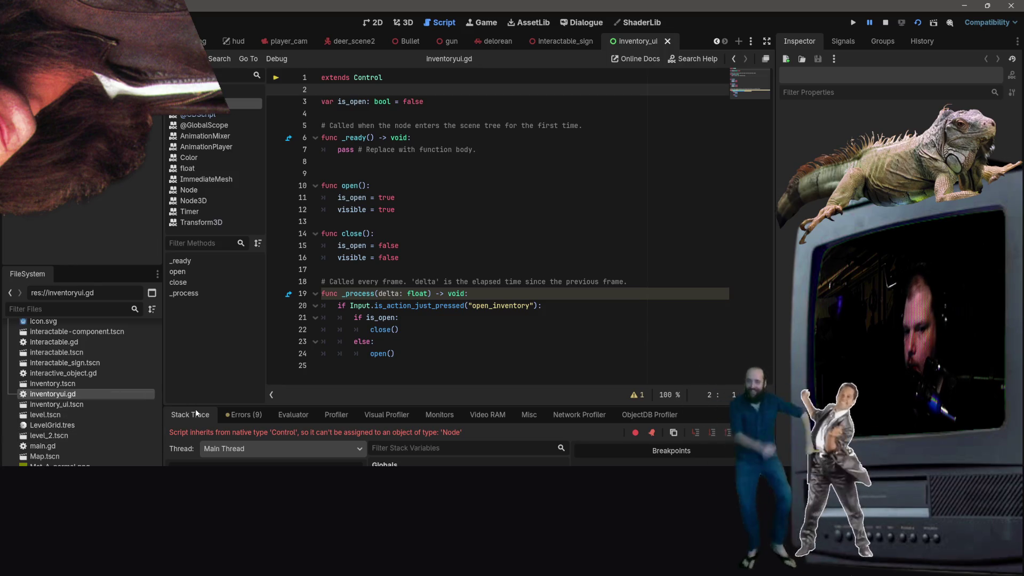
pyautogui.click(52, 384)
pyautogui.press('Delete')
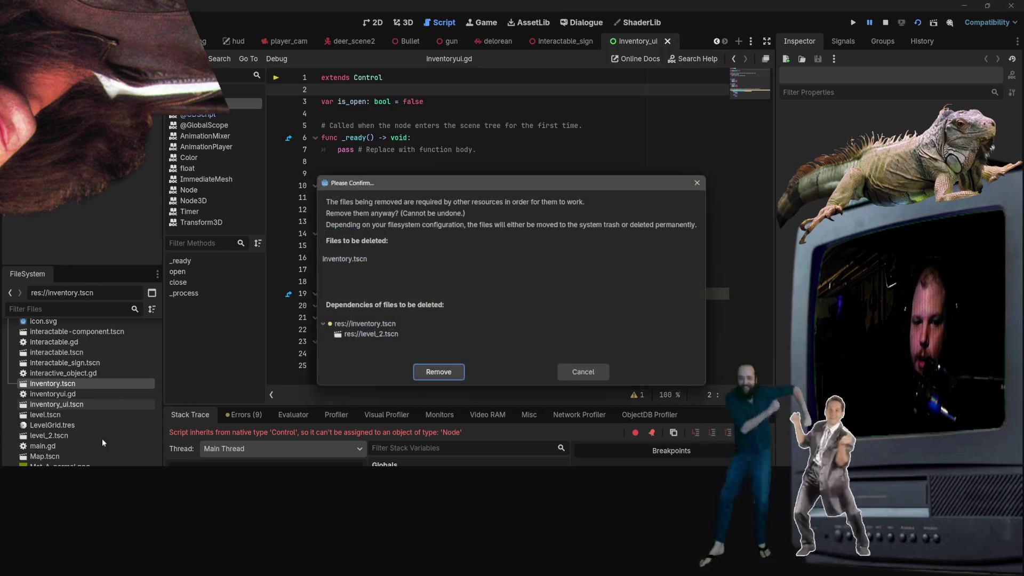
pyautogui.press('Return')
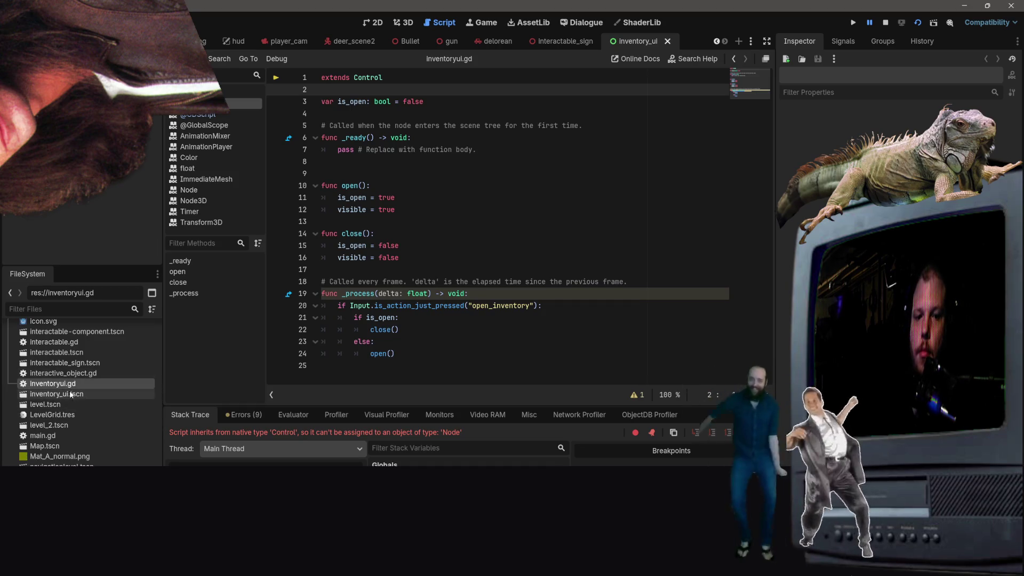
# Step: Close the interactable_sign, gun, Bullet, deer_scene2, player_cam, delorean and hud tabs, then show player
pyautogui.click(77, 404)
pyautogui.click(429, 182)
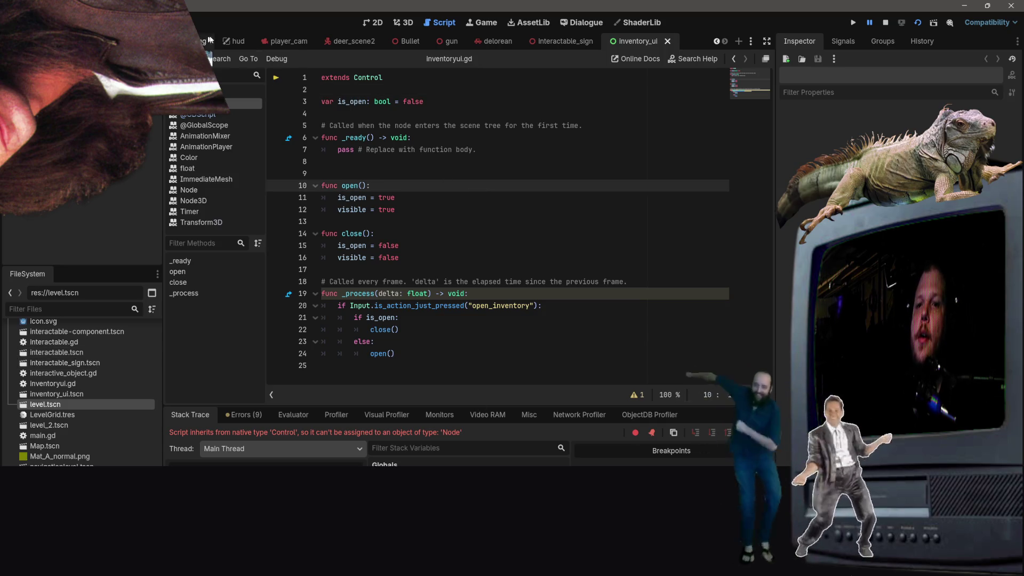
pyautogui.click(604, 45)
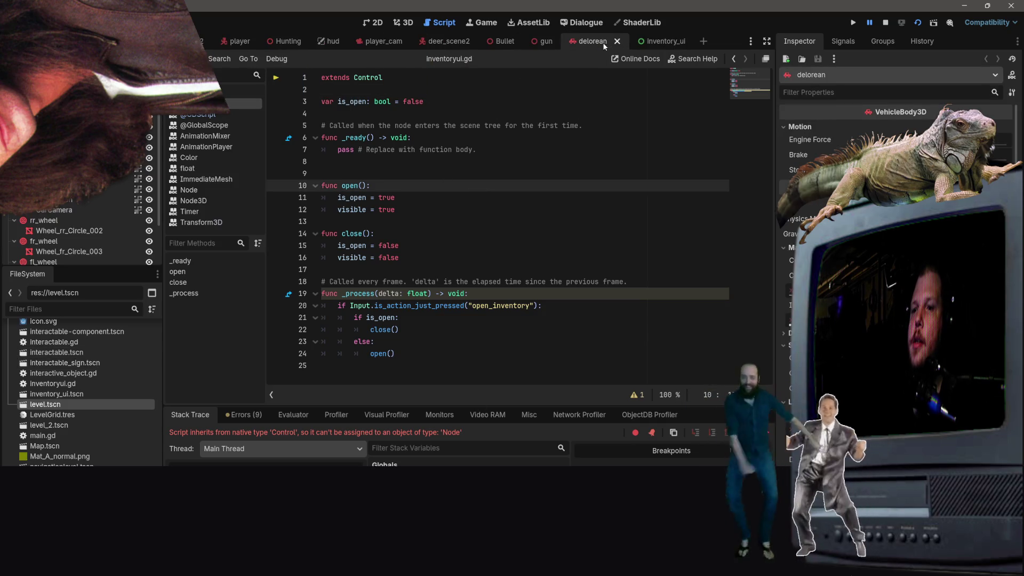
pyautogui.click(543, 42)
pyautogui.click(562, 42)
pyautogui.click(525, 42)
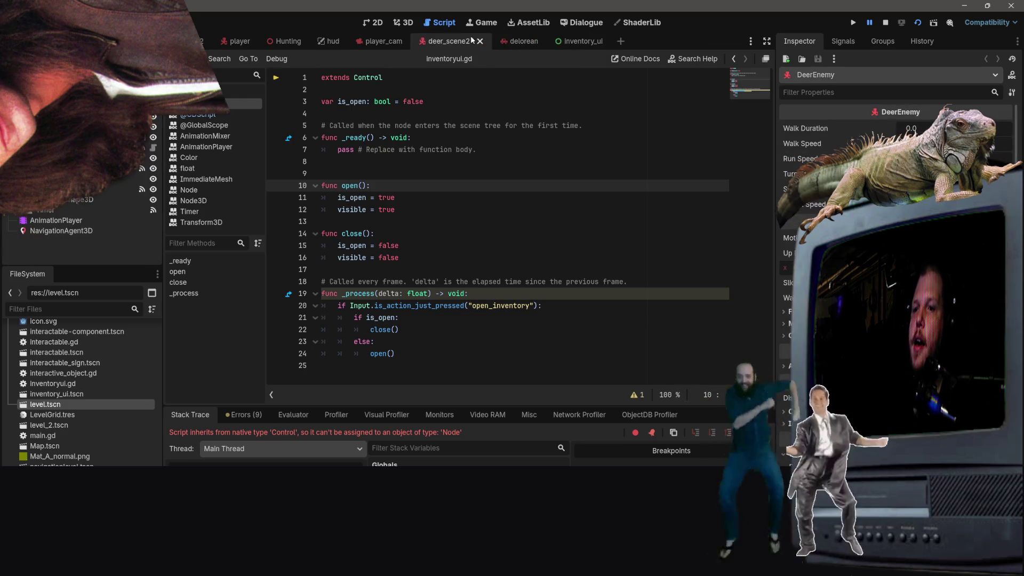
pyautogui.click(480, 42)
pyautogui.click(412, 42)
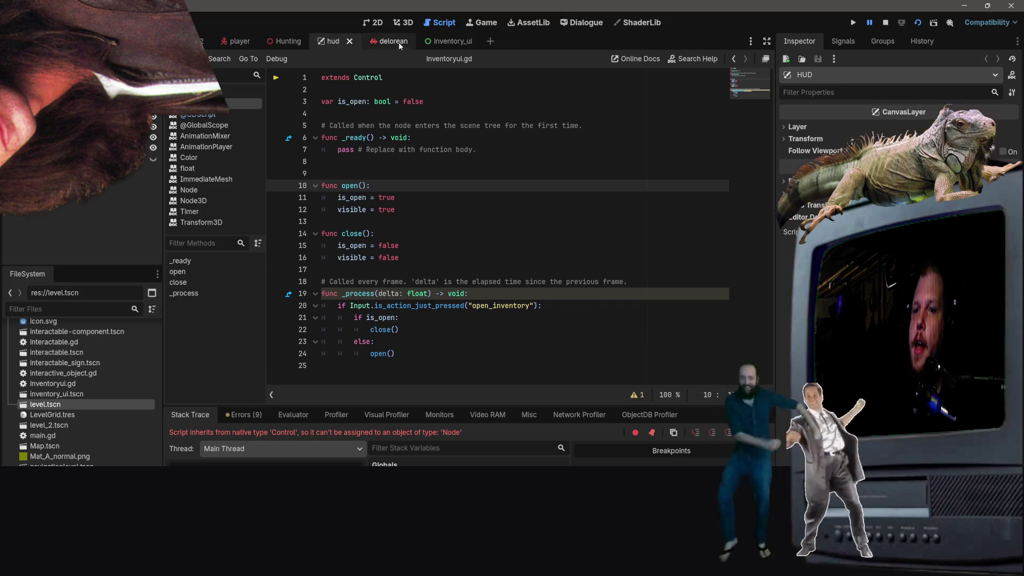
pyautogui.click(403, 42)
pyautogui.click(350, 42)
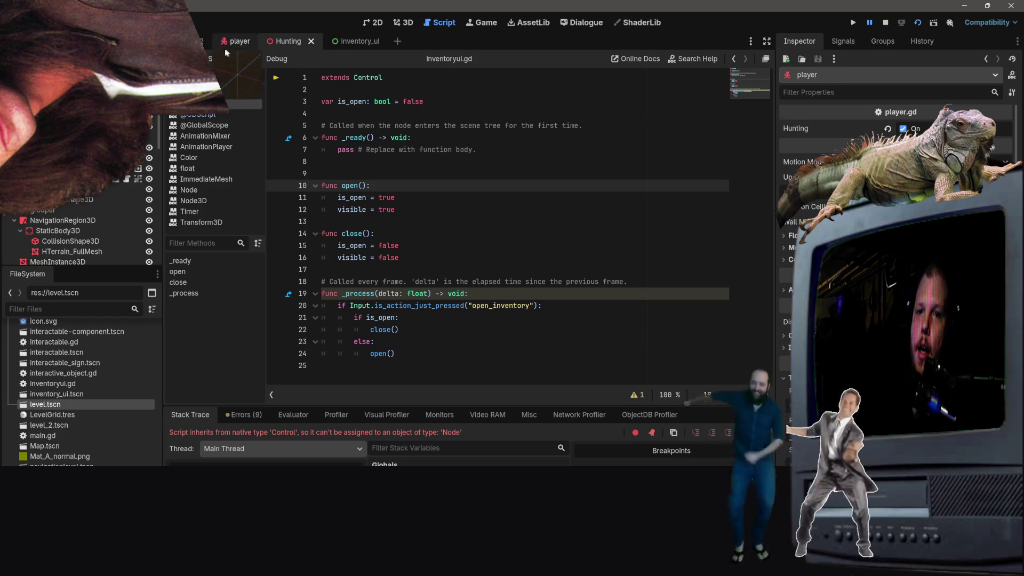
pyautogui.click(240, 42)
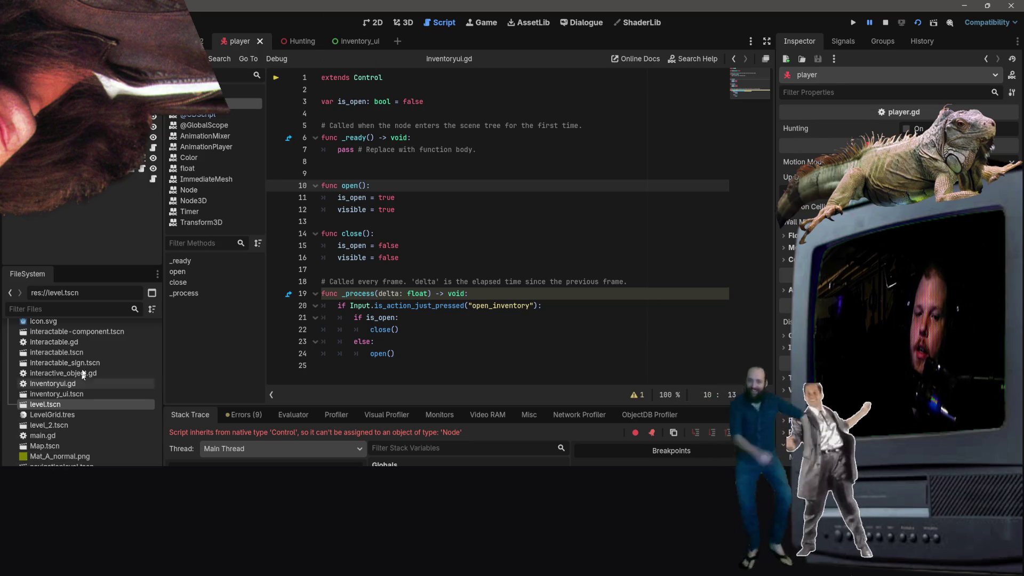
# Step: Instance inventory_ui.tscn as a child in the player scene, filtering by 'inv', and save
pyautogui.rightClick(87, 224)
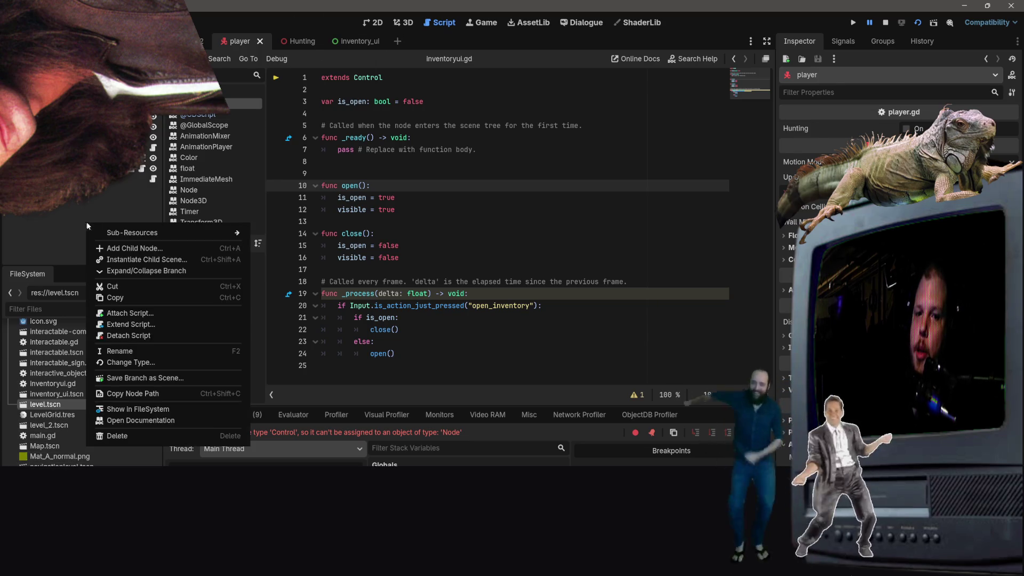
pyautogui.click(142, 259)
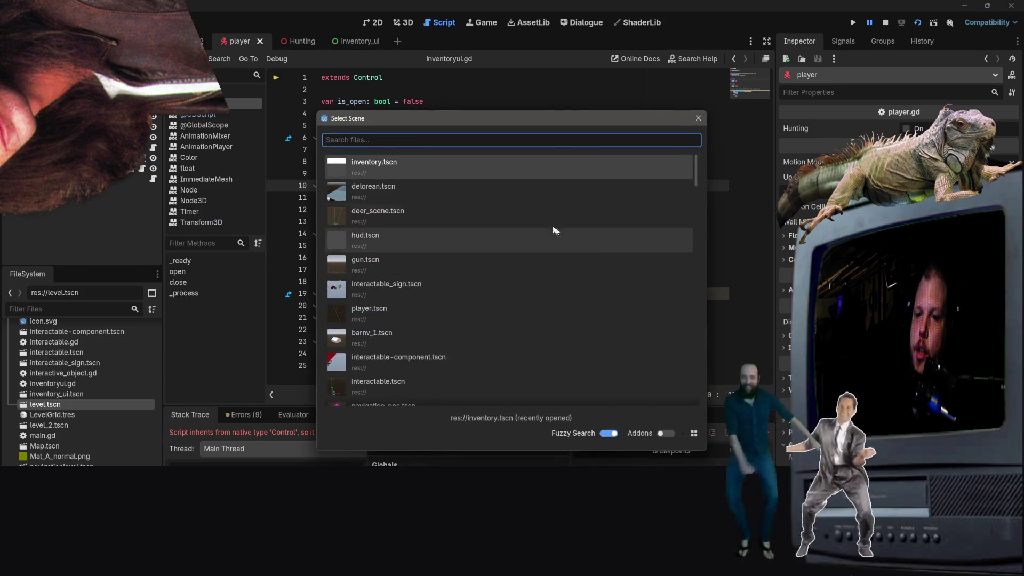
pyautogui.scroll(-5, 406, 238)
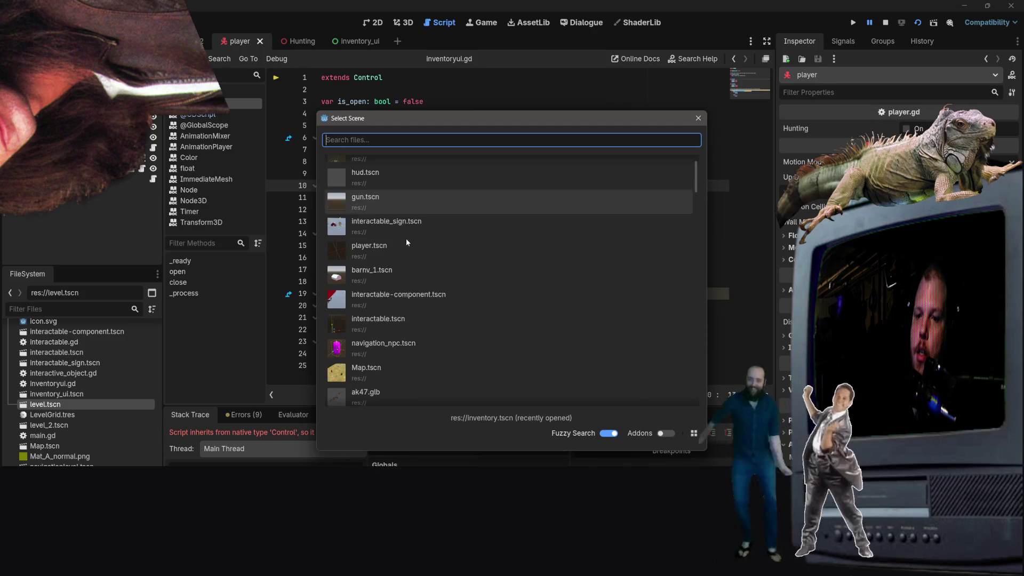
pyautogui.scroll(5, 399, 281)
pyautogui.click(421, 162)
pyautogui.click(406, 146)
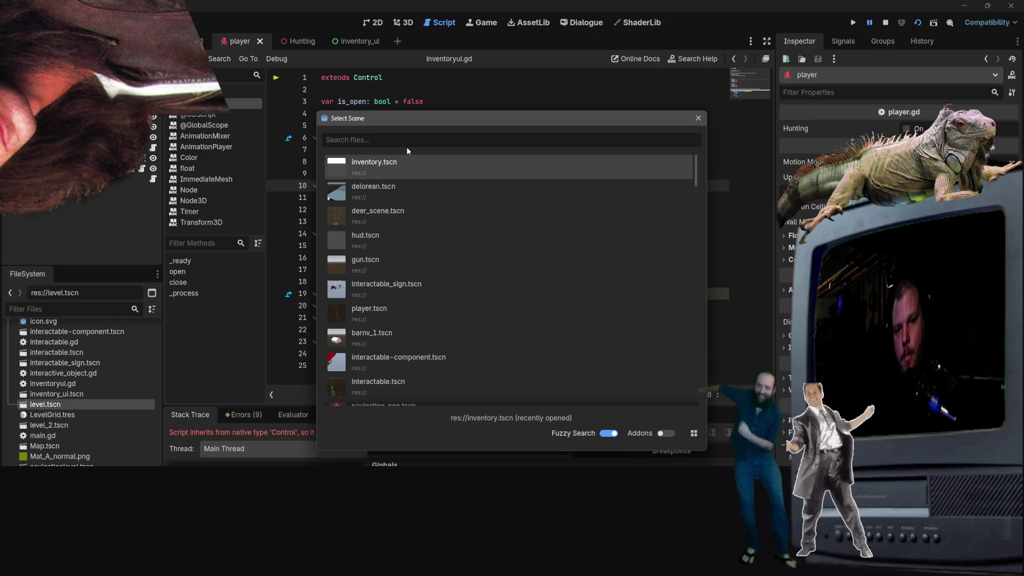
pyautogui.write('inven')
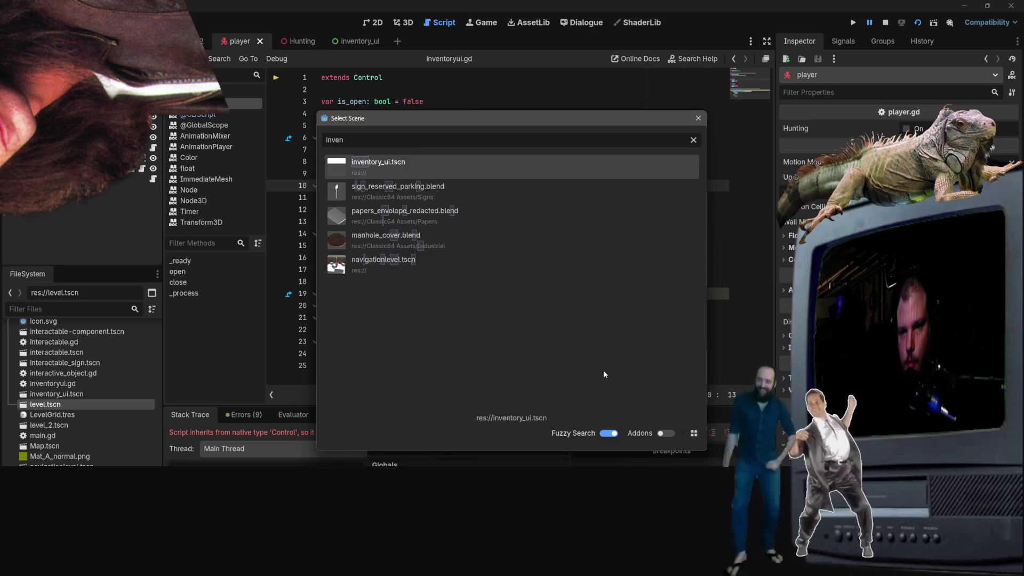
pyautogui.doubleClick(401, 167)
pyautogui.hotkey('ctrl', 's')
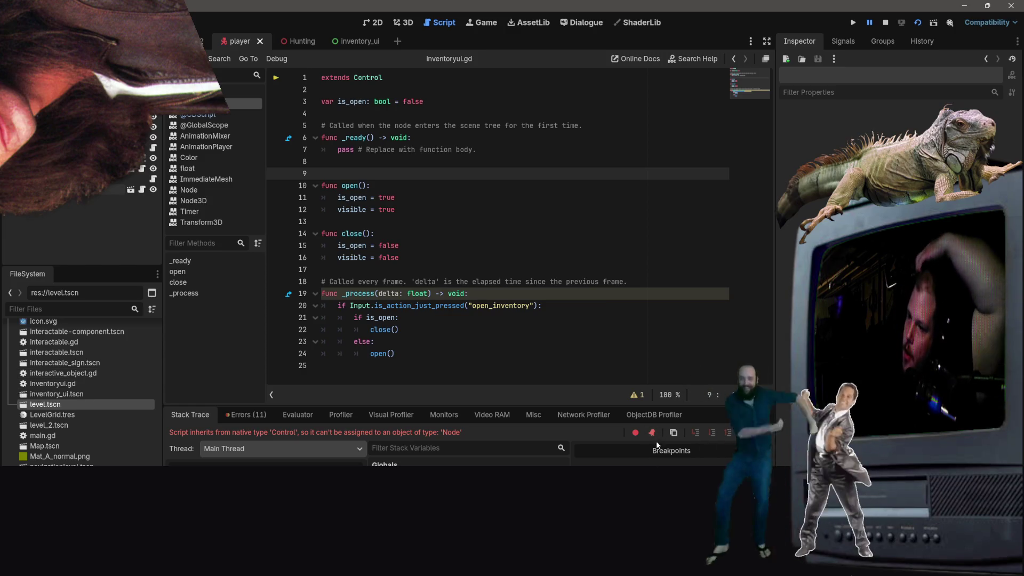
# Step: Run the game, check the Misc debugger details, and switch to VS Code
pyautogui.click(853, 23)
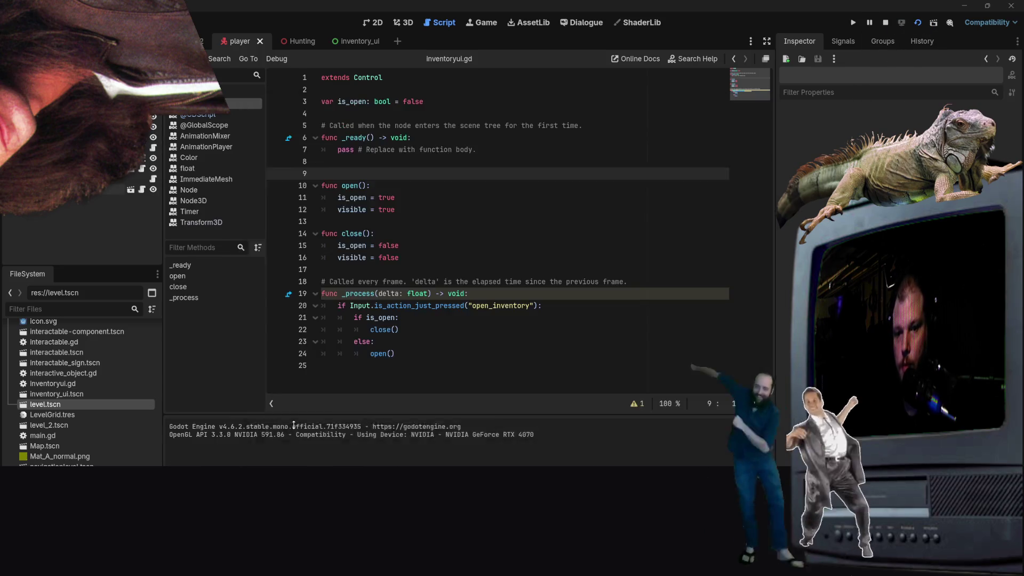
pyautogui.click(529, 414)
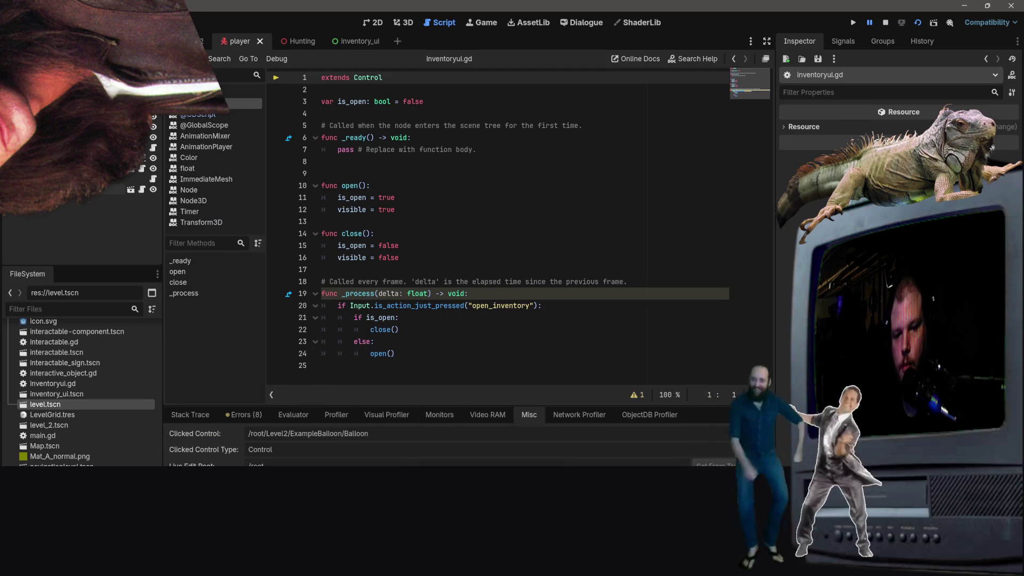
pyautogui.hotkey('alt', 'Tab')
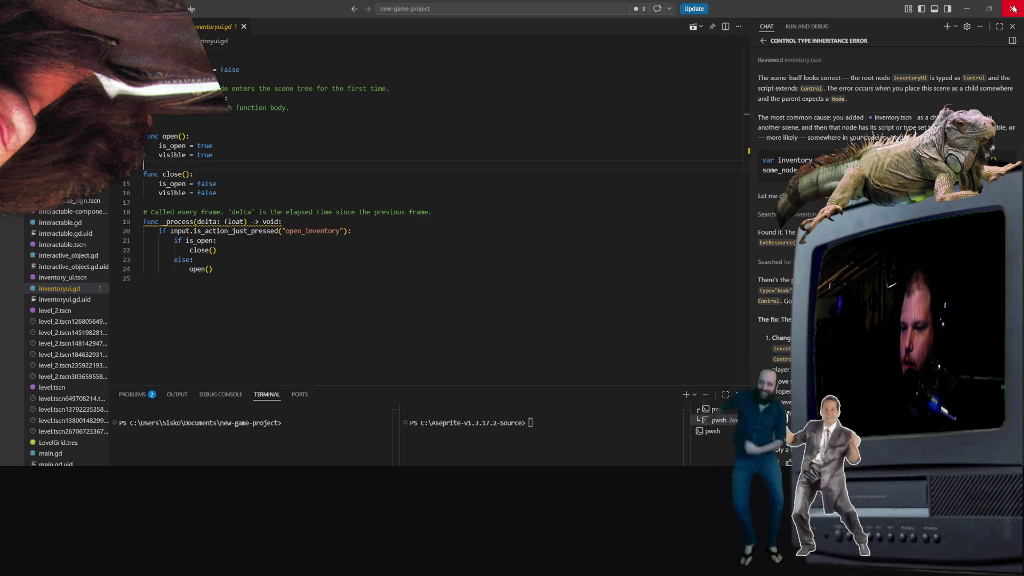
# Step: Close VS Code and delete the InventoryUI node from the player scene
pyautogui.click(1012, 8)
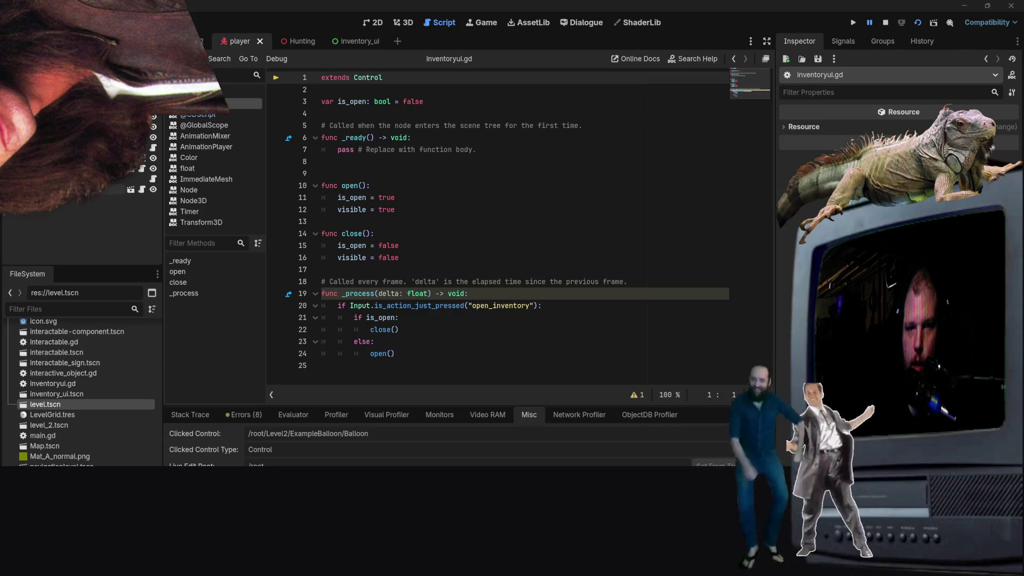
pyautogui.rightClick(59, 186)
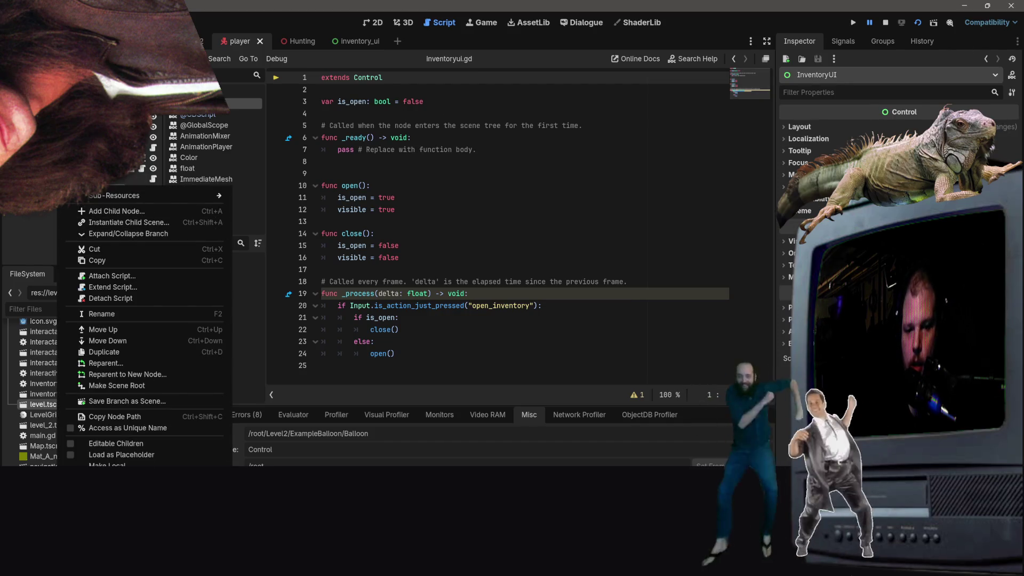
pyautogui.click(107, 443)
pyautogui.click(482, 308)
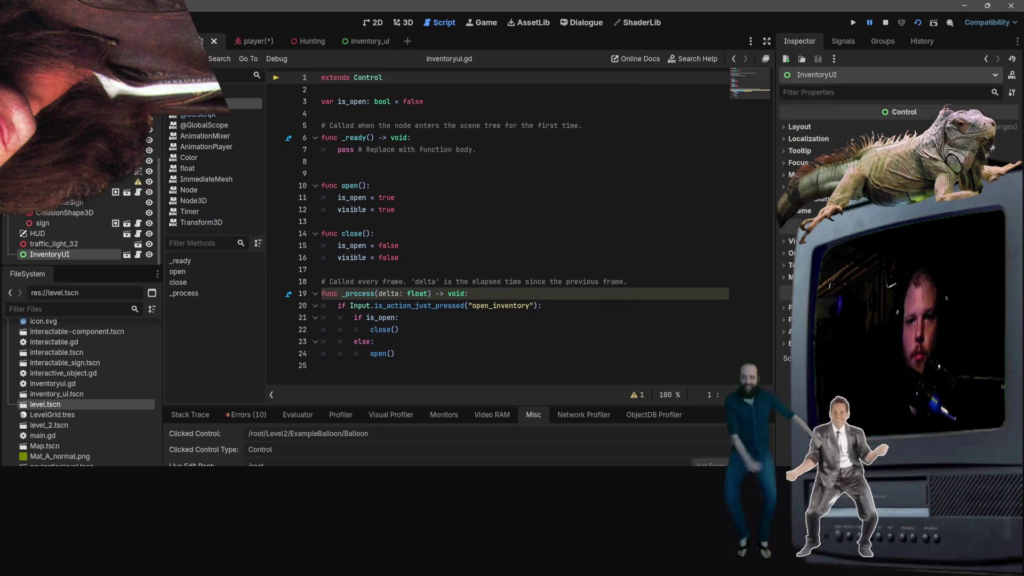
# Step: Run the game again to test, then close the game window
pyautogui.click(917, 22)
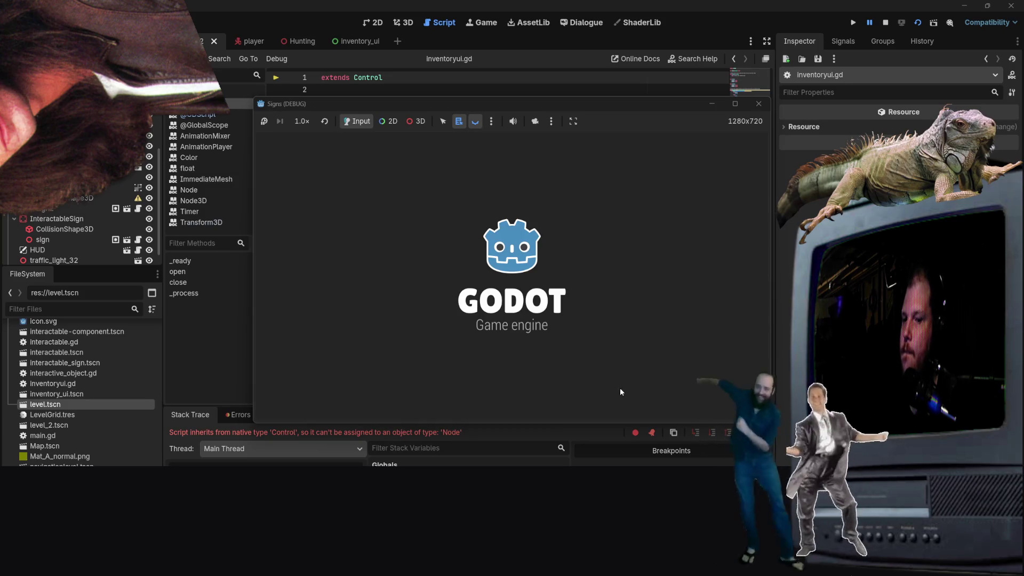
pyautogui.moveTo(576, 101)
pyautogui.mouseDown()
pyautogui.moveTo(763, 97)
pyautogui.moveTo(584, 25)
pyautogui.mouseUp()
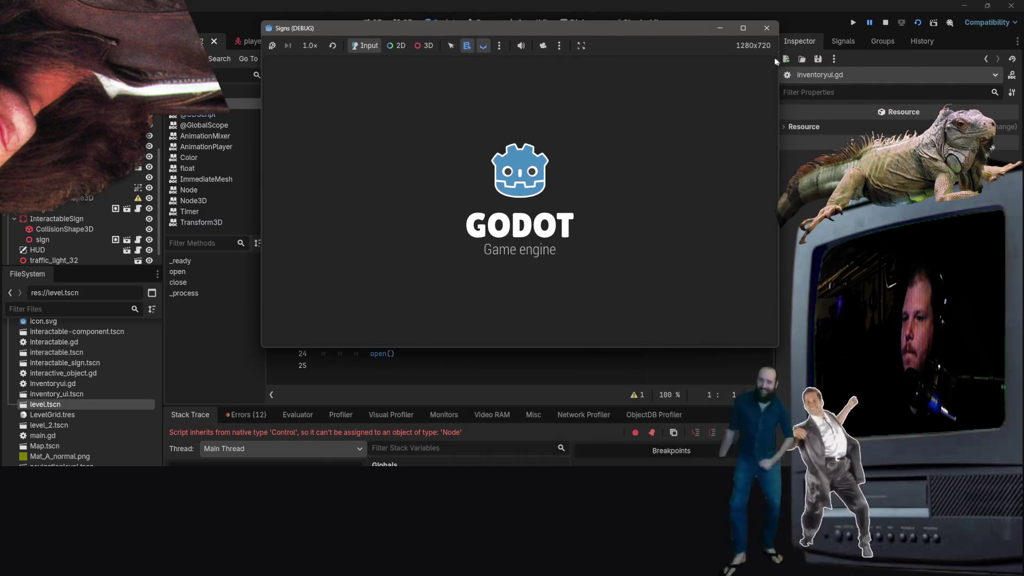
pyautogui.click(765, 27)
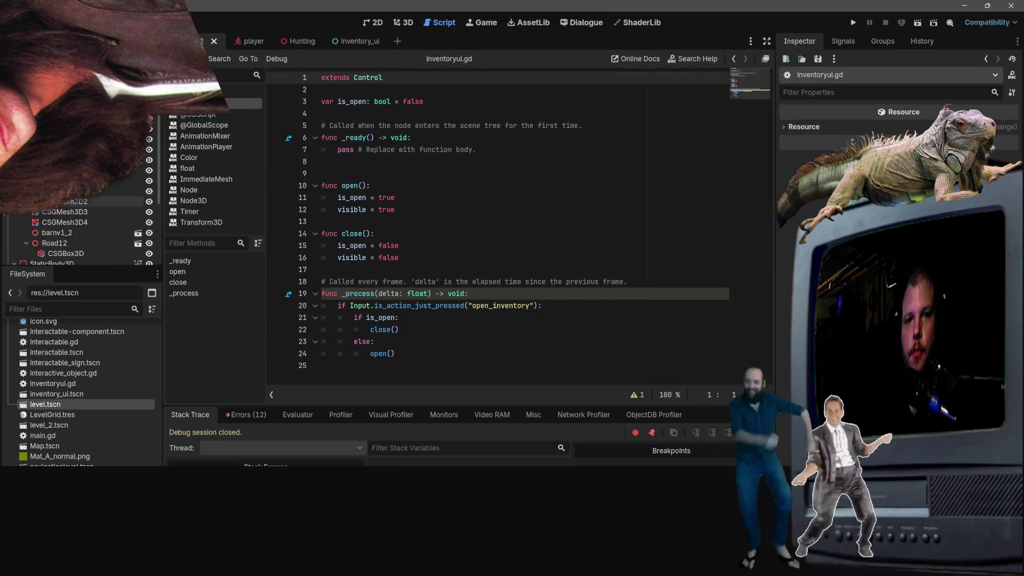
pyautogui.scroll(-5, 144, 168)
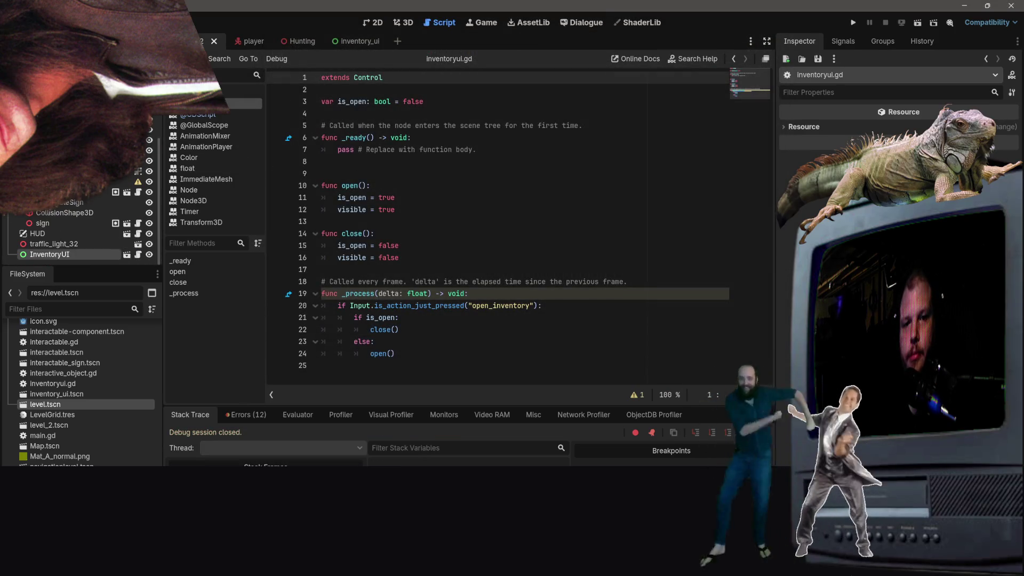
pyautogui.scroll(5, 58, 205)
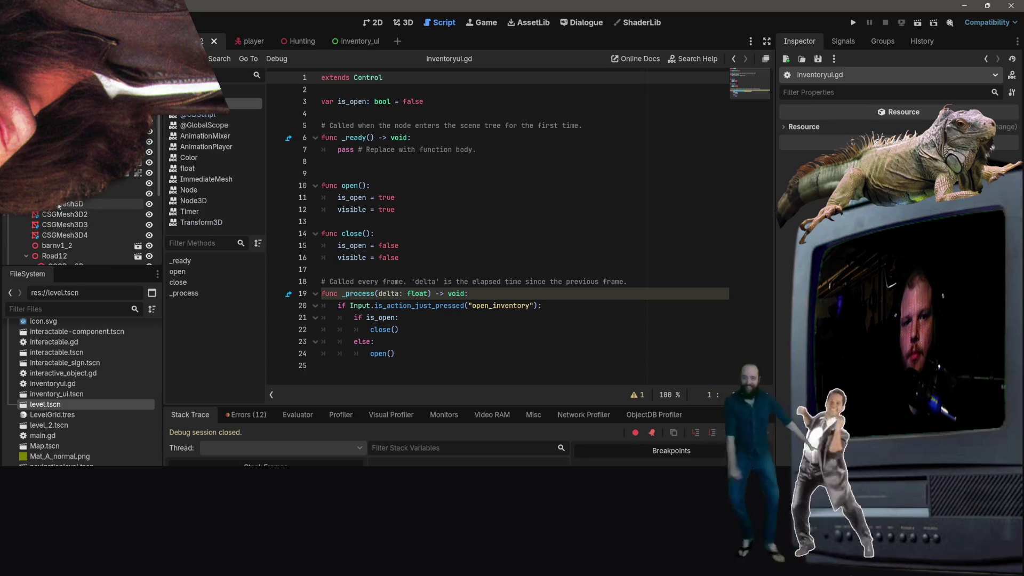
pyautogui.scroll(-5, 59, 205)
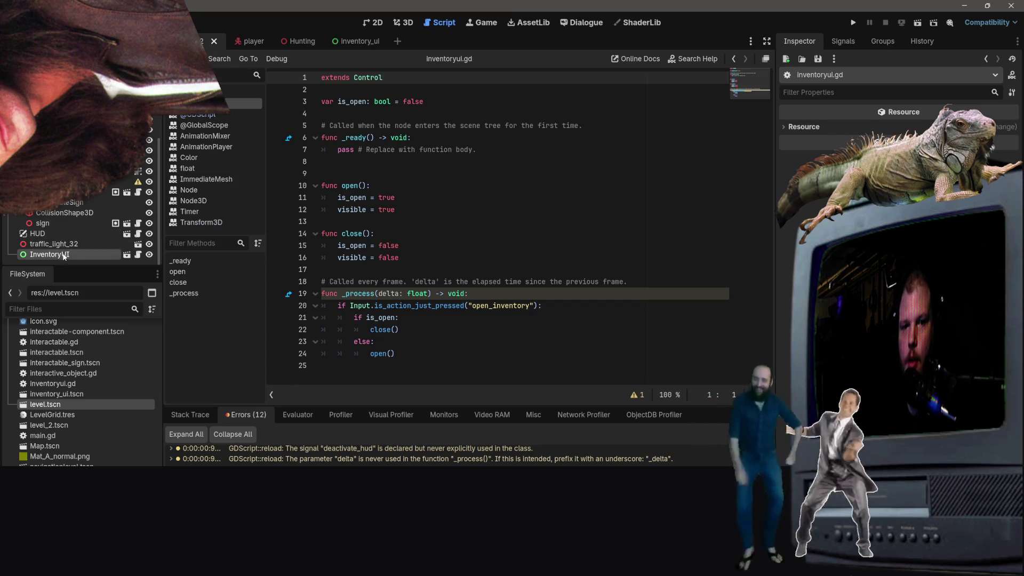
# Step: Replace the level's InventoryUI node with inventory_ui.tscn instanced under Level2, and save
pyautogui.click(34, 256)
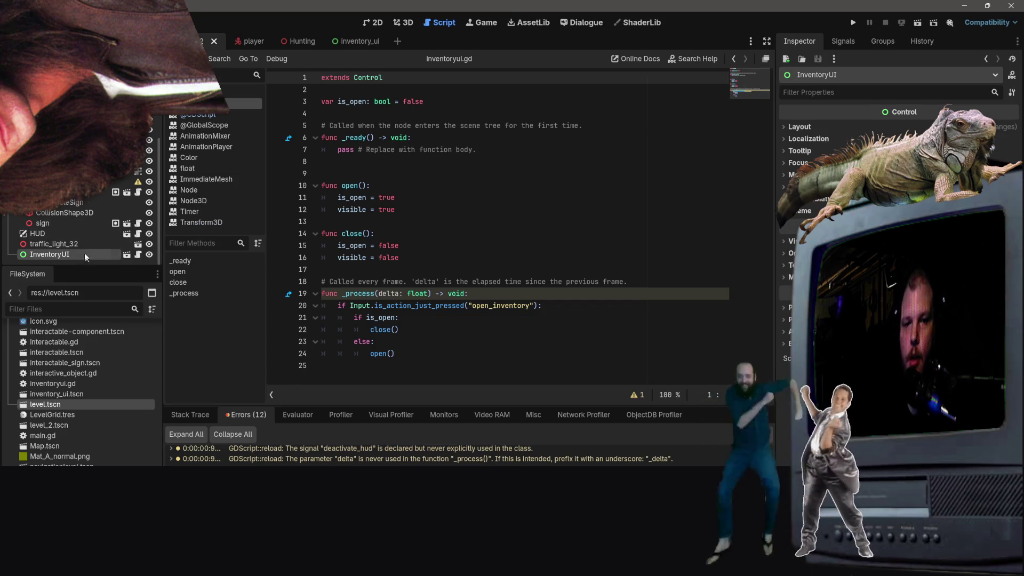
pyautogui.rightClick(13, 260)
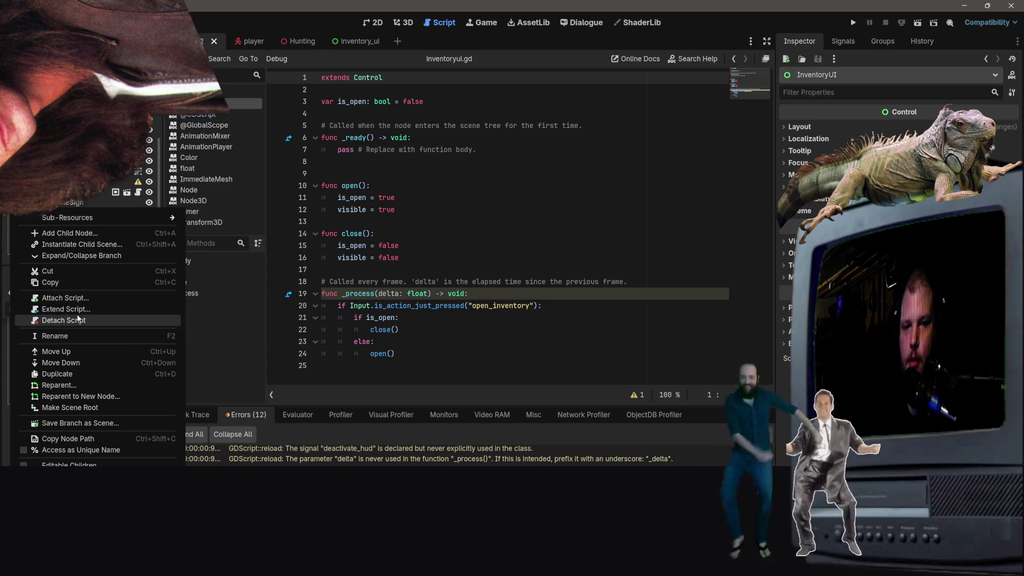
pyautogui.press('Delete')
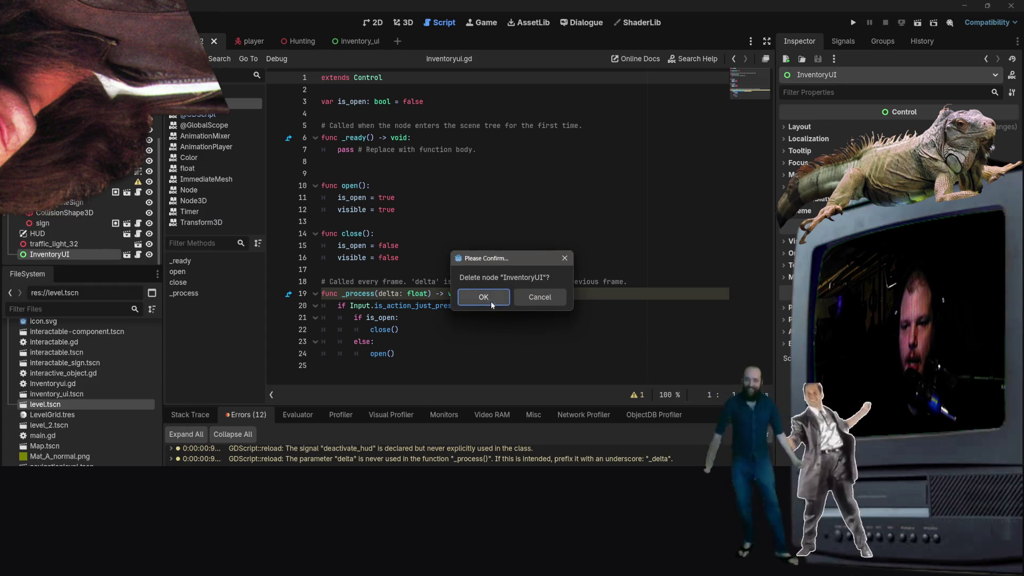
pyautogui.click(491, 302)
pyautogui.rightClick(40, 114)
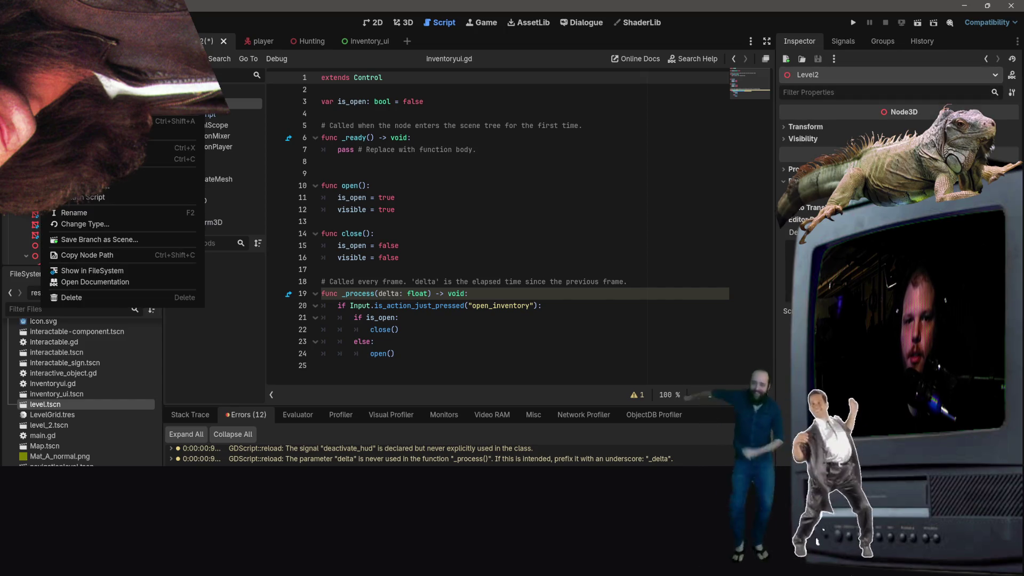
pyautogui.click(175, 122)
pyautogui.press('Return')
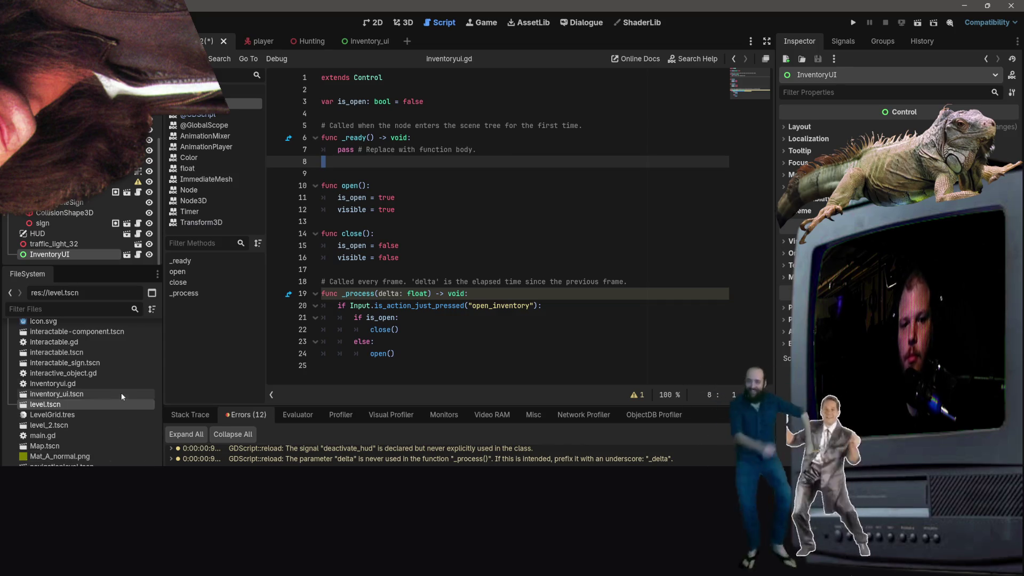
pyautogui.hotkey('ctrl', 's')
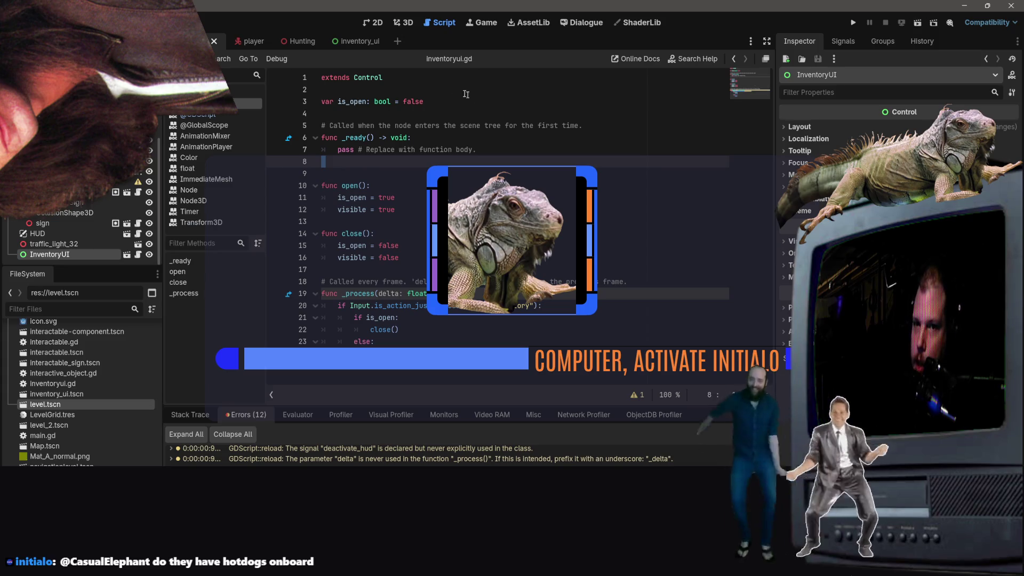
# Step: Rerun the scene and select the Control-can't-be-assigned-to-Node error text in the debugger
pyautogui.click(920, 24)
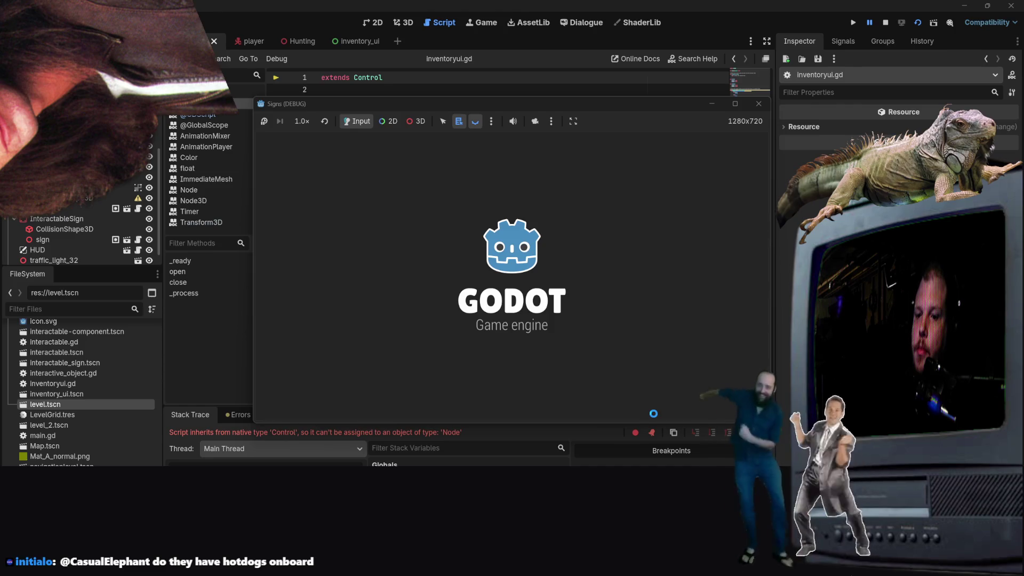
pyautogui.click(230, 433)
pyautogui.moveTo(243, 432); pyautogui.dragTo(251, 431)
pyautogui.moveTo(446, 433); pyautogui.dragTo(452, 433)
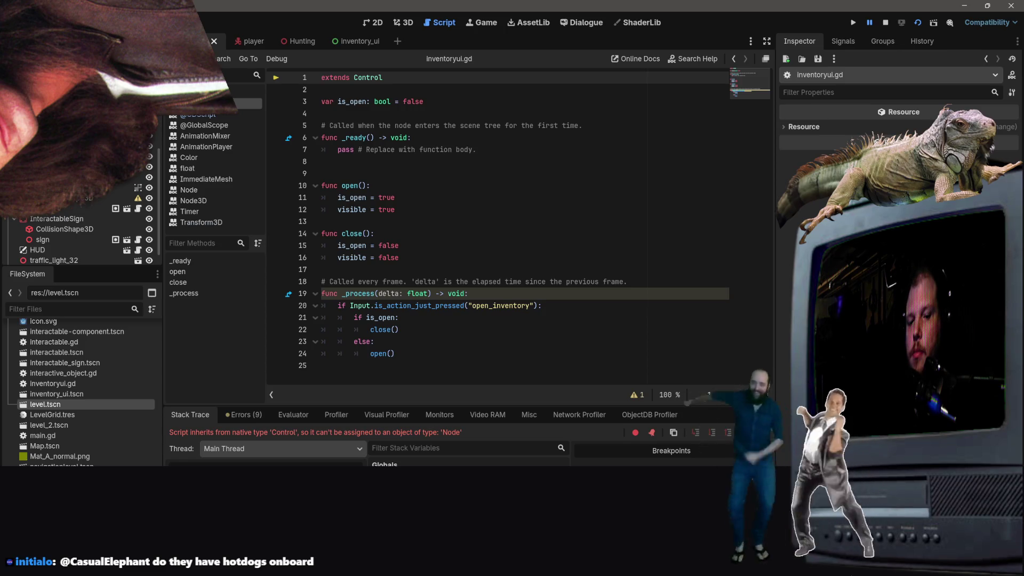
pyautogui.press('super')
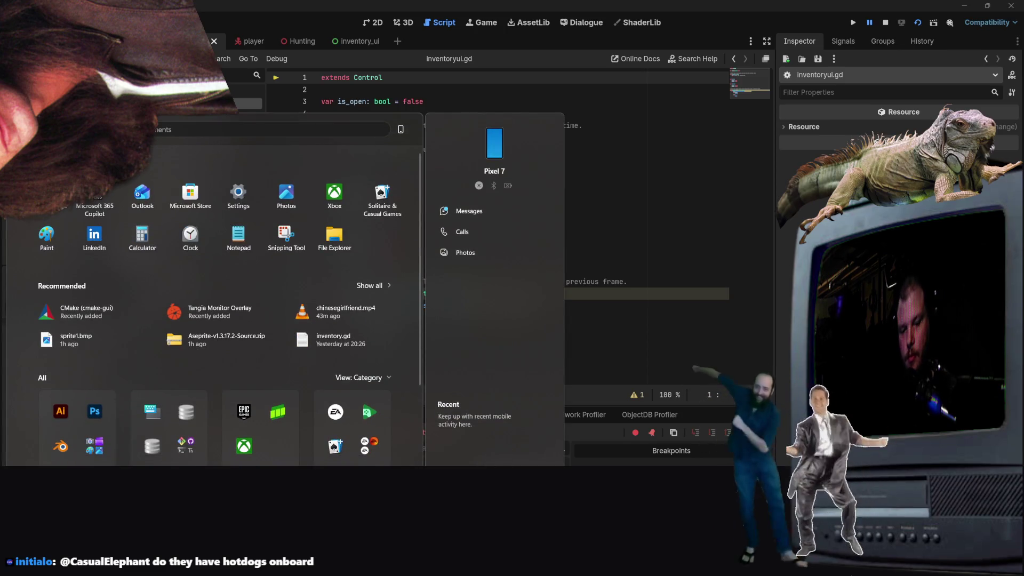
# Step: Launch VS Code via Start search 'visual' and reopen the Control type inheritance error chat
pyautogui.write('visual')
pyautogui.press('Return')
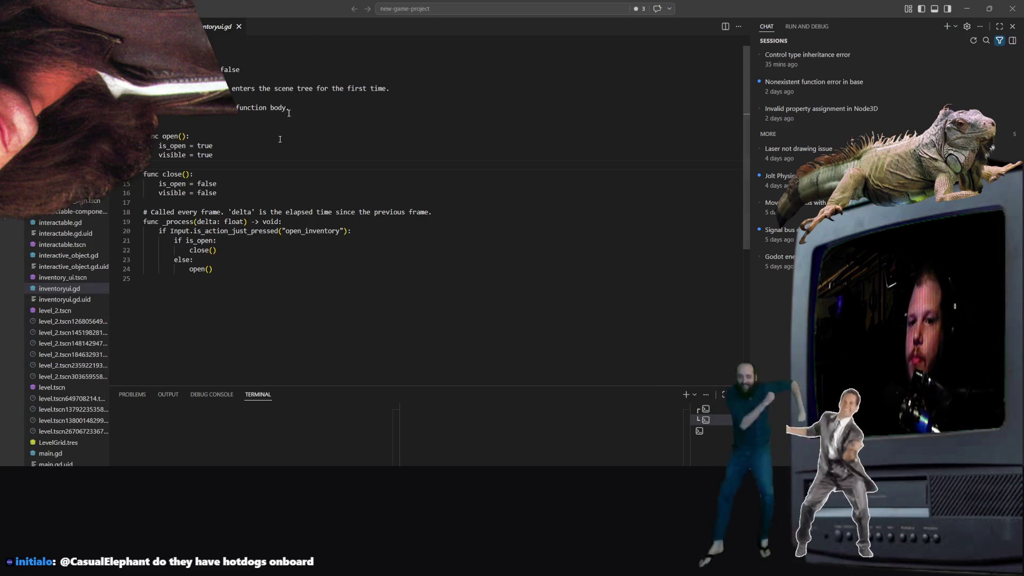
pyautogui.click(807, 55)
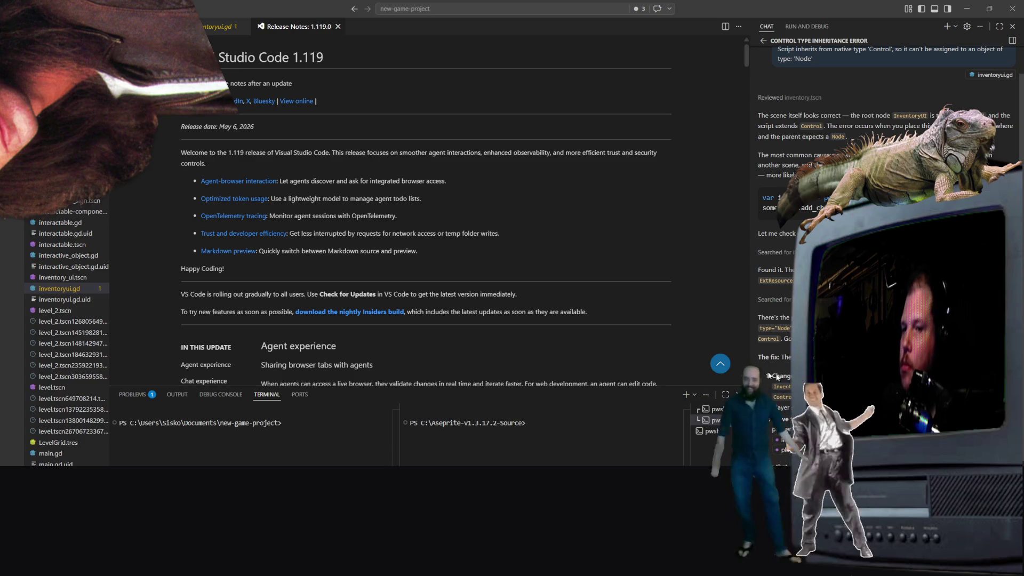
pyautogui.press('F5')
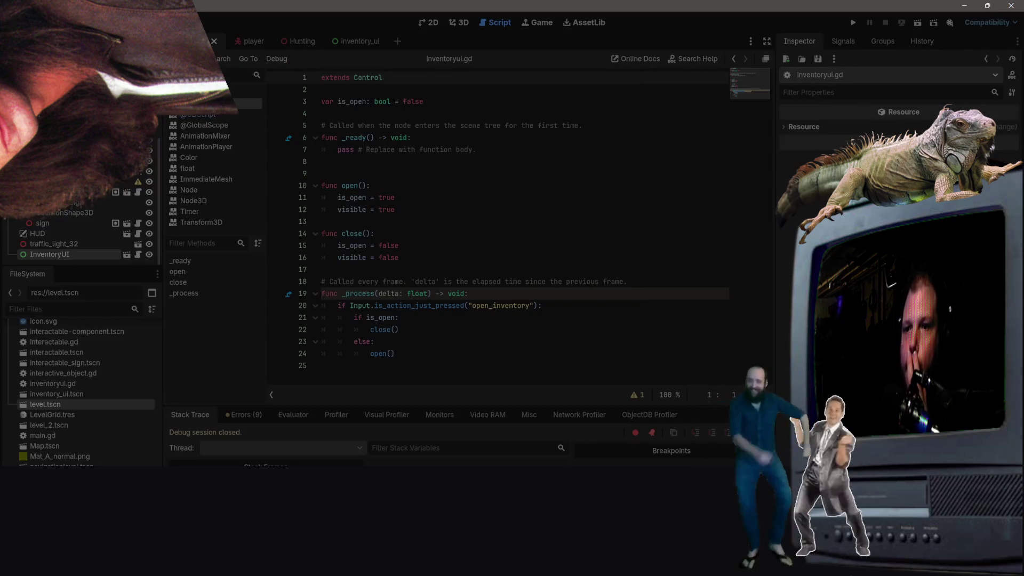
pyautogui.hotkey('alt', 'Tab')
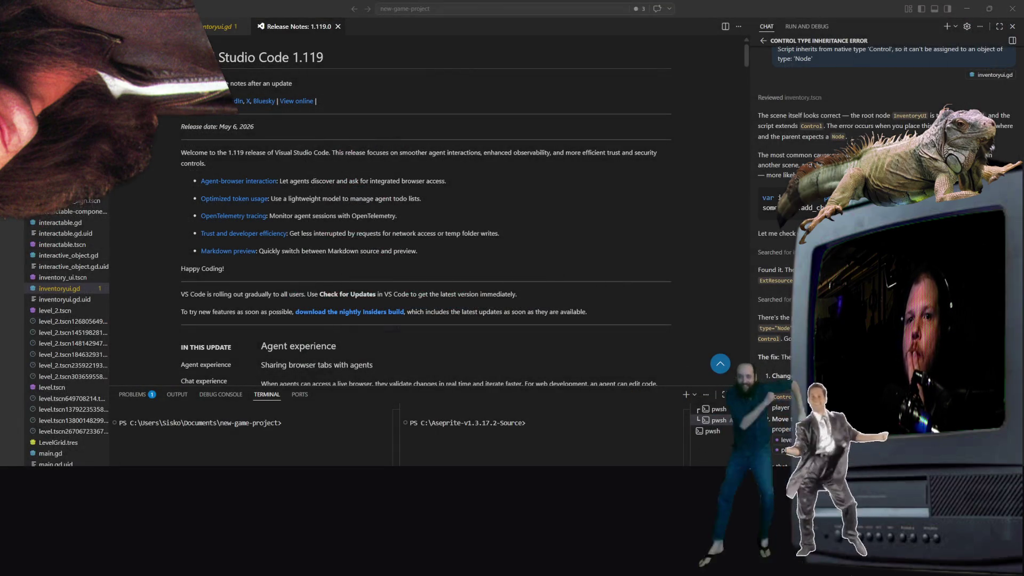
pyautogui.hotkey('alt', 'Tab')
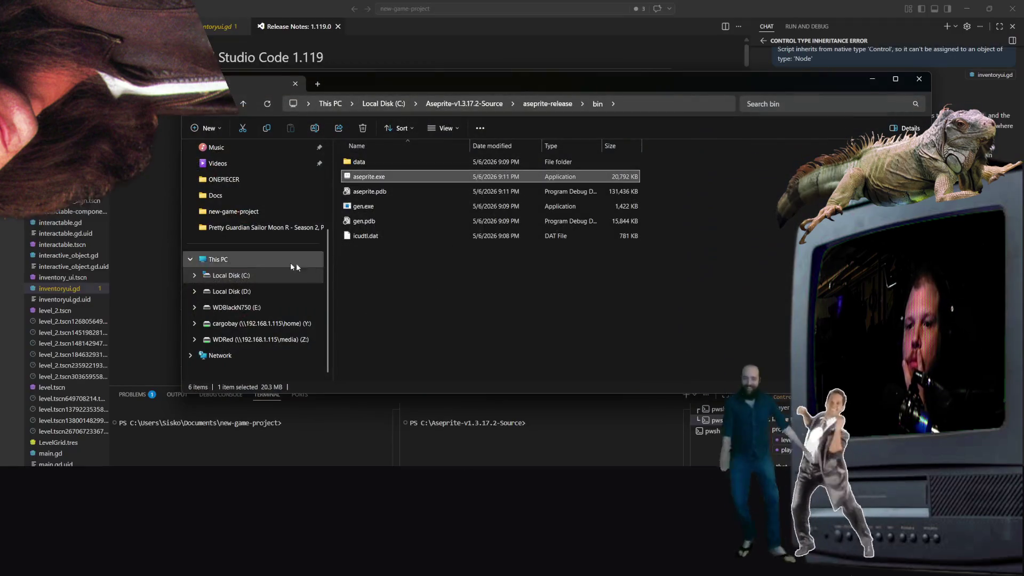
# Step: Start the Godot executable from the C: drive's Godot folder and open the Signs project
pyautogui.click(233, 275)
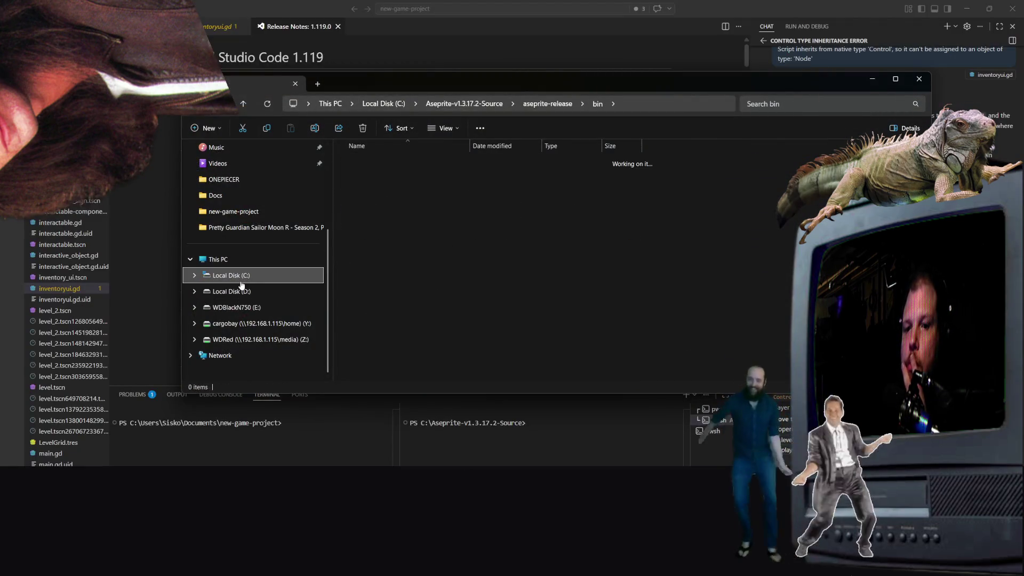
pyautogui.doubleClick(438, 177)
pyautogui.doubleClick(400, 177)
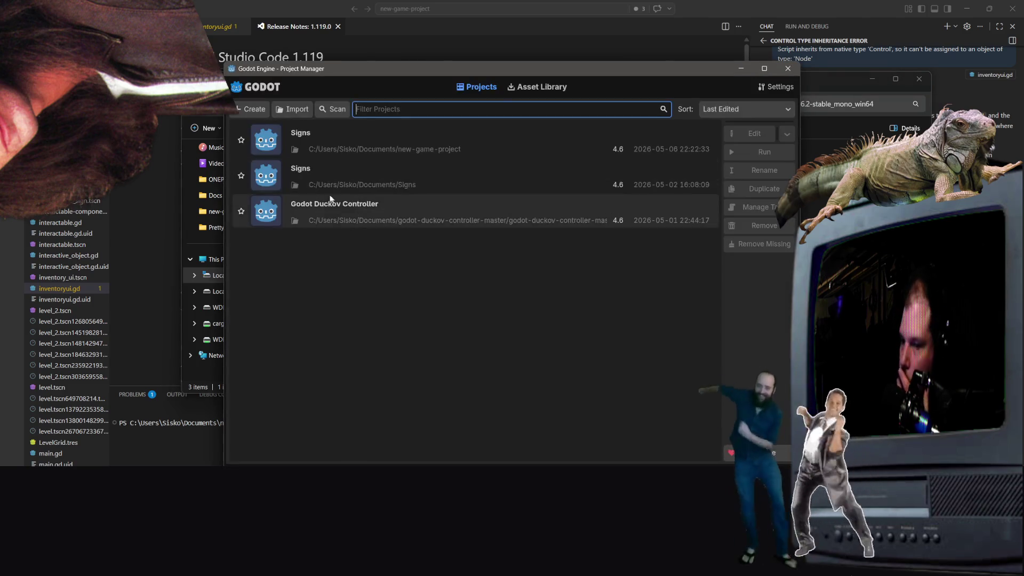
pyautogui.doubleClick(325, 141)
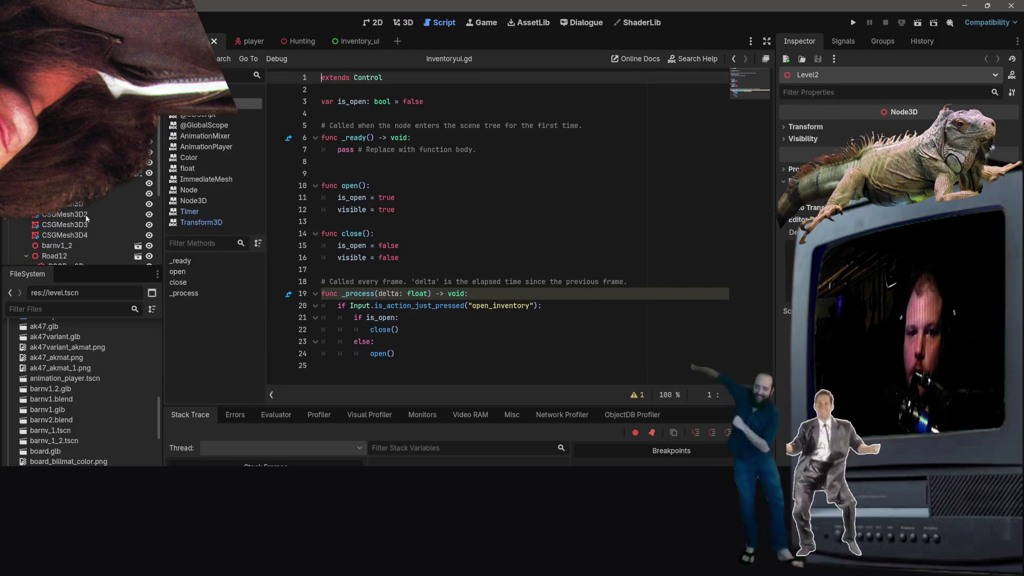
# Step: Select InventoryUI in the level, open inventoryui.gd, and run the current scene to reproduce the error
pyautogui.scroll(-5, 66, 224)
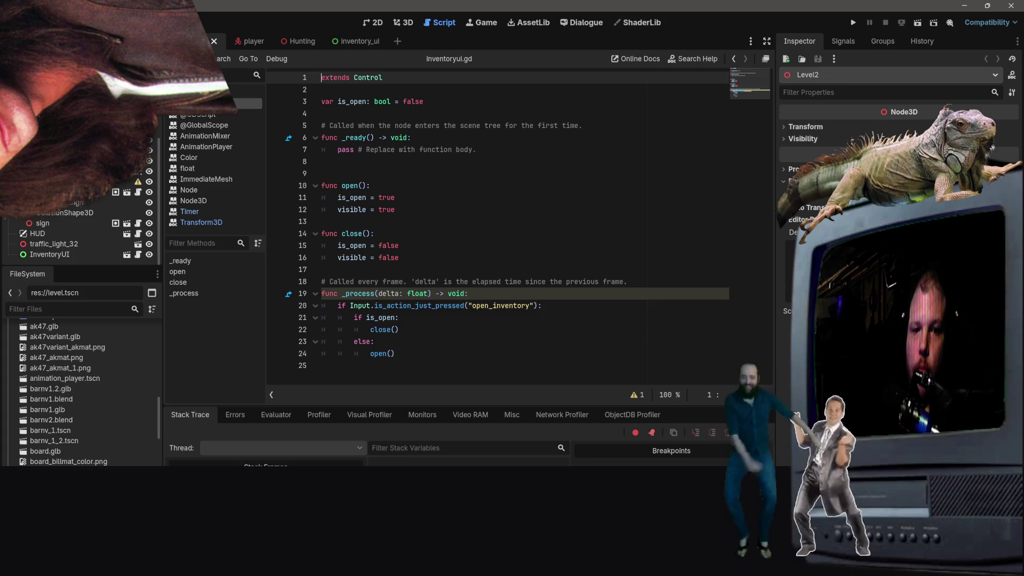
pyautogui.click(75, 253)
pyautogui.scroll(-2, 67, 235)
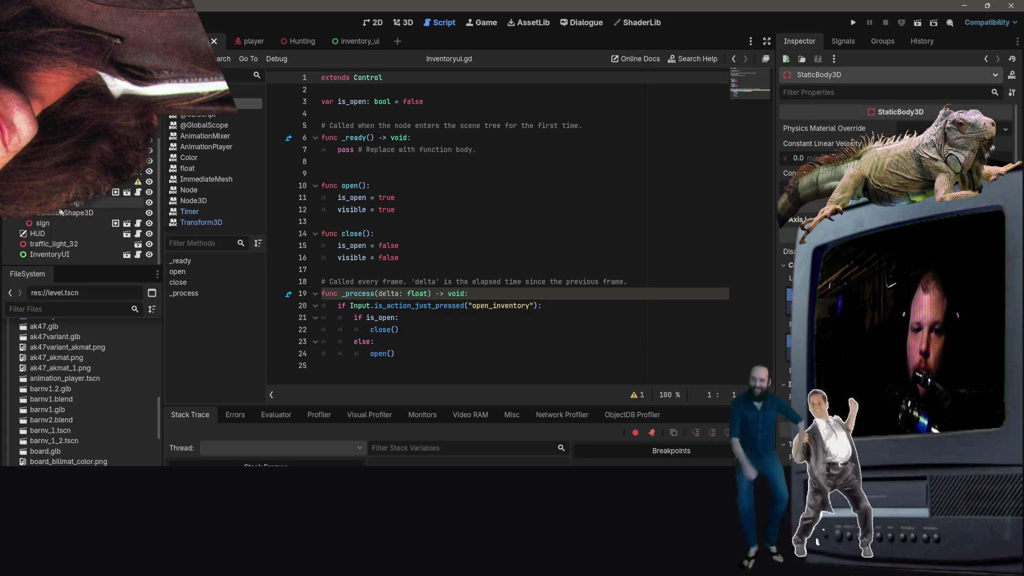
pyautogui.click(42, 223)
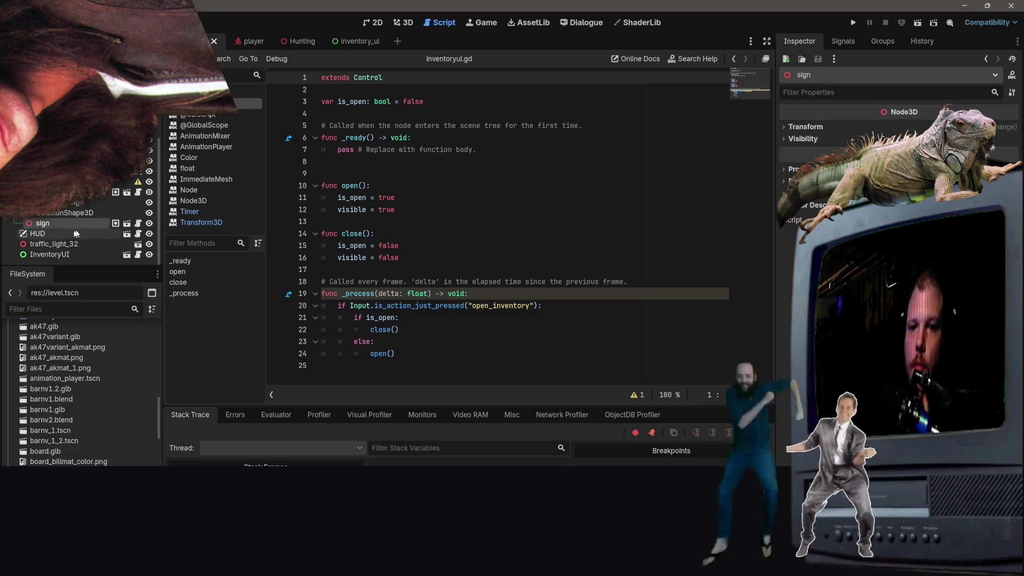
pyautogui.click(59, 255)
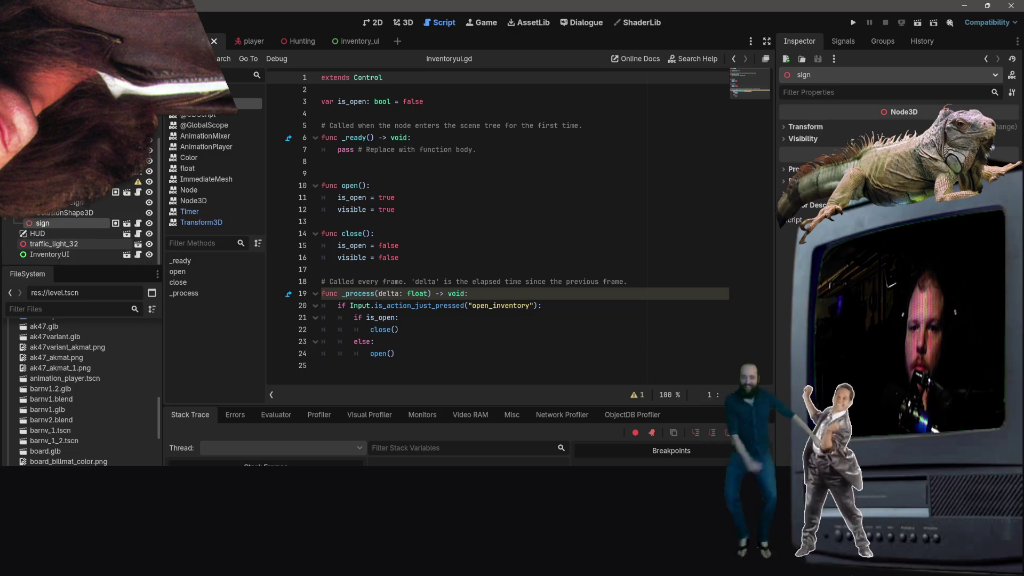
pyautogui.scroll(12, 473, 110)
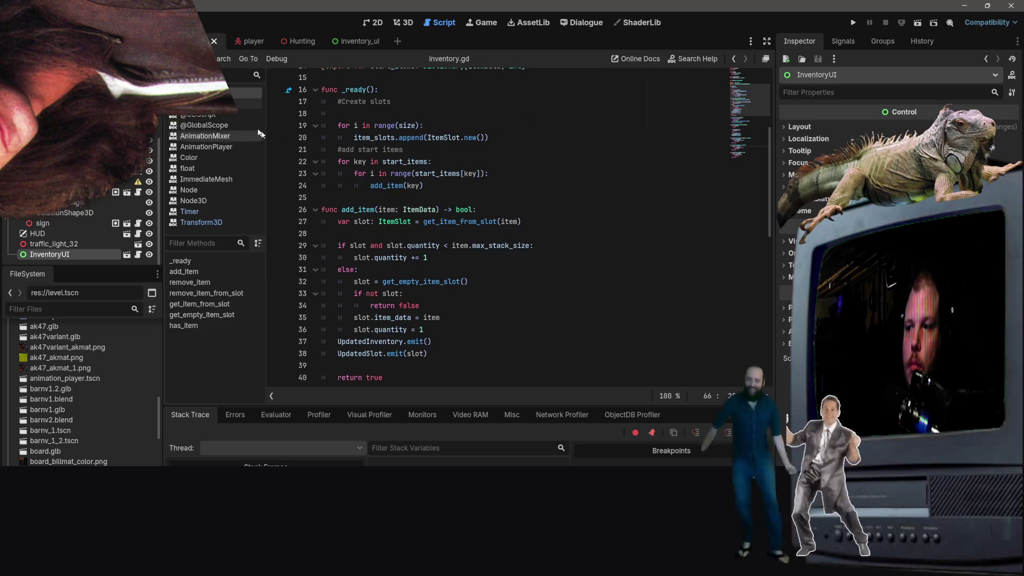
pyautogui.click(250, 103)
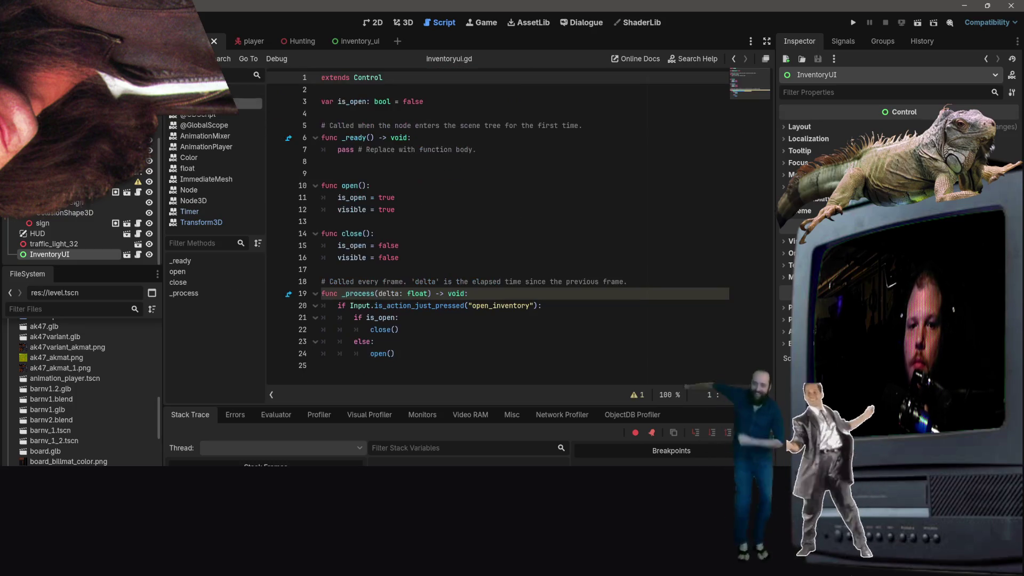
pyautogui.scroll(2, 74, 235)
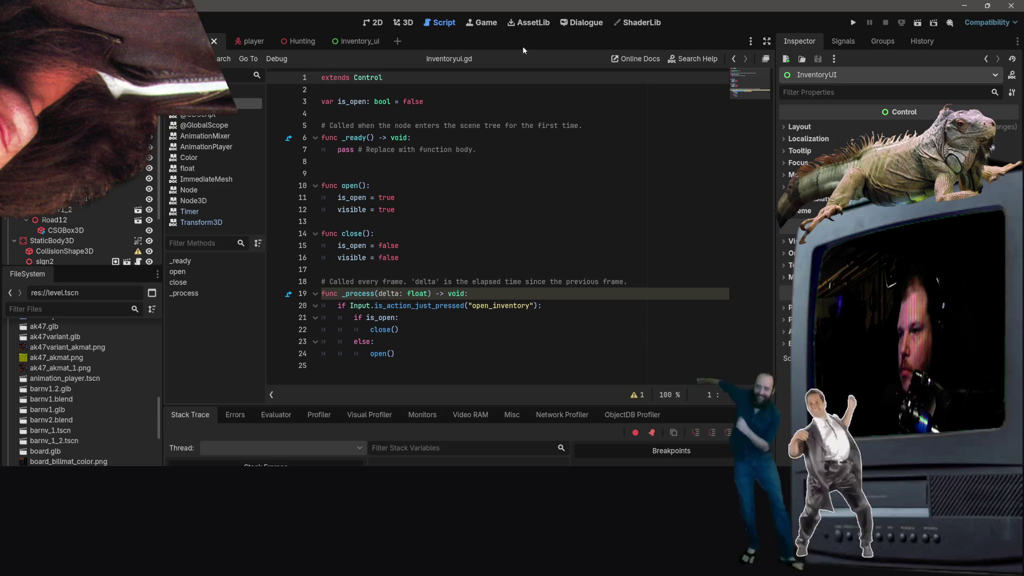
pyautogui.click(917, 24)
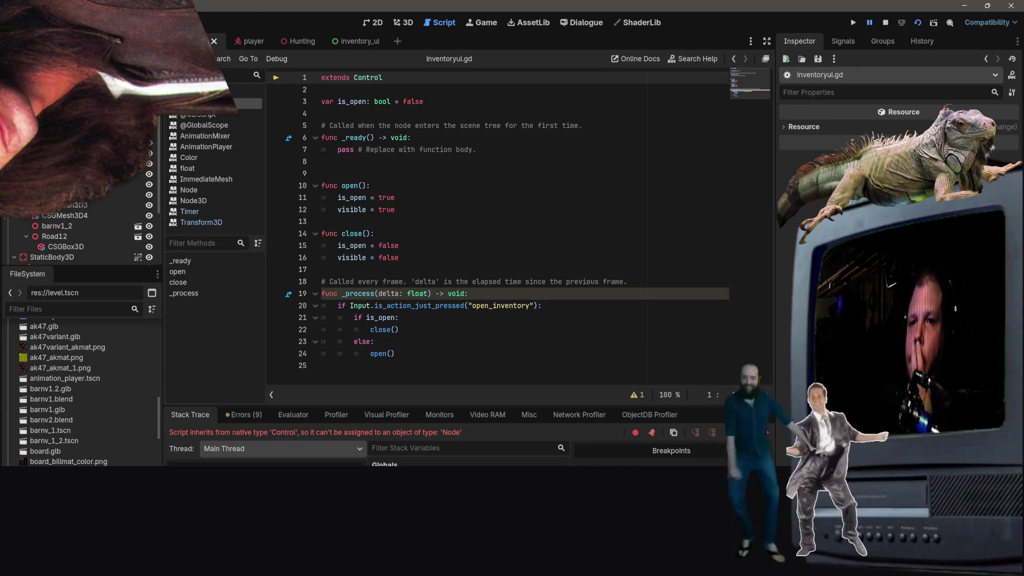
# Step: Return to Godot from VS Code and bring up the InventoryUI node's context menu in the level scene tree
pyautogui.hotkey('alt', 'Tab')
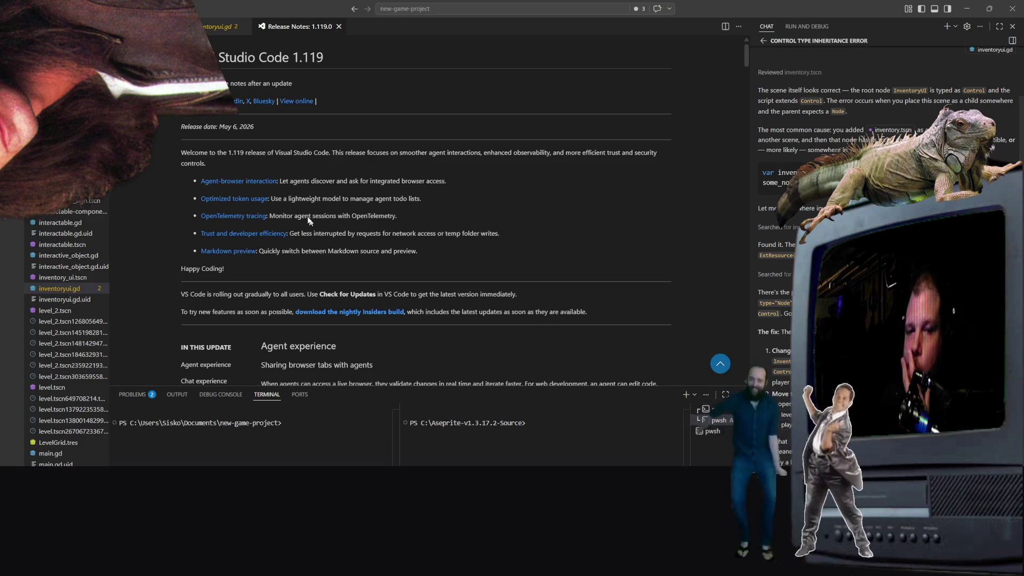
pyautogui.click(964, 7)
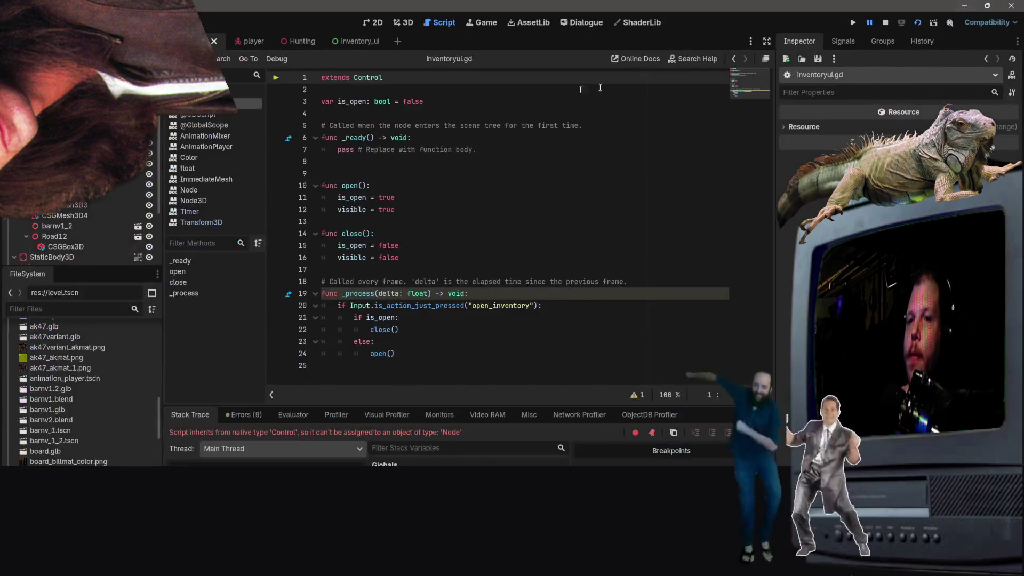
pyautogui.scroll(-3, 30, 389)
pyautogui.scroll(2, 29, 389)
pyautogui.scroll(-5, 65, 245)
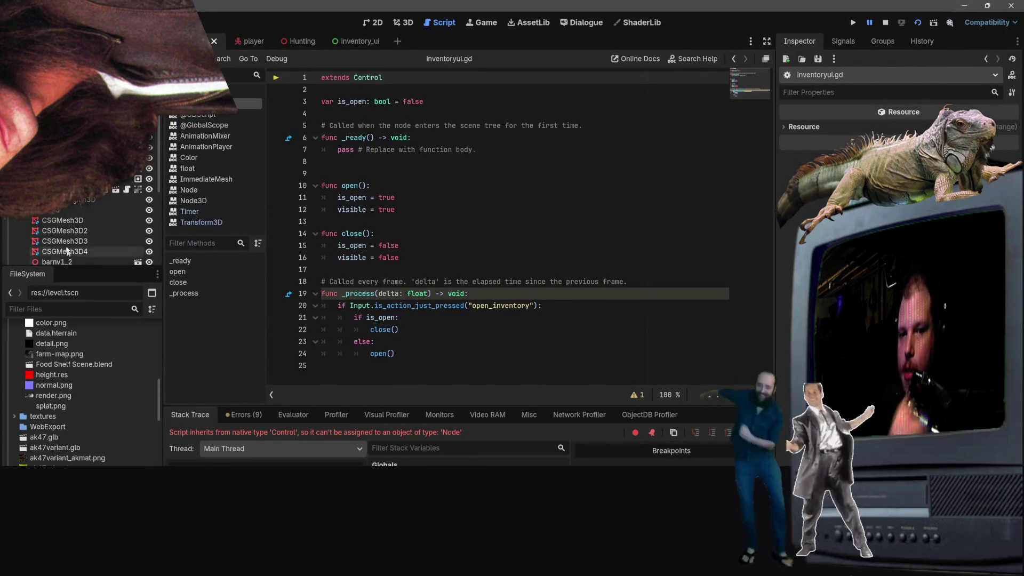
pyautogui.rightClick(65, 255)
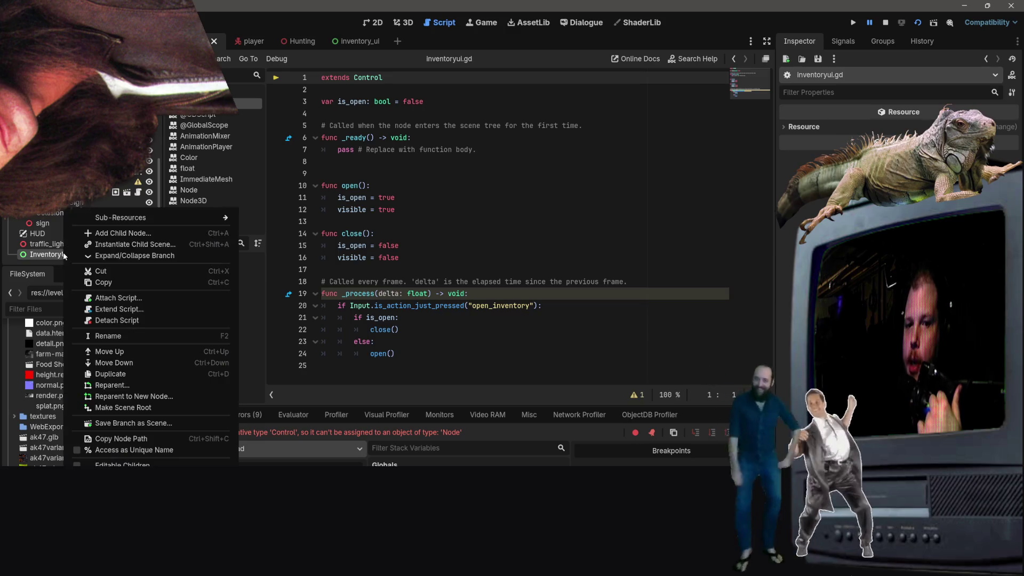
# Step: Open the InventoryUI scene and change its root node type to Control
pyautogui.click(59, 254)
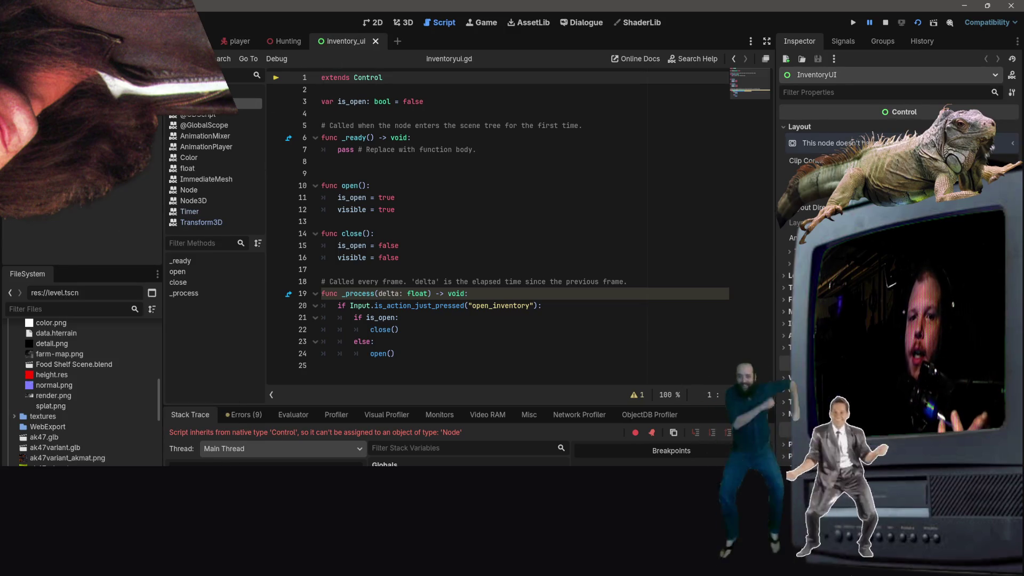
pyautogui.rightClick(44, 115)
pyautogui.click(87, 236)
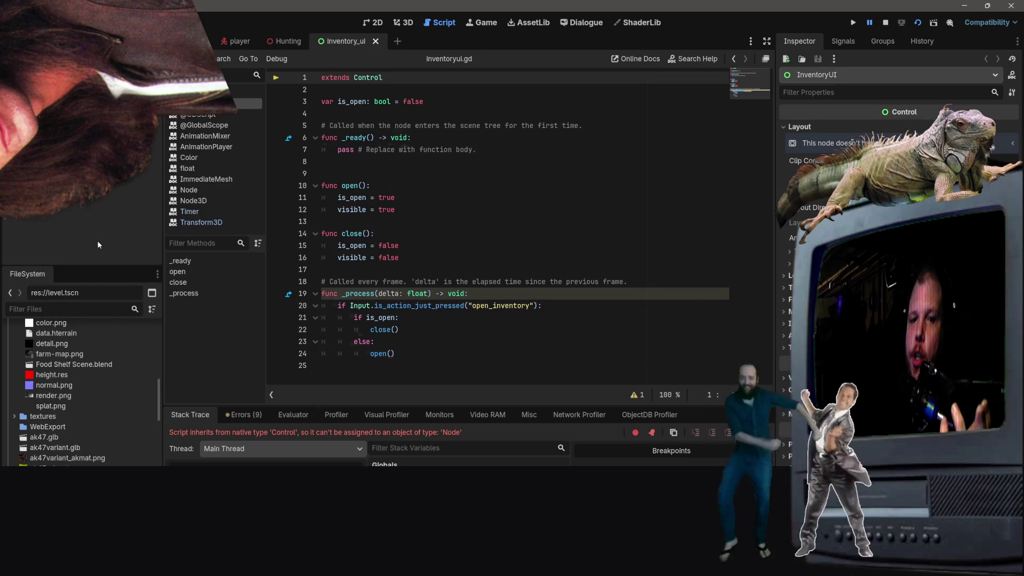
pyautogui.doubleClick(420, 194)
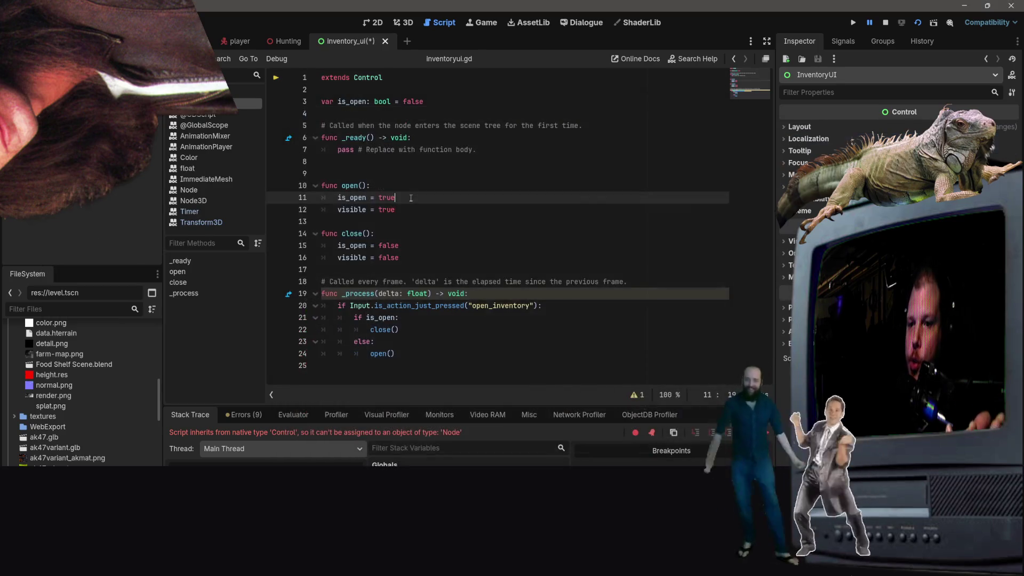
# Step: Save the InventoryUI scene and switch over to VS Code
pyautogui.click(464, 125)
pyautogui.click(501, 114)
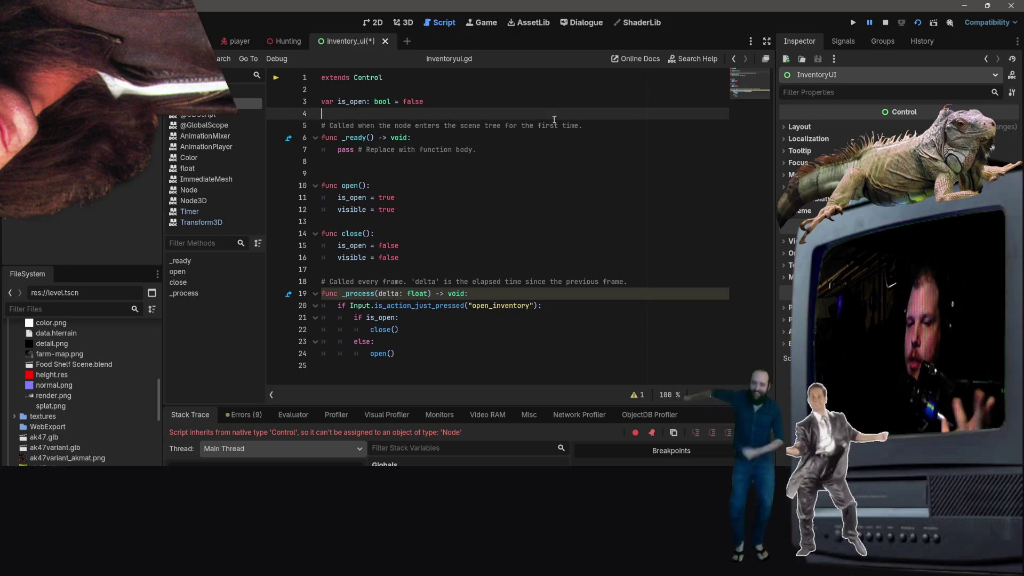
pyautogui.hotkey('ctrl', 's')
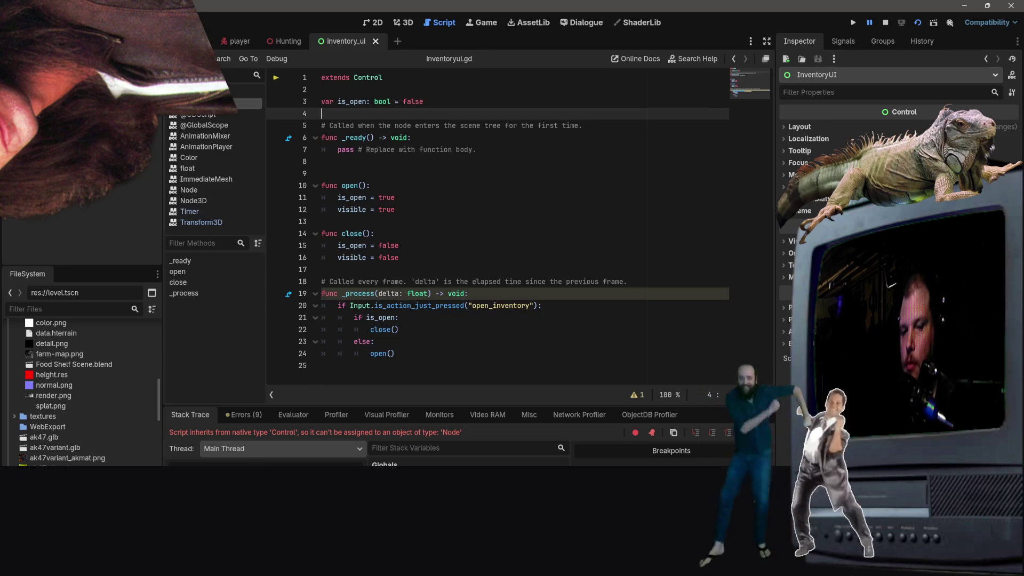
pyautogui.hotkey('alt', 'Tab')
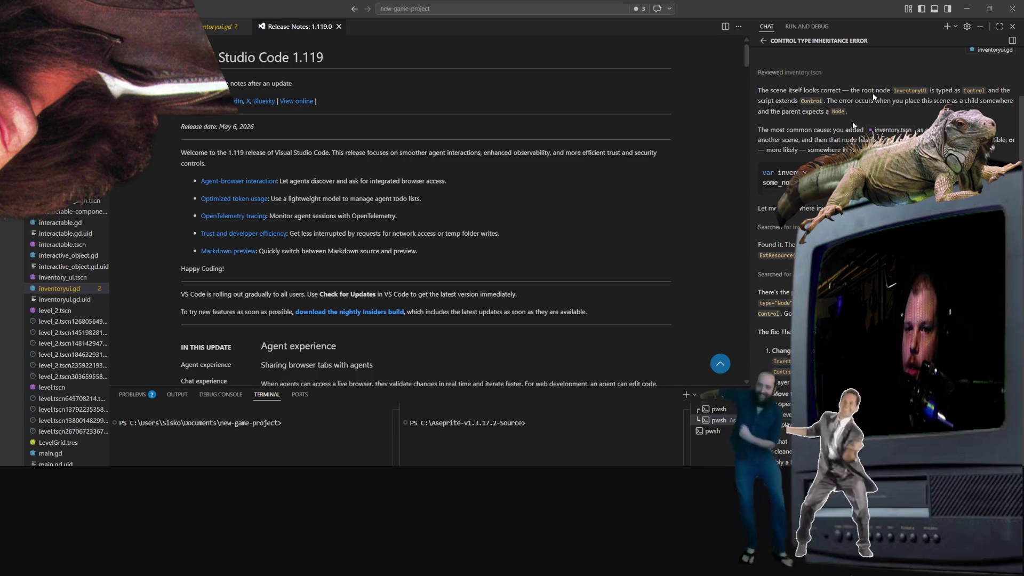
# Step: Back in Godot, check the Errors list and rerun the project, which still fails with the Control-to-Node error
pyautogui.hotkey('alt', 'Tab')
pyautogui.scroll(-5, 80, 389)
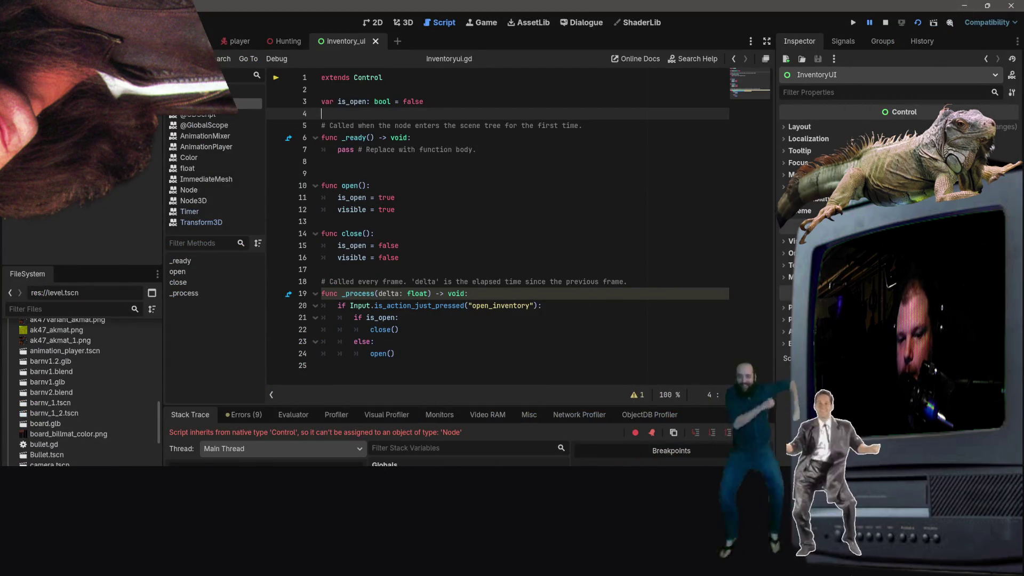
pyautogui.click(322, 78)
pyautogui.click(257, 417)
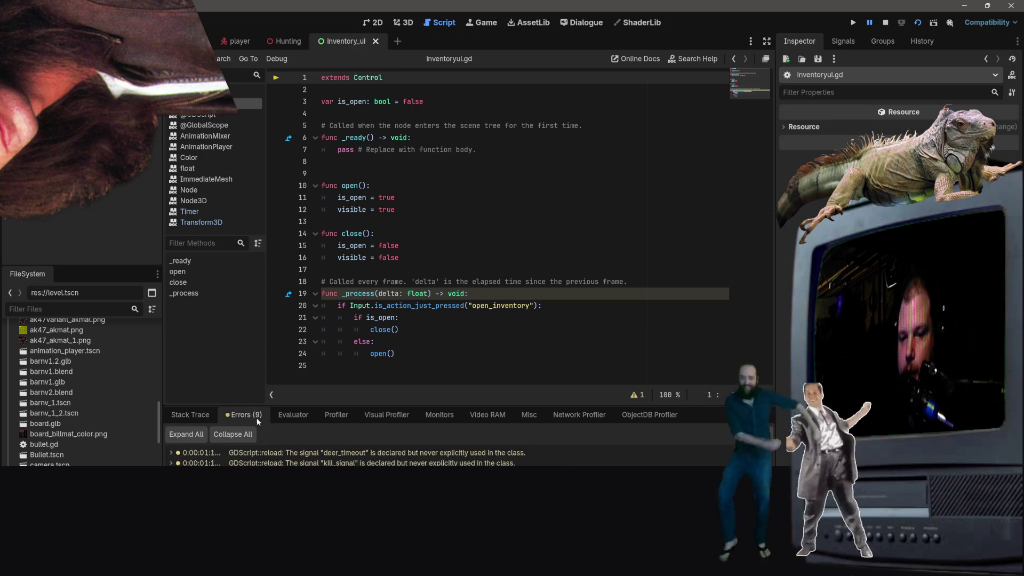
pyautogui.click(213, 92)
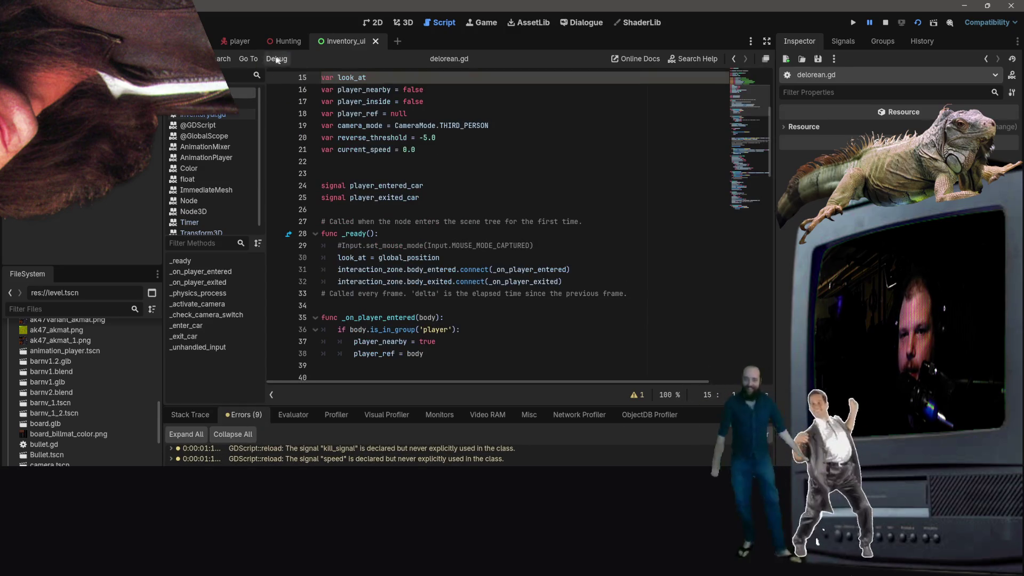
pyautogui.click(916, 24)
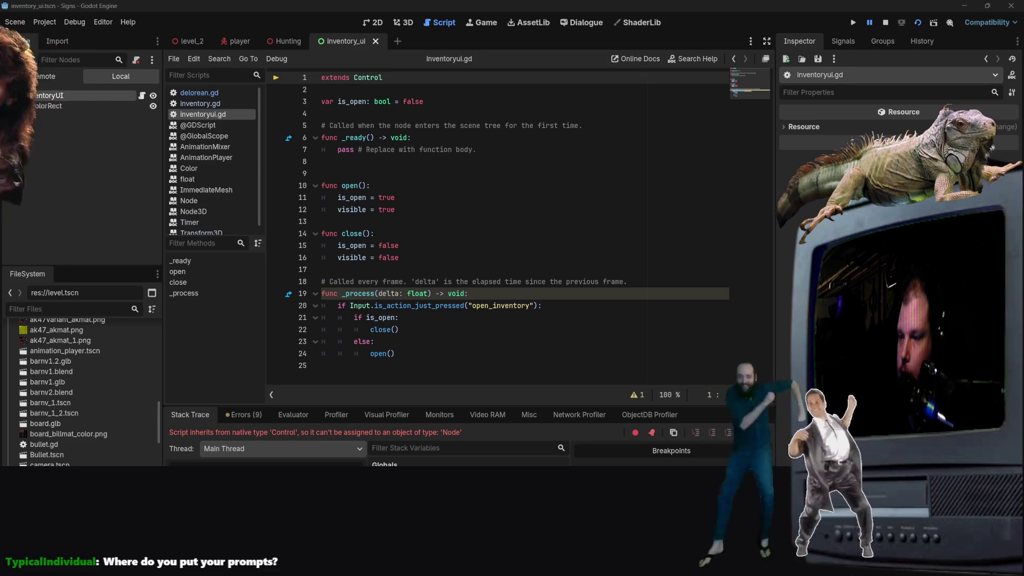
# Step: Select the InventoryUI root node to view its properties in the Inspector, then switch to level_2
pyautogui.click(388, 271)
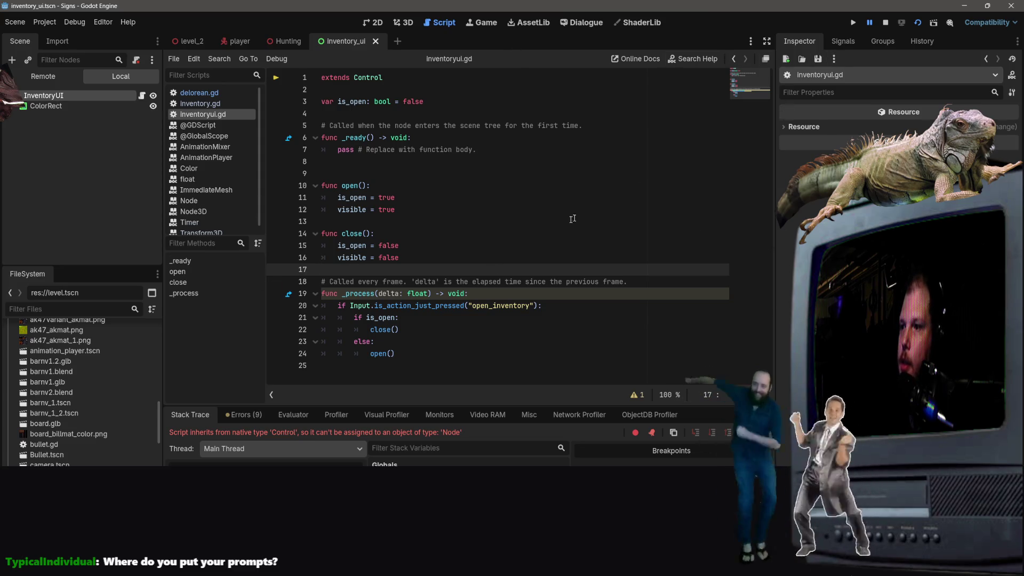
pyautogui.click(45, 96)
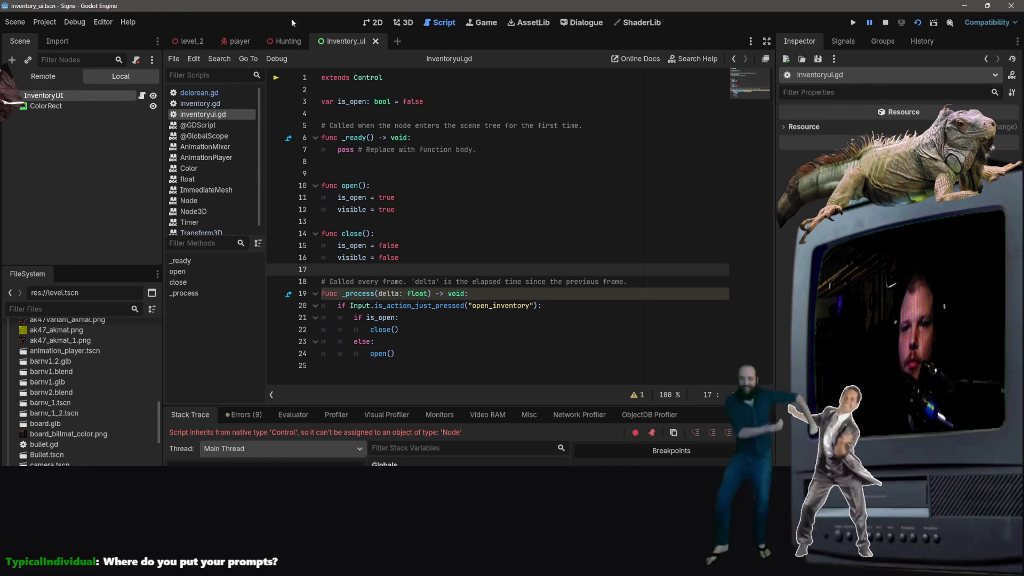
pyautogui.click(186, 43)
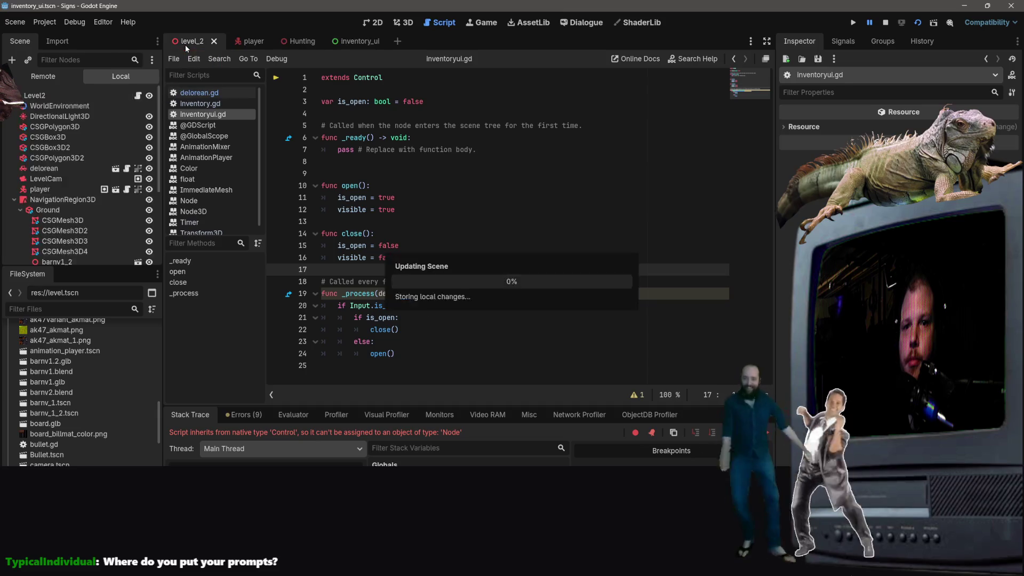
# Step: Browse the FileSystem dock, selecting inventory_ui.tscn and interactable.gd and opening Scripts/Inventory
pyautogui.scroll(-5, 87, 415)
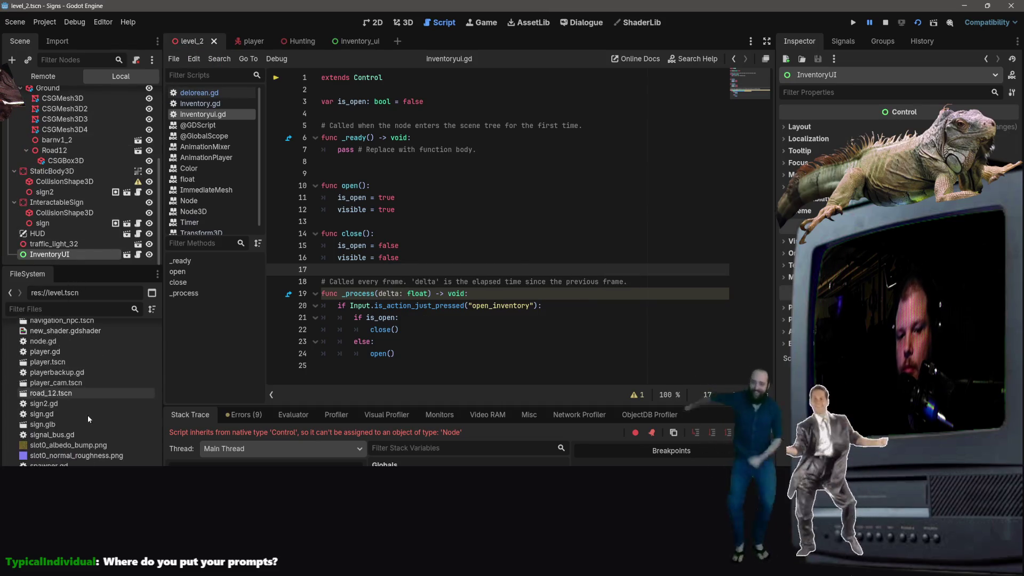
pyautogui.scroll(5, 87, 419)
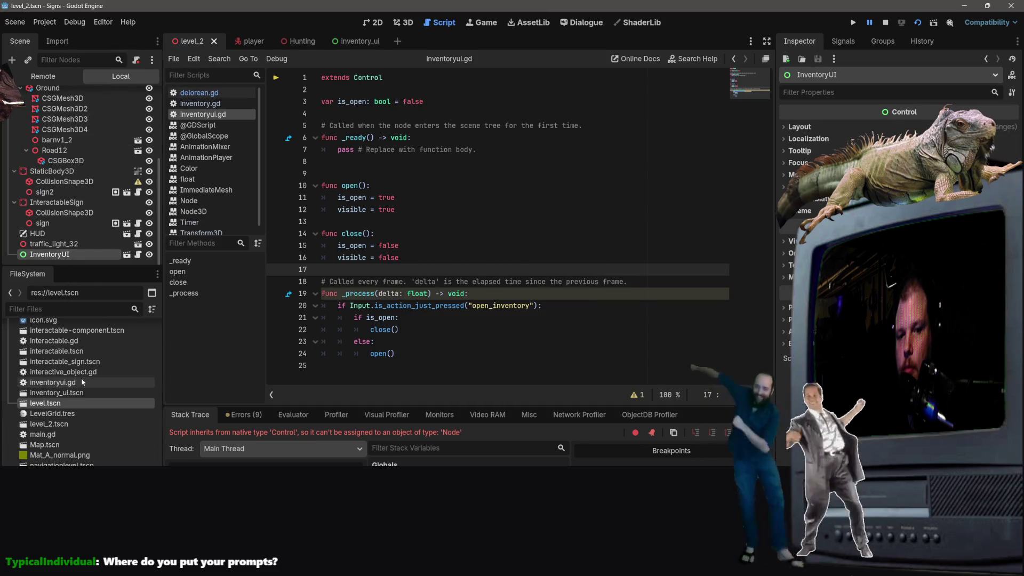
pyautogui.click(79, 393)
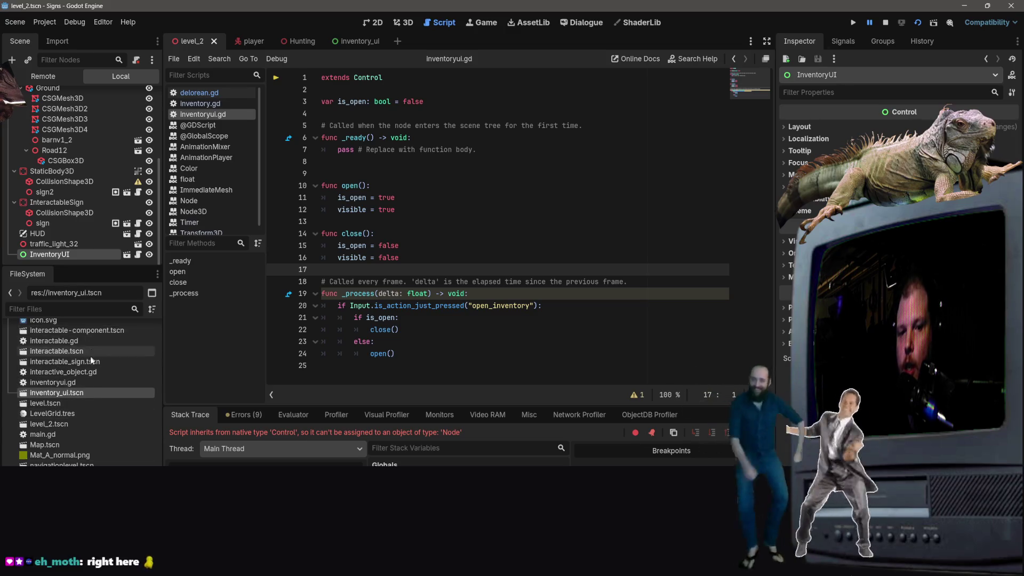
pyautogui.scroll(1, 91, 358)
pyautogui.click(86, 372)
pyautogui.scroll(5, 62, 376)
pyautogui.scroll(5, 61, 376)
pyautogui.click(51, 372)
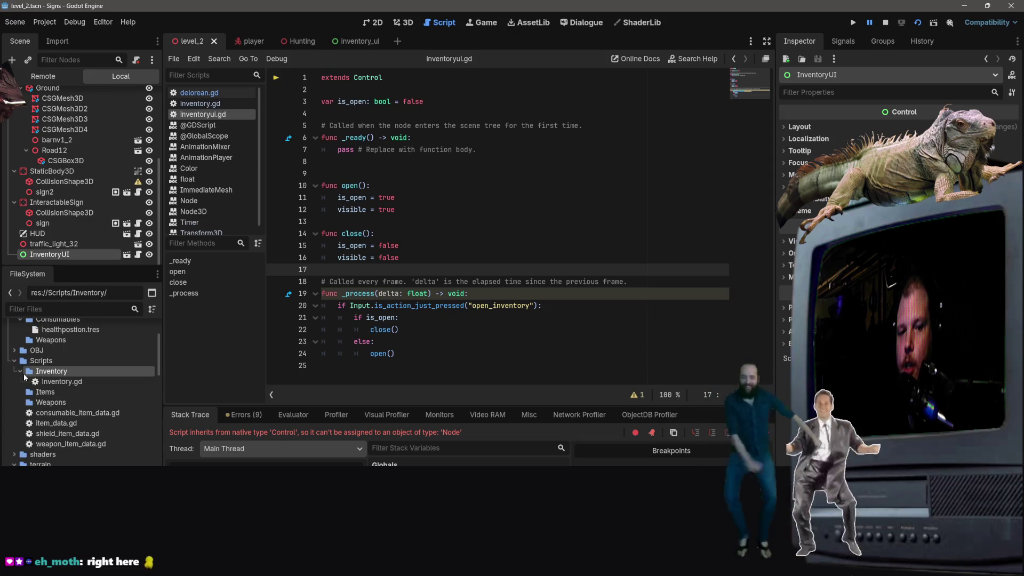
# Step: Check the Scripts folder's actions menu, then select the Inventory node in the player scene
pyautogui.scroll(3, 68, 436)
pyautogui.rightClick(66, 444)
pyautogui.press('Escape')
pyautogui.scroll(-5, 80, 394)
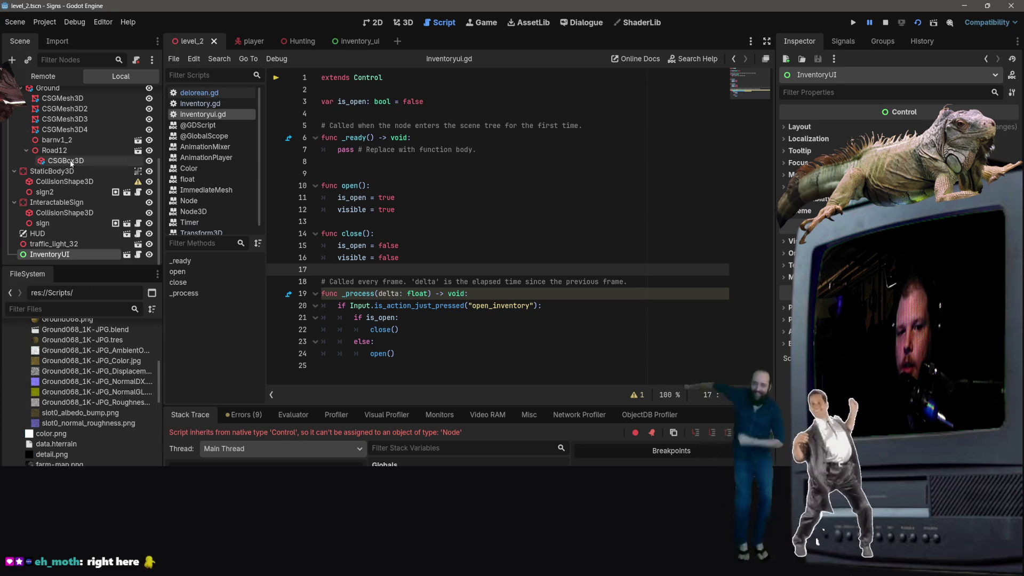
pyautogui.click(246, 42)
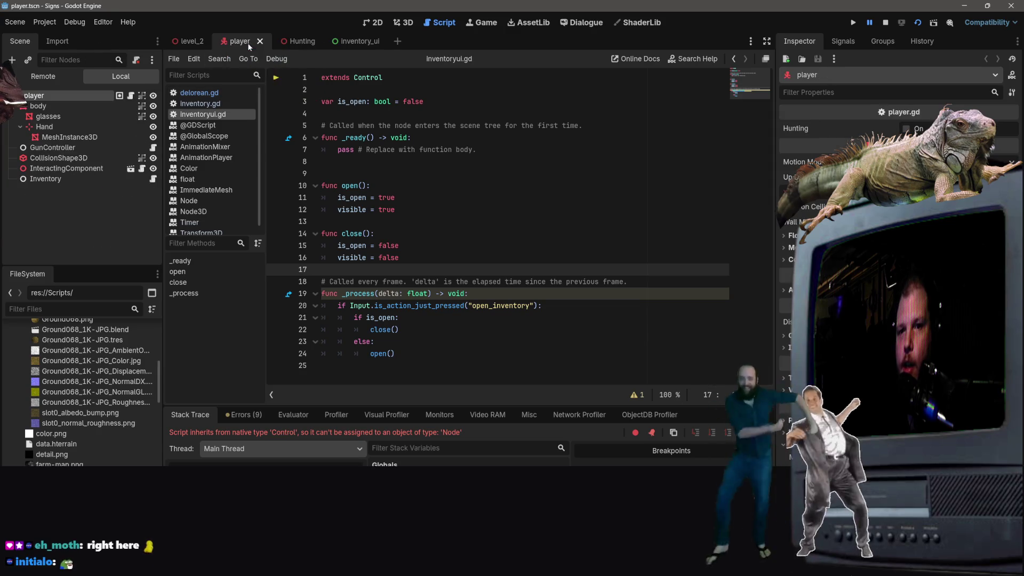
pyautogui.click(101, 179)
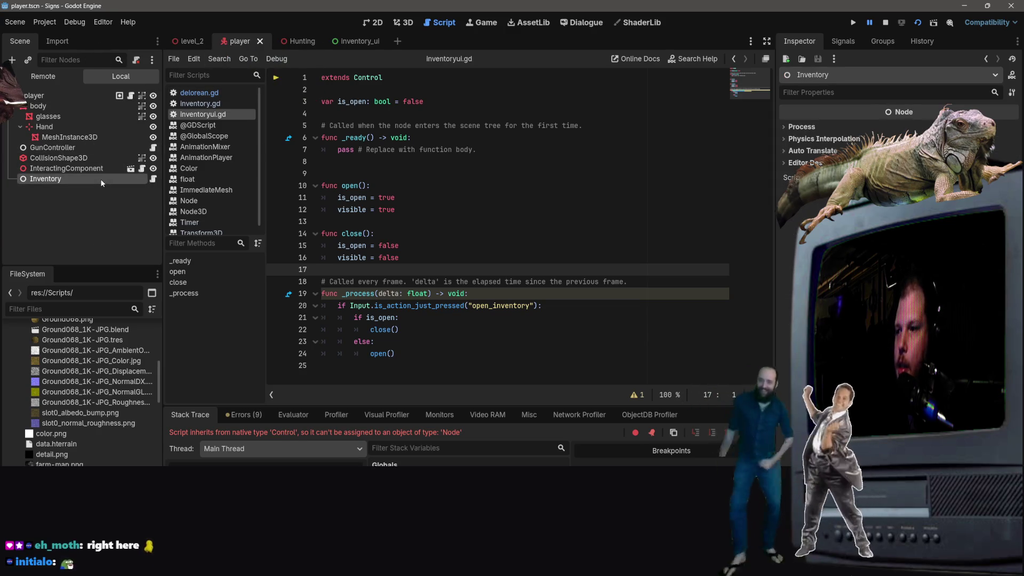
# Step: Load Scripts/Inventory/inventory.gd through the Inventory node's Inspector script field
pyautogui.click(153, 179)
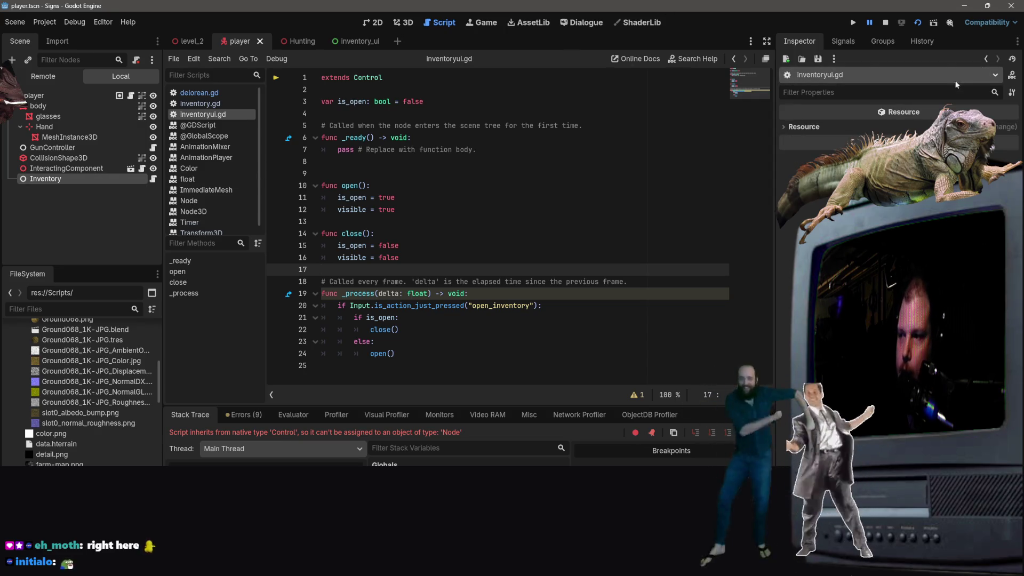
pyautogui.click(801, 59)
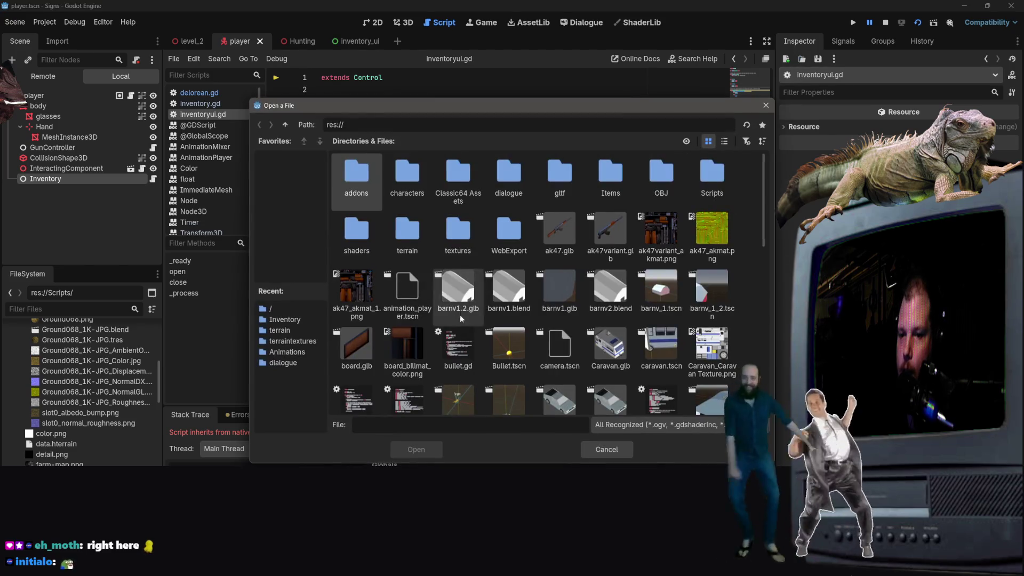
pyautogui.doubleClick(371, 188)
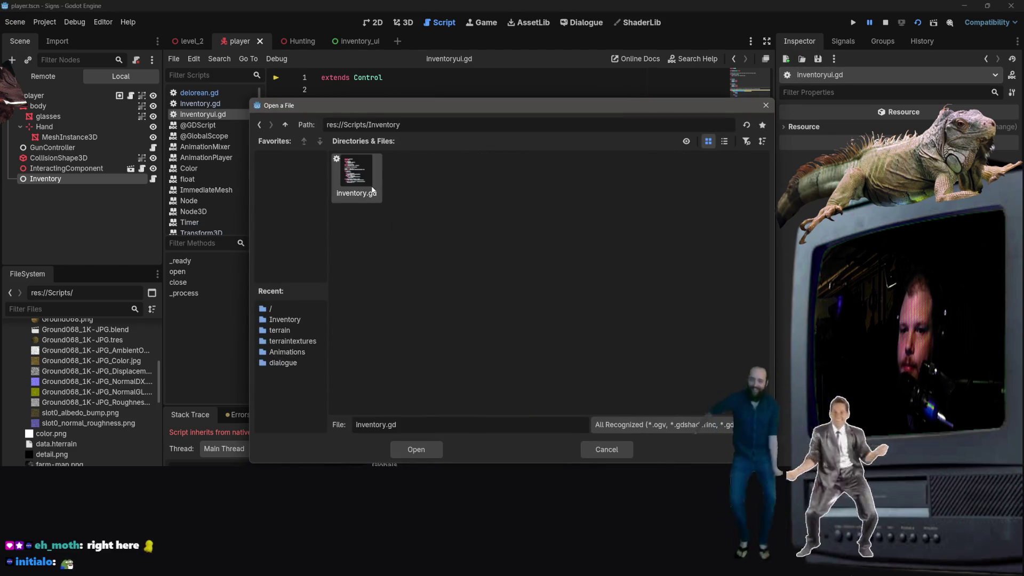
pyautogui.doubleClick(371, 191)
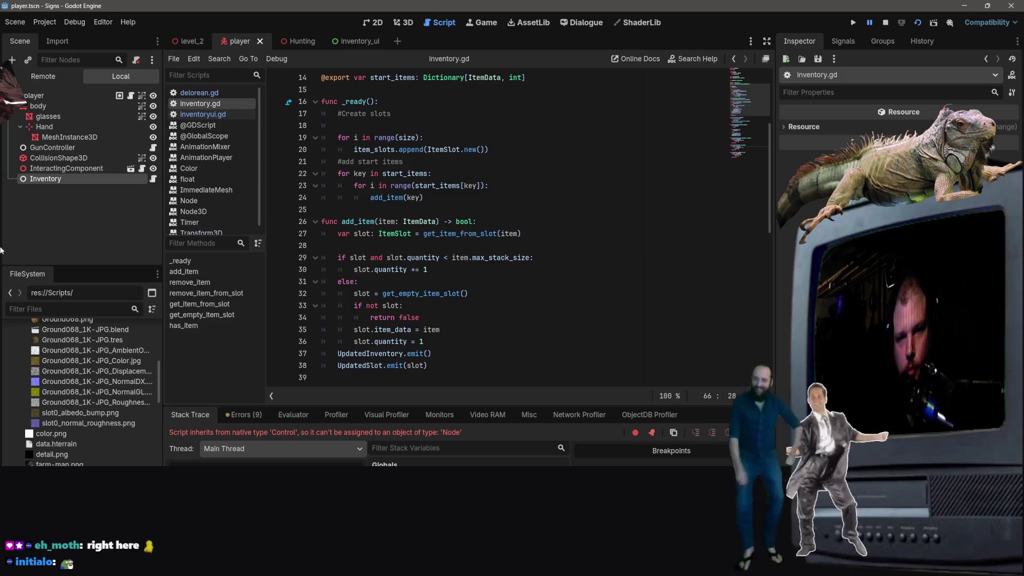
# Step: Stop the old session, run level_2 again, and open the instanced InventoryUI scene for editing
pyautogui.click(174, 41)
pyautogui.click(885, 23)
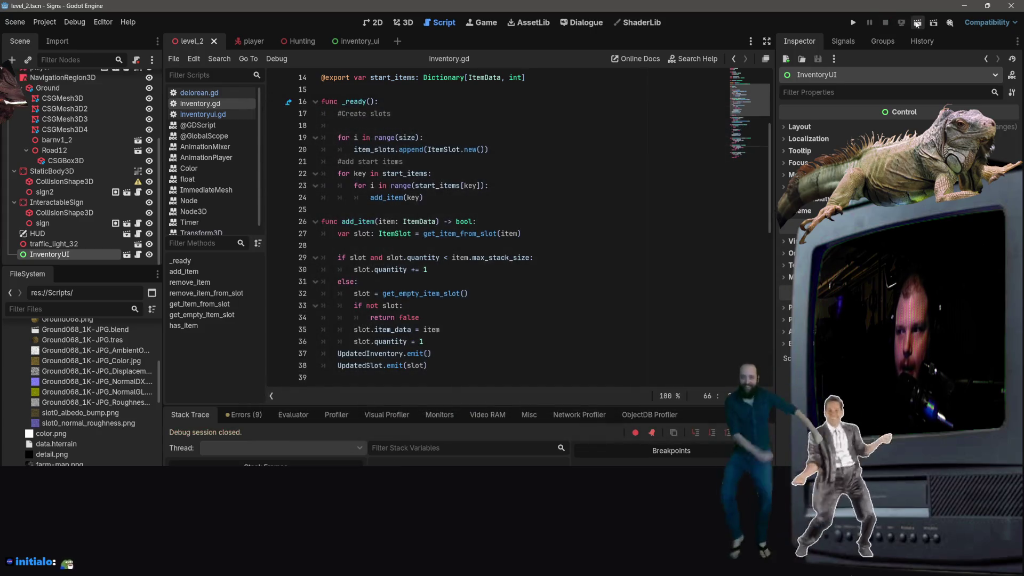
pyautogui.click(917, 22)
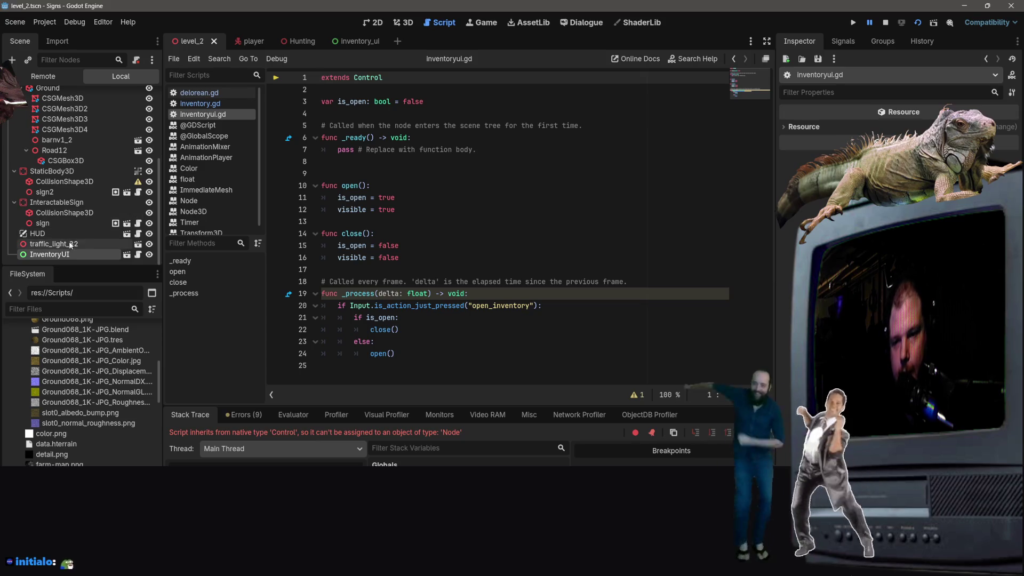
pyautogui.scroll(5, 152, 80)
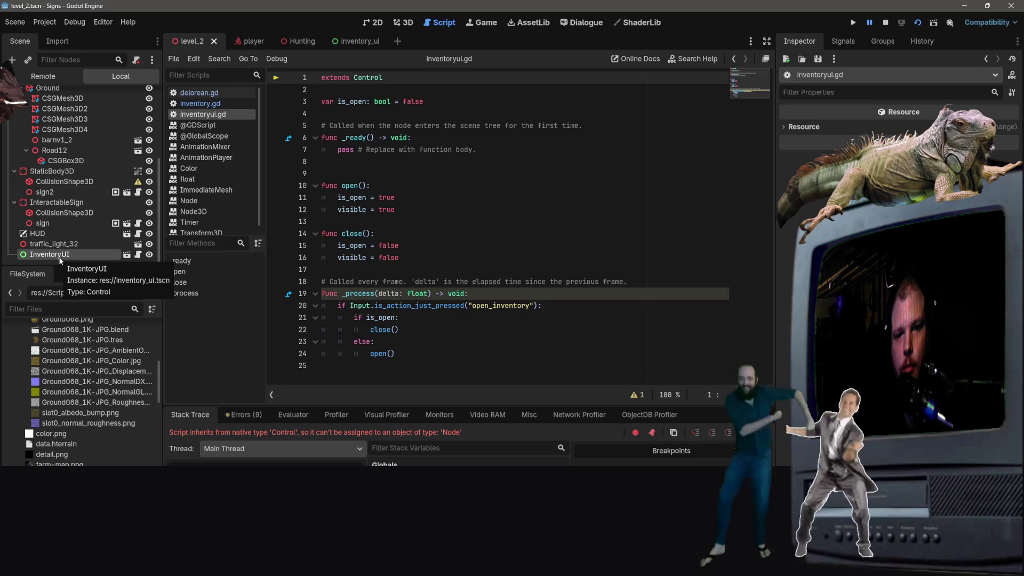
pyautogui.click(127, 254)
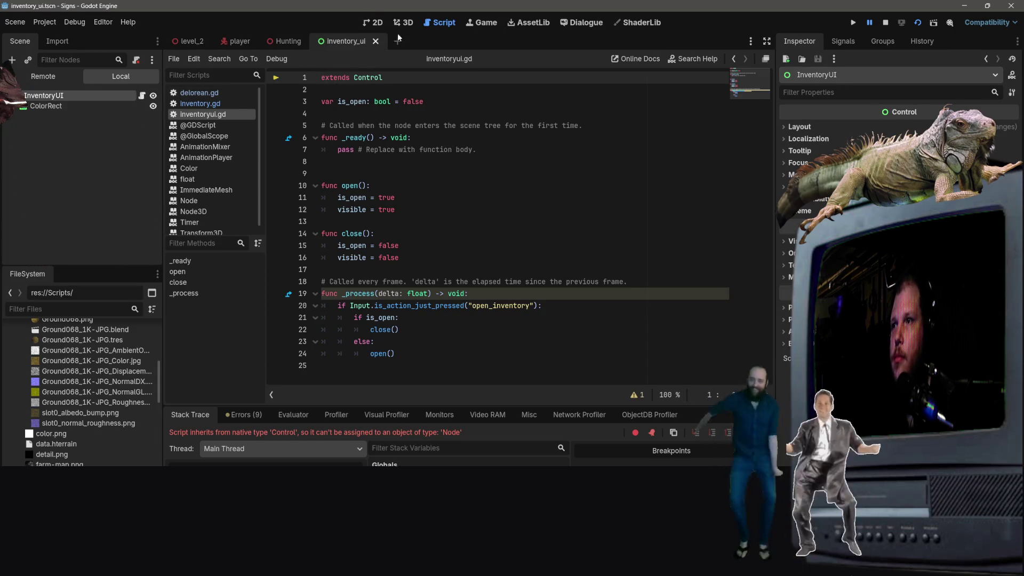
pyautogui.hotkey('alt', 'Tab')
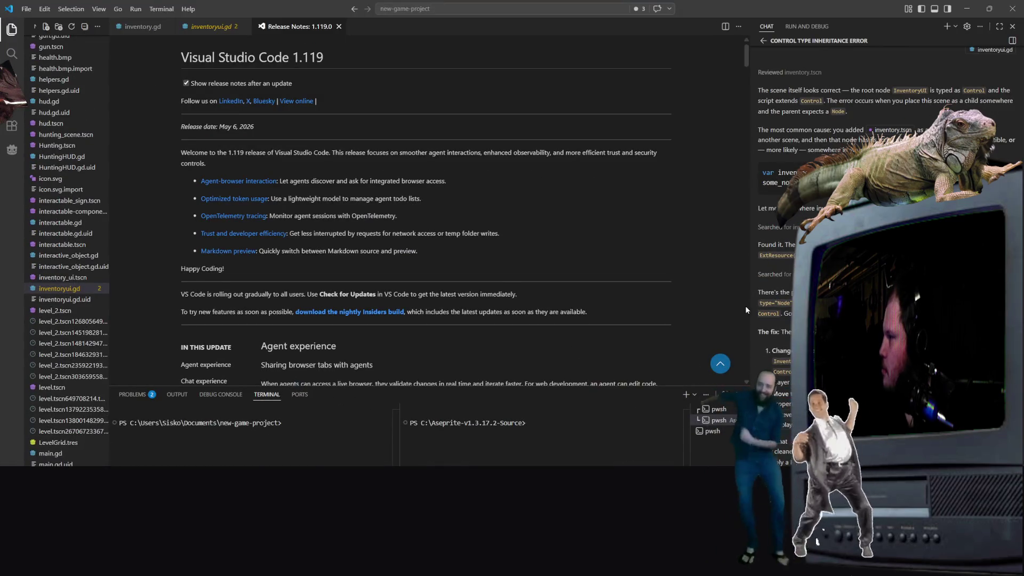
# Step: Read the chat's explanation of the Control inheritance error, then minimize VS Code
pyautogui.rightClick(773, 350)
pyautogui.press('Escape')
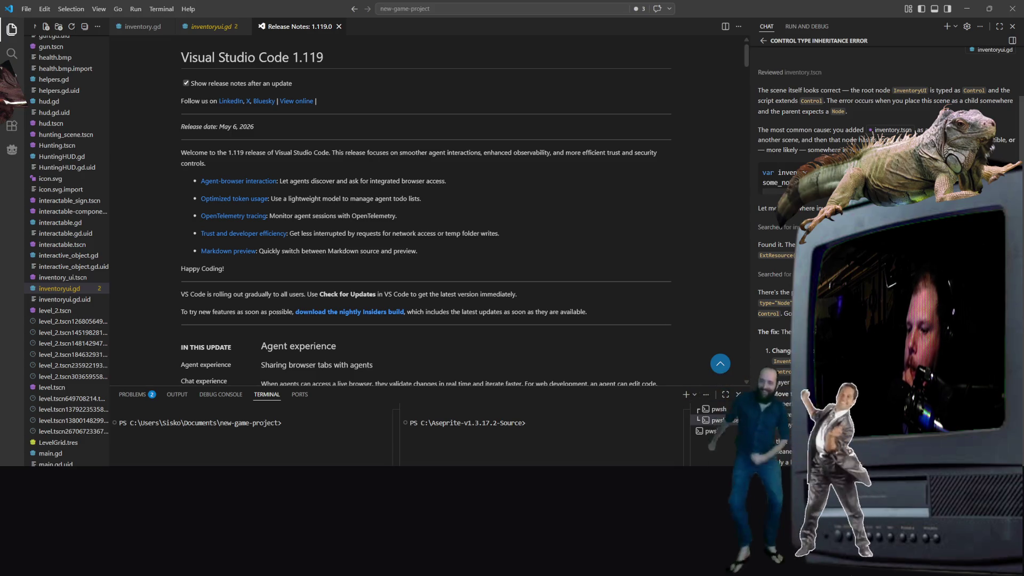
pyautogui.click(966, 9)
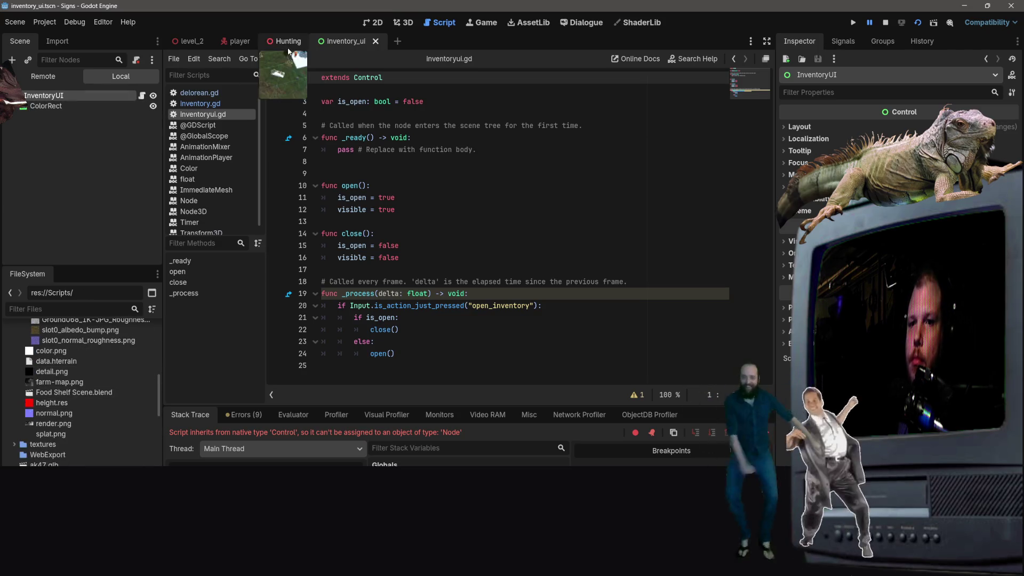
# Step: In the player scene, load Scripts/Inventory/inventory.gd onto the Inventory node
pyautogui.scroll(5, 82, 415)
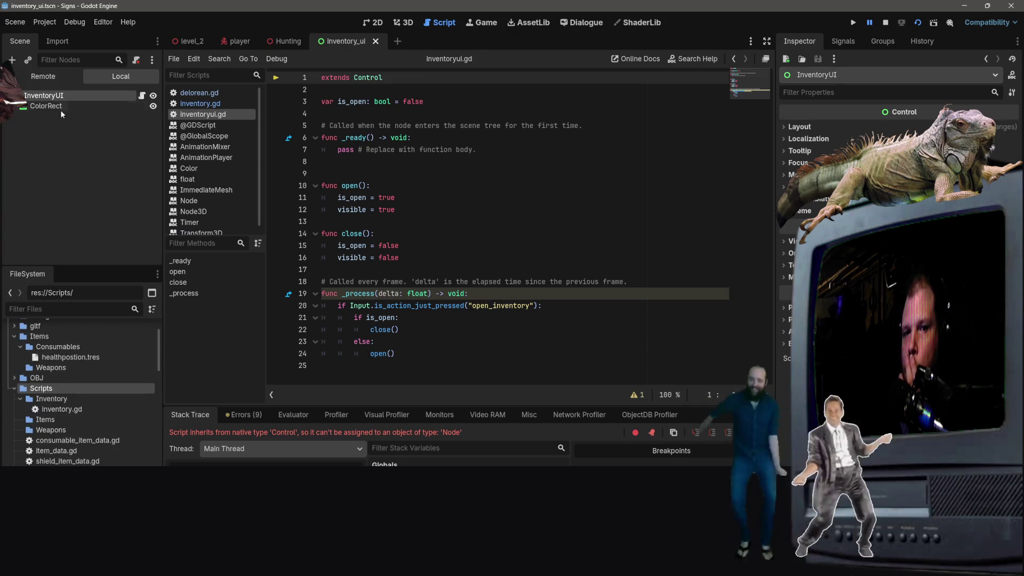
pyautogui.click(234, 41)
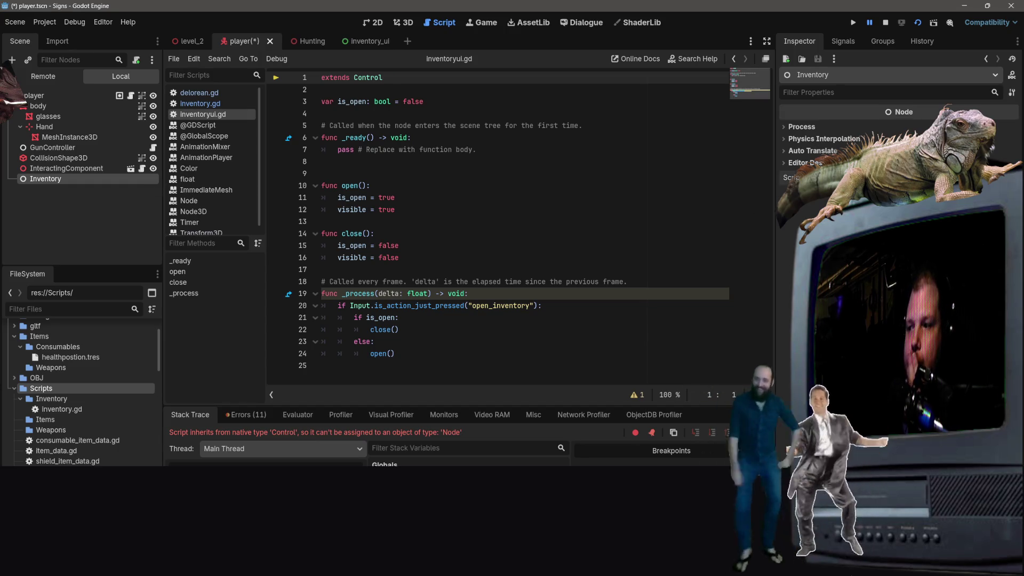
pyautogui.hotkey('ctrl', 'o')
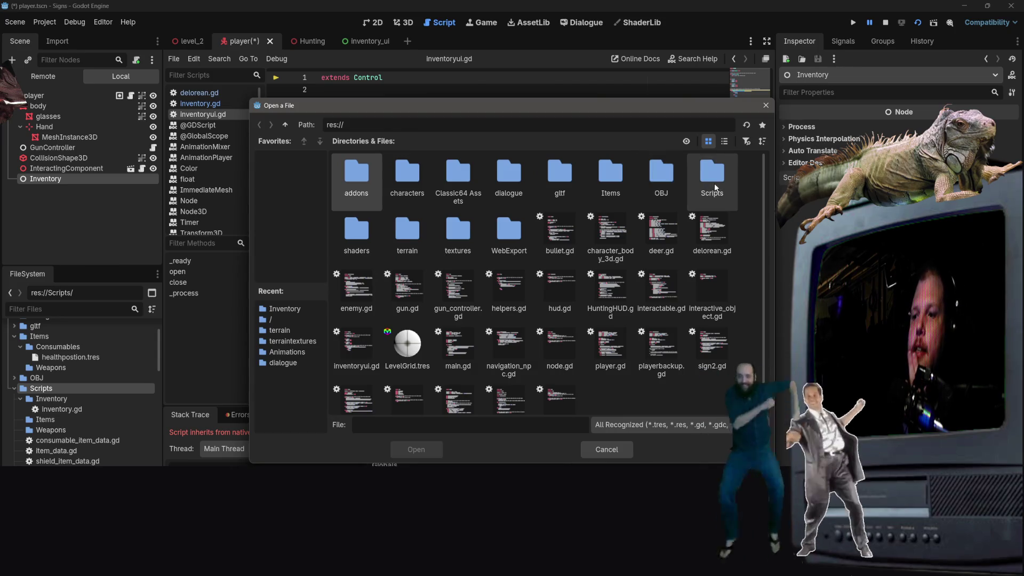
pyautogui.doubleClick(693, 194)
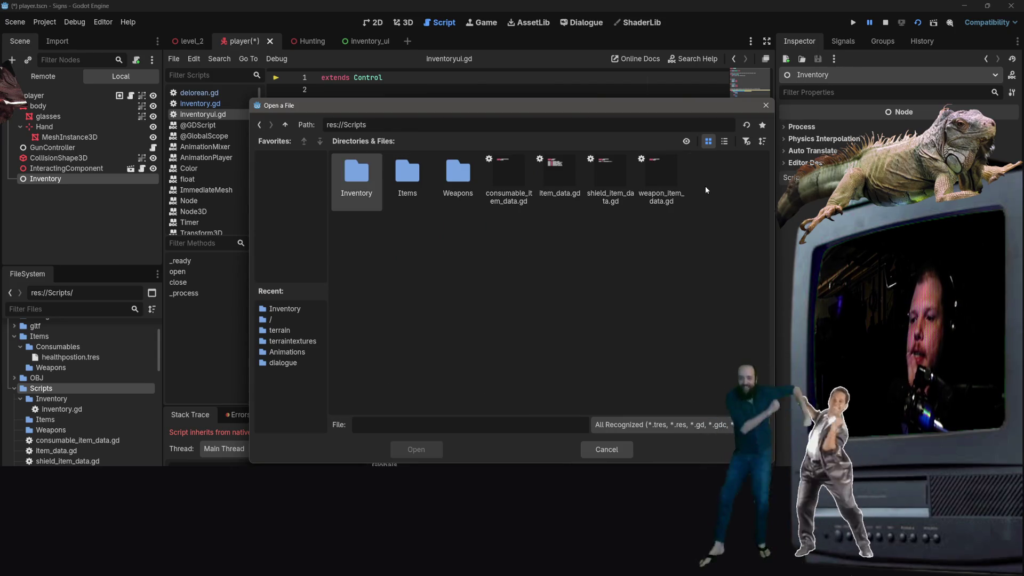
pyautogui.doubleClick(356, 179)
pyautogui.doubleClick(357, 178)
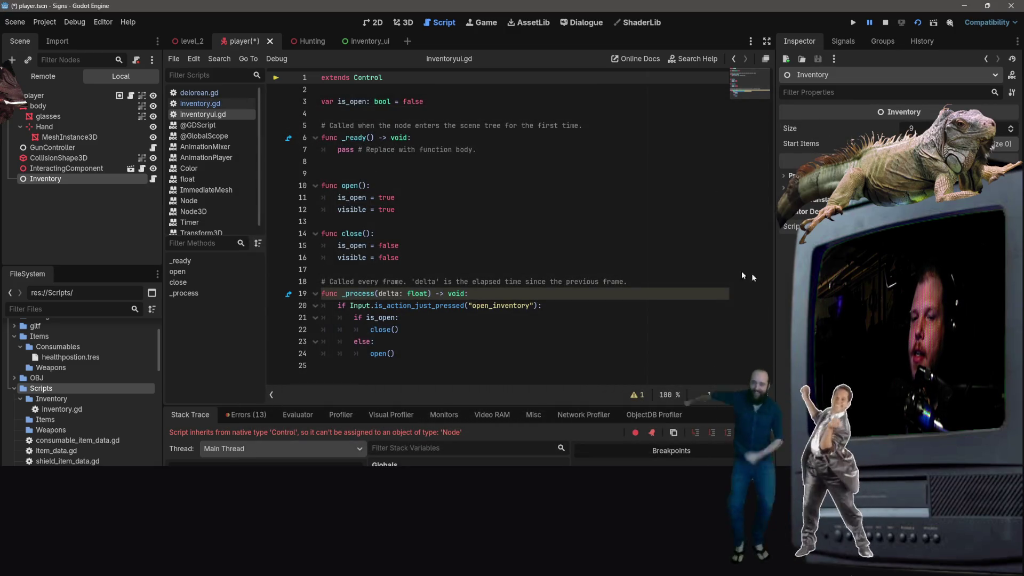
# Step: Review the inventory.gd code, save the player scene, and stop the running debug session
pyautogui.click(209, 107)
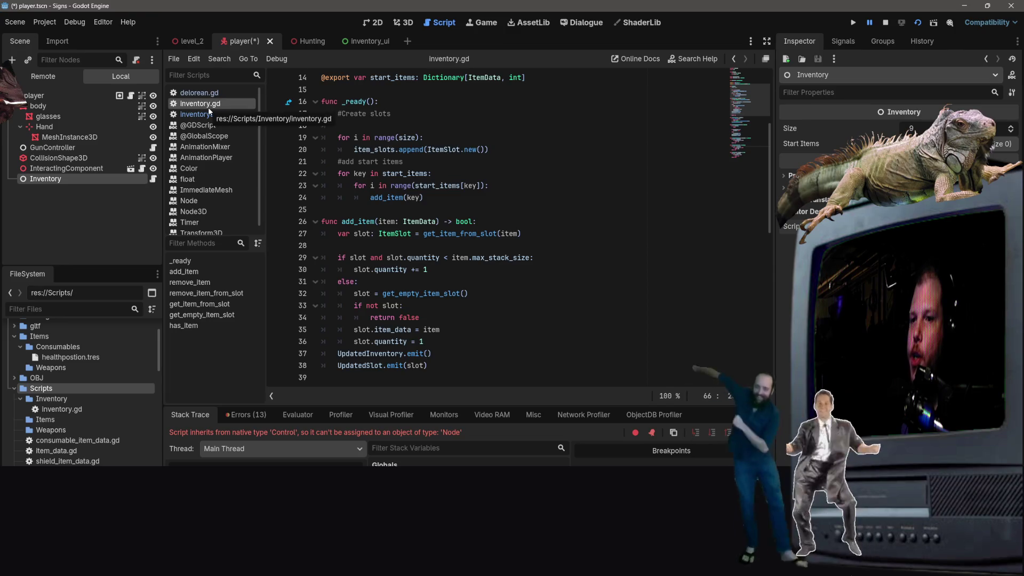
pyautogui.click(210, 113)
pyautogui.rightClick(184, 128)
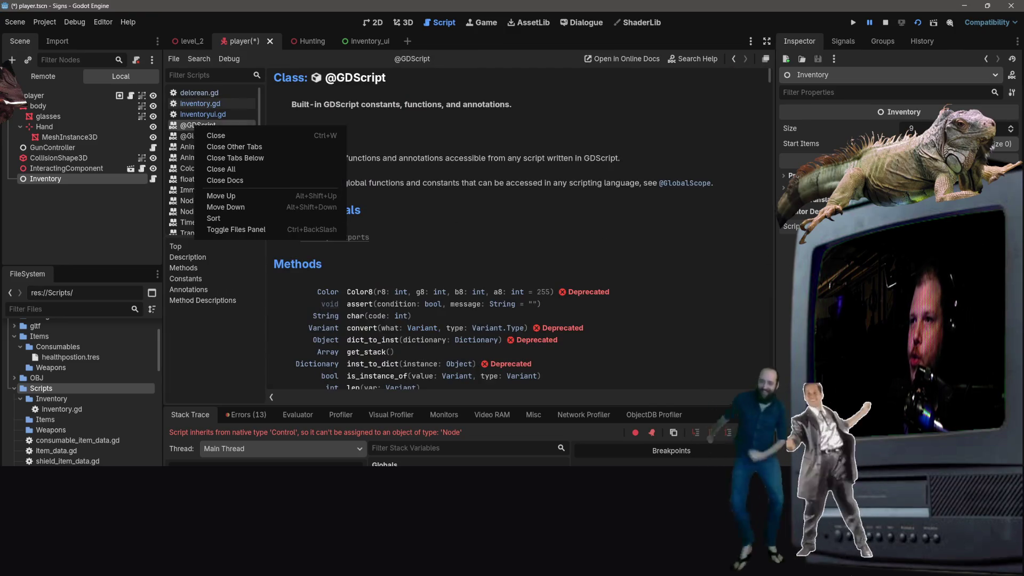
pyautogui.press('Escape')
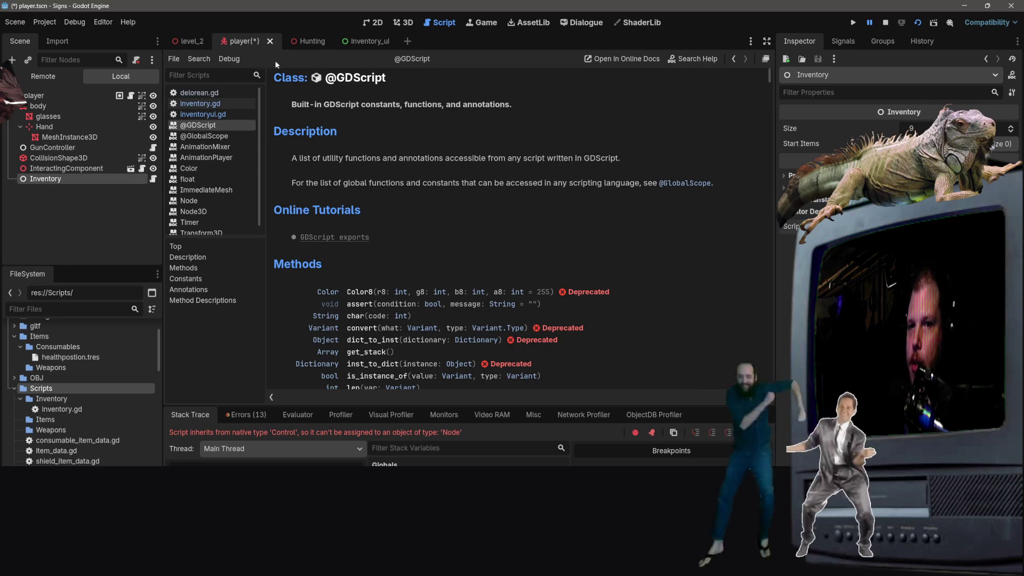
pyautogui.hotkey('ctrl', 's')
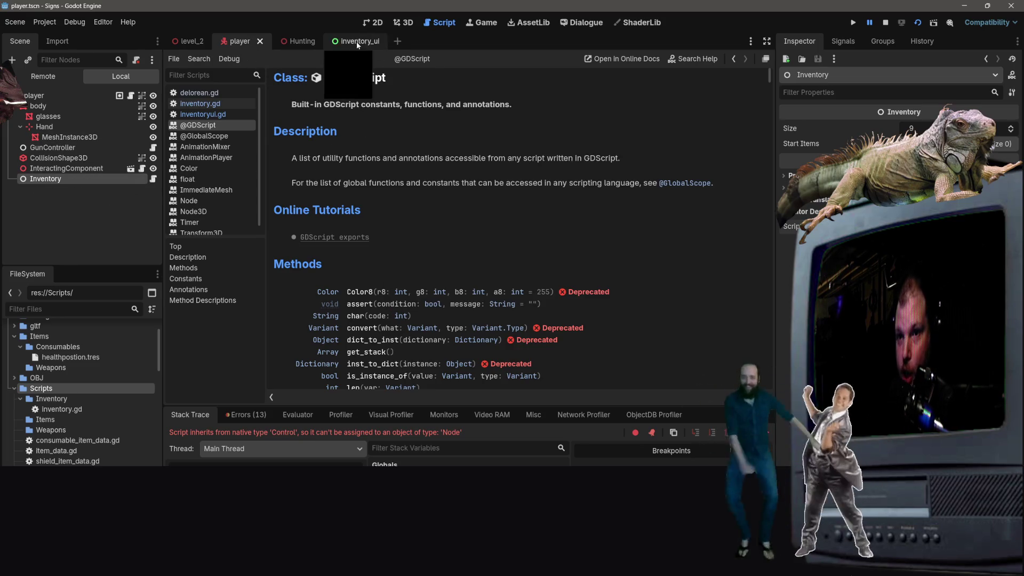
pyautogui.click(356, 40)
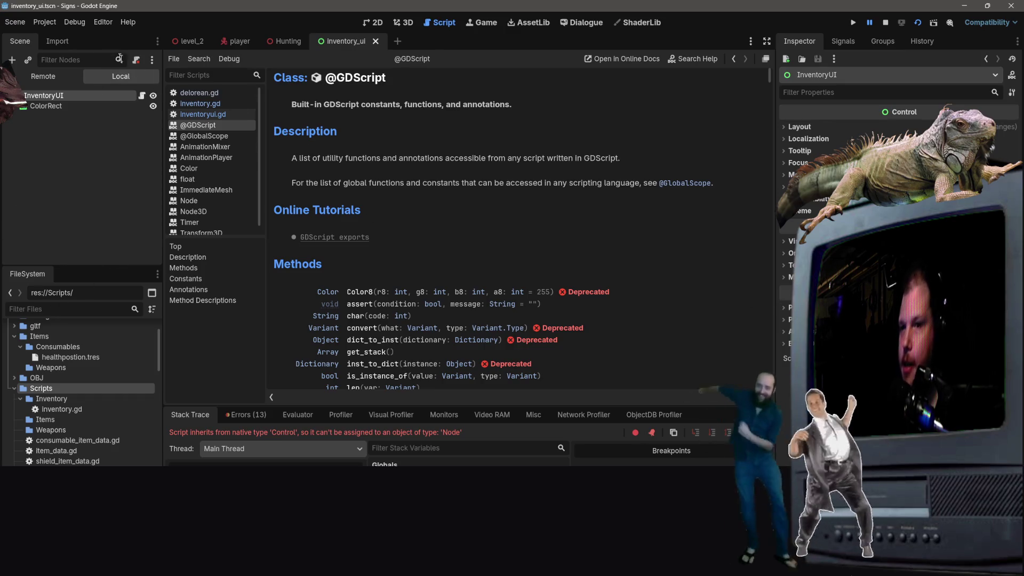
pyautogui.click(237, 41)
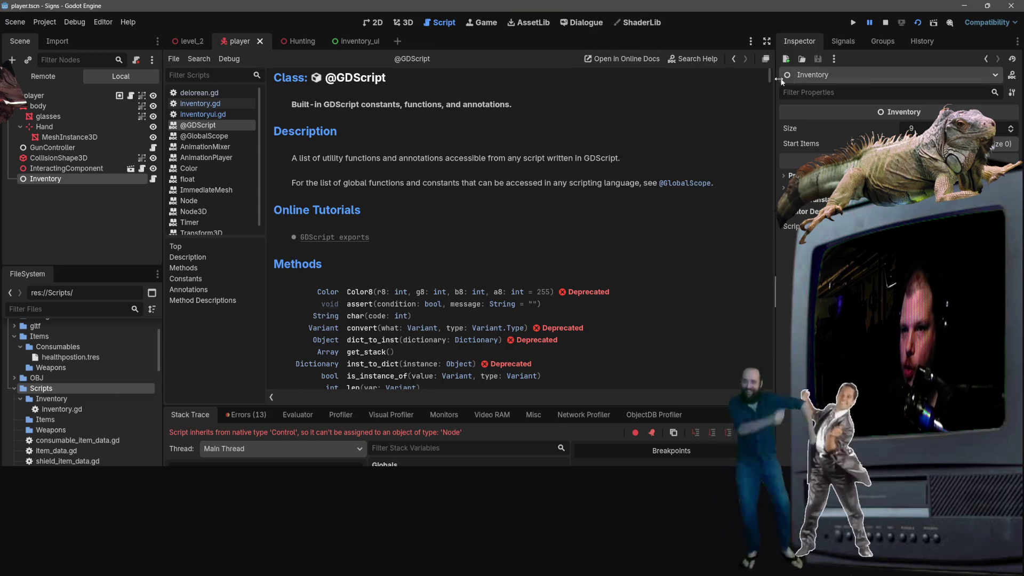
pyautogui.click(886, 25)
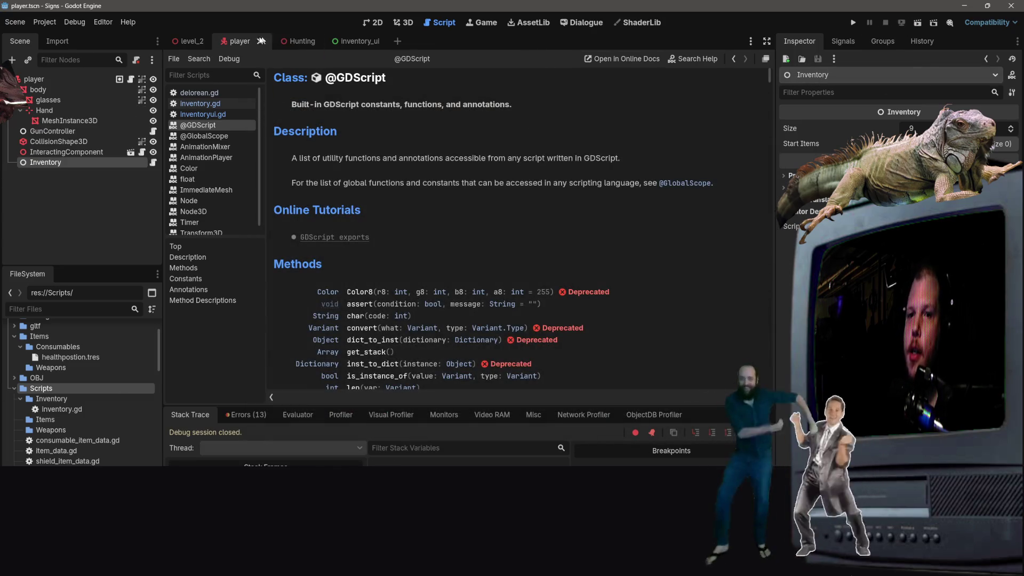
# Step: Run the level_2 scene, fire a shot in the game, and close the game window
pyautogui.click(189, 41)
pyautogui.click(917, 23)
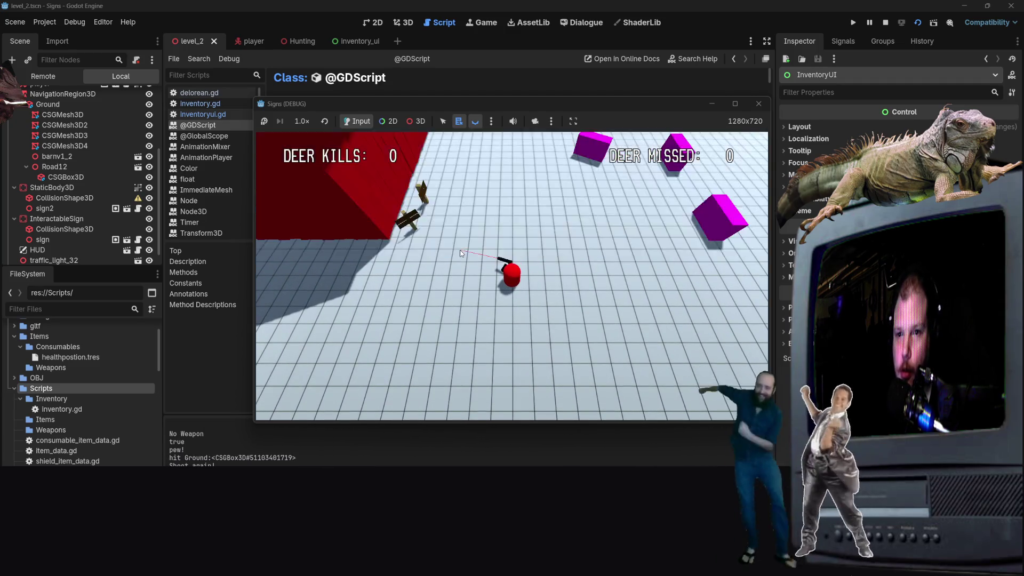
pyautogui.click(461, 254)
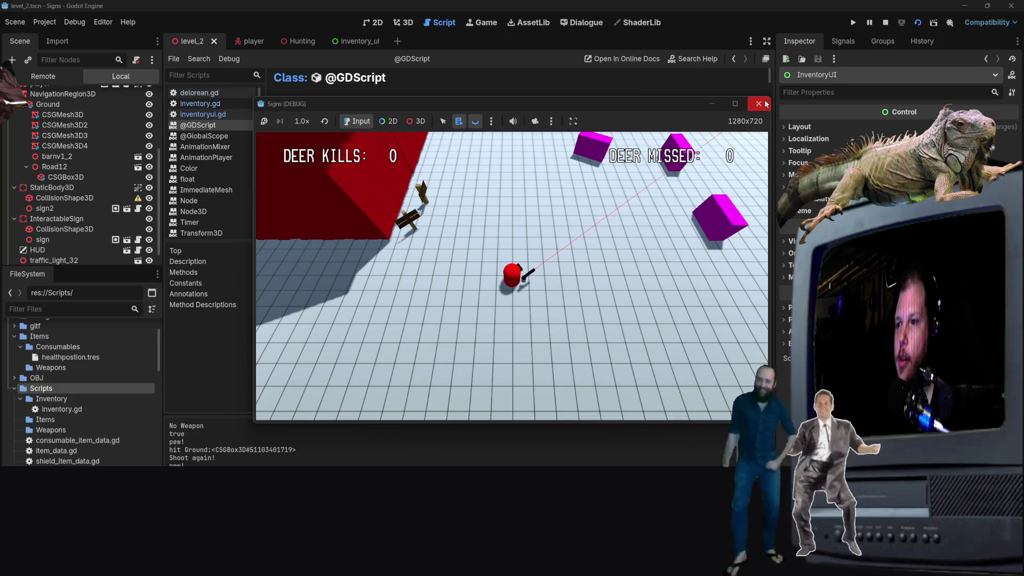
pyautogui.click(765, 105)
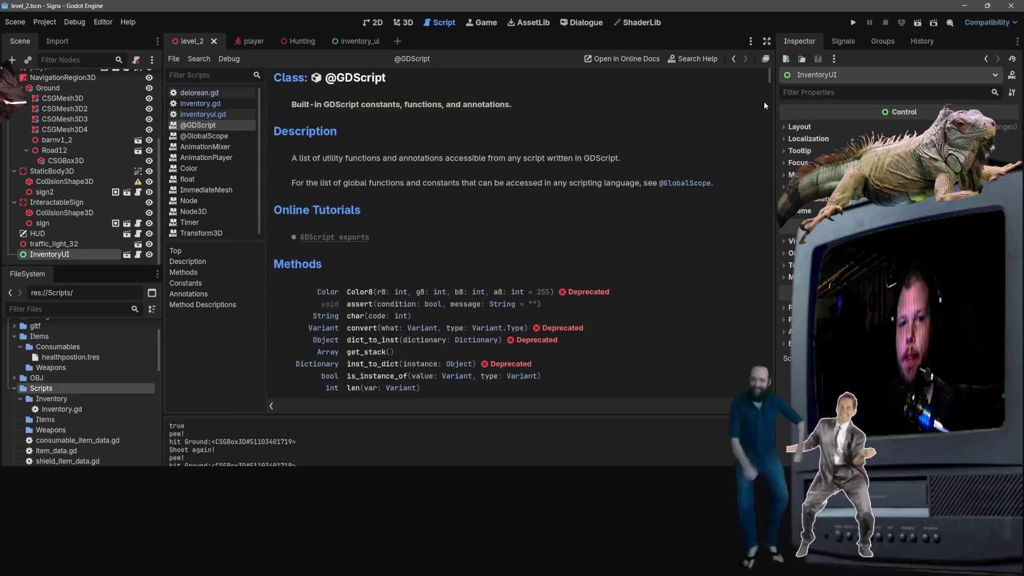
# Step: Save the inventory_ui scene and open inventoryui.gd with the caret at the end of line 3
pyautogui.click(349, 48)
pyautogui.hotkey('ctrl', 's')
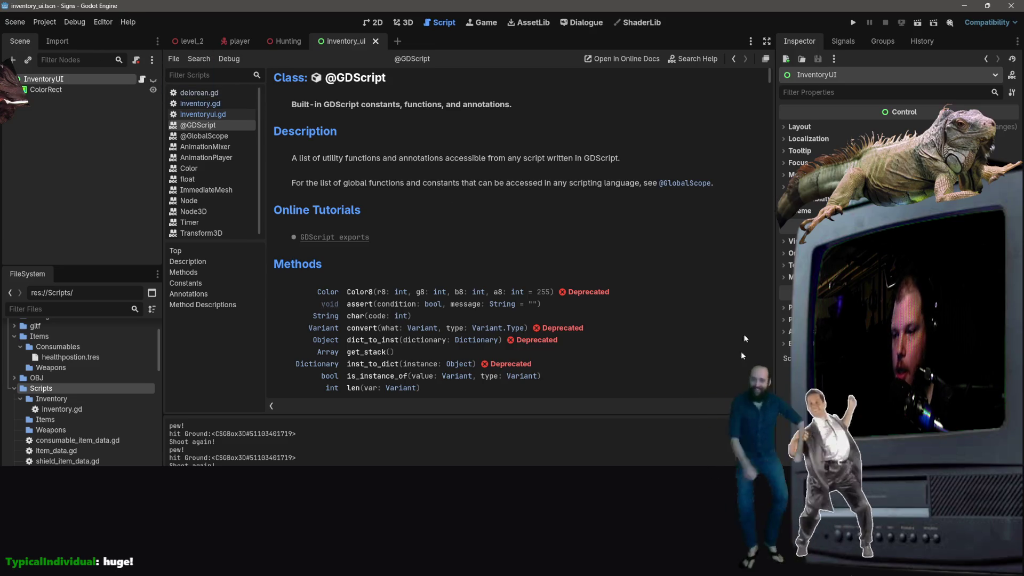
pyautogui.click(181, 43)
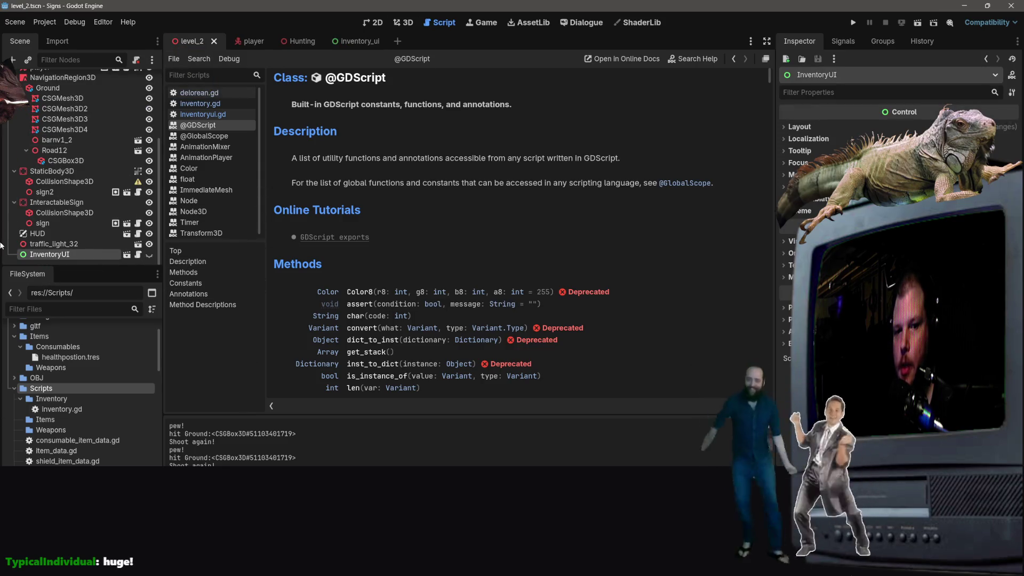
pyautogui.click(357, 41)
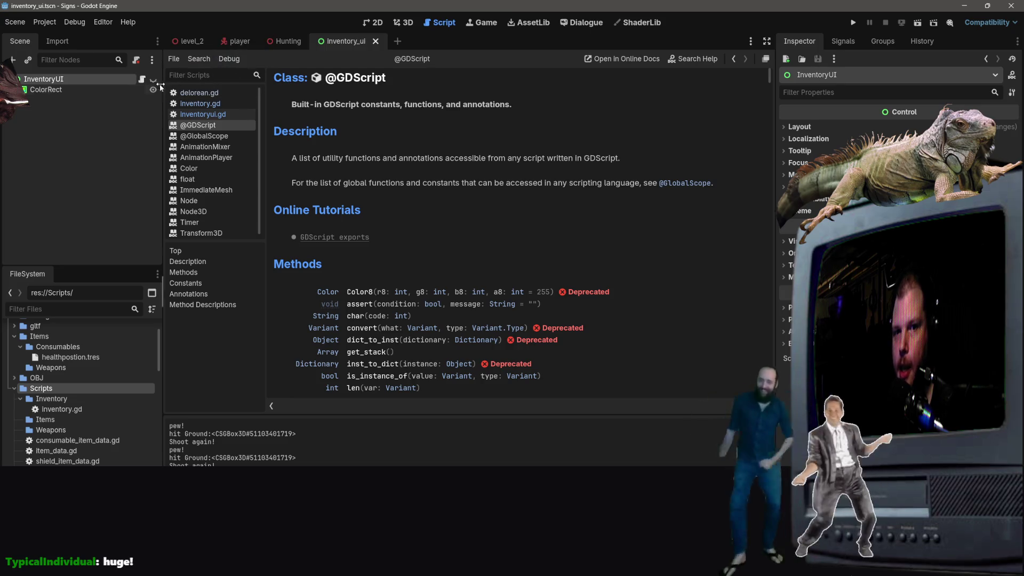
pyautogui.click(142, 79)
pyautogui.click(446, 102)
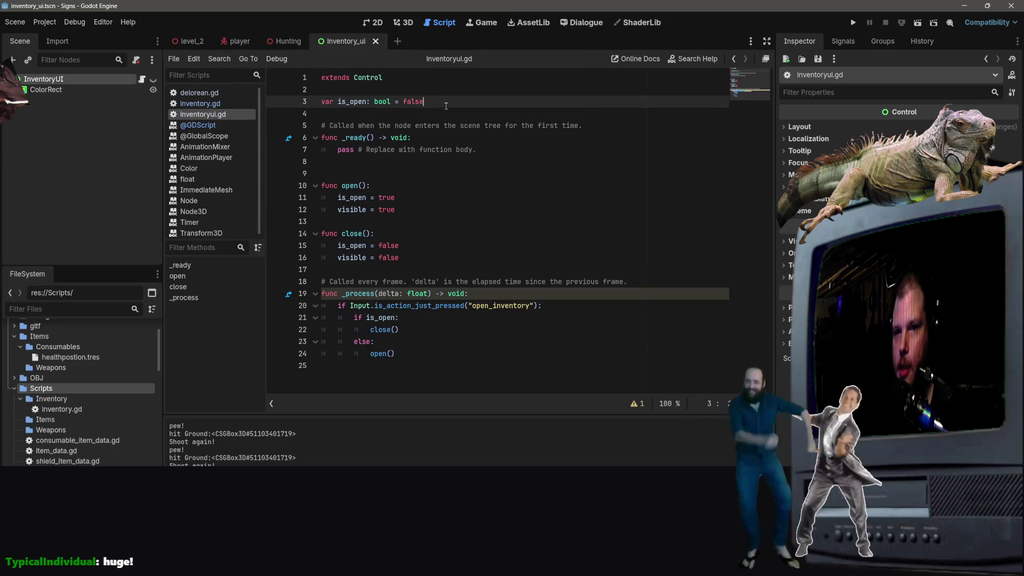
# Step: Declare a 'visible: bool = false' variable below the is_open declaration
pyautogui.press('Return')
pyautogui.press('BackSpace')
pyautogui.press('BackSpace')
pyautogui.write('v')
pyautogui.press('Escape')
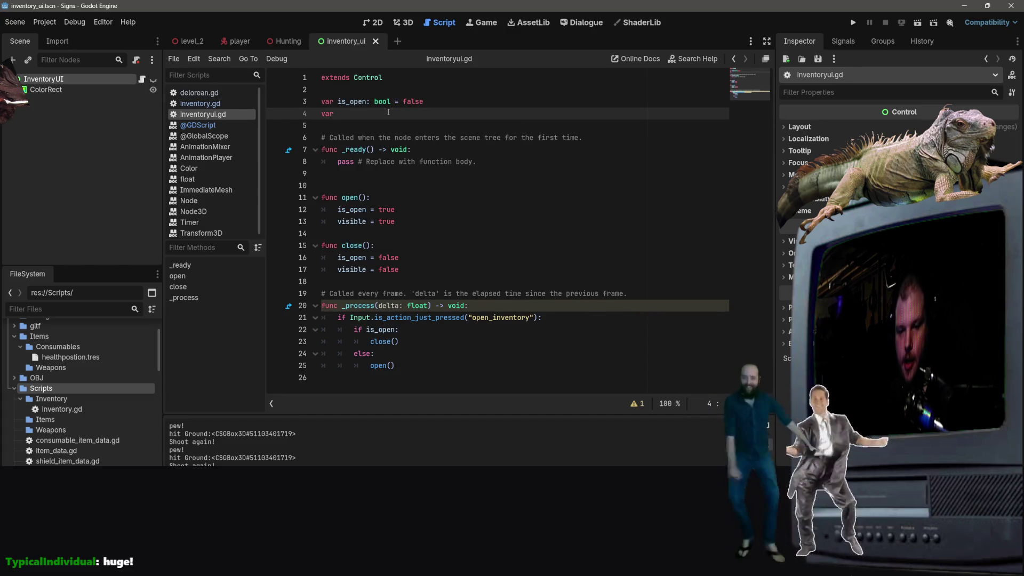
pyautogui.press('BackSpace')
pyautogui.press('BackSpace')
pyautogui.press('BackSpace')
pyautogui.write(': bool =')
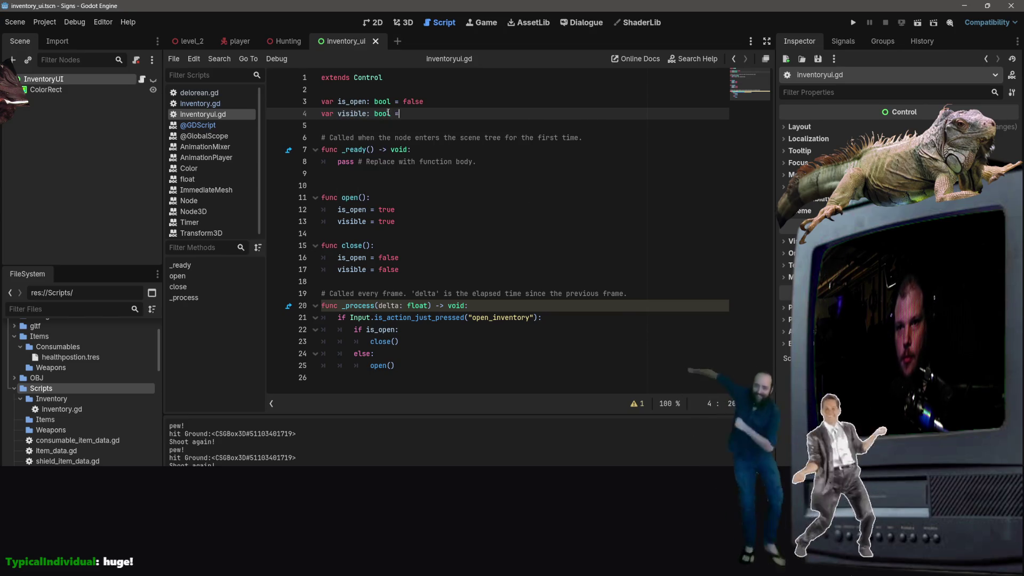
pyautogui.write(' false')
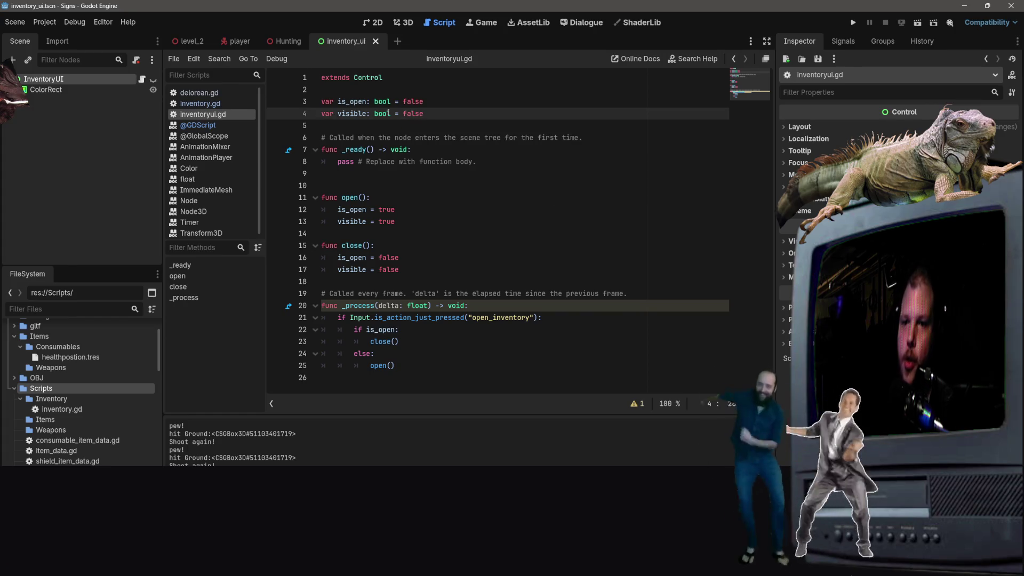
# Step: Unhide the InventoryUI node, delete the redundant visible declaration, and save the script
pyautogui.click(153, 79)
pyautogui.click(492, 127)
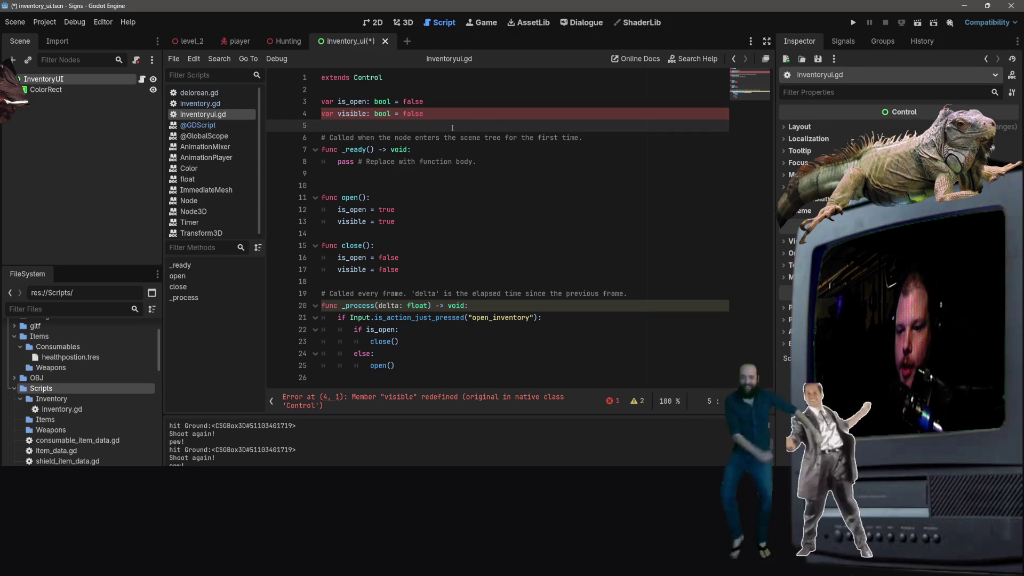
pyautogui.click(430, 114)
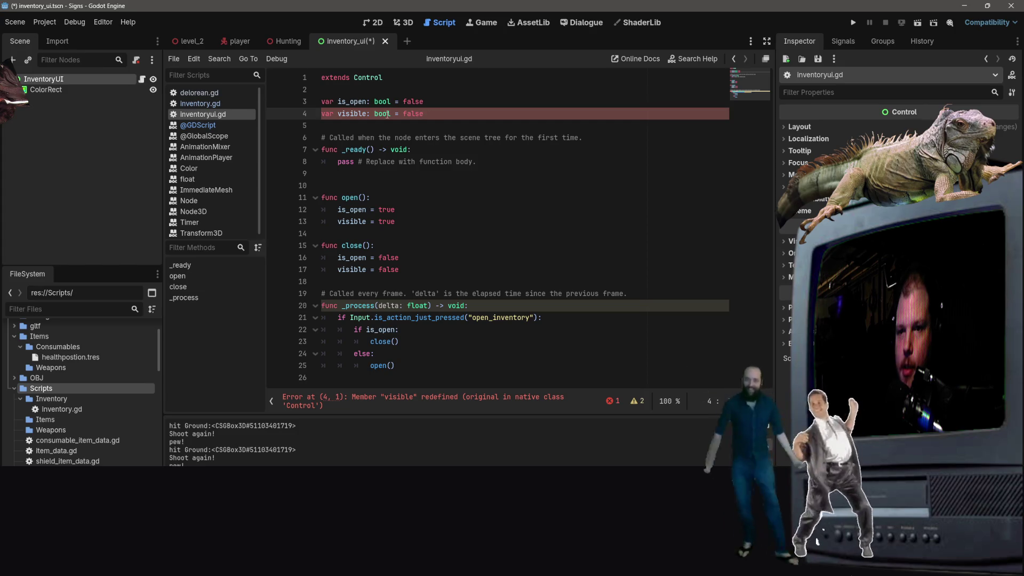
pyautogui.press('BackSpace')
pyautogui.press('BackSpace')
pyautogui.press('BackSpace')
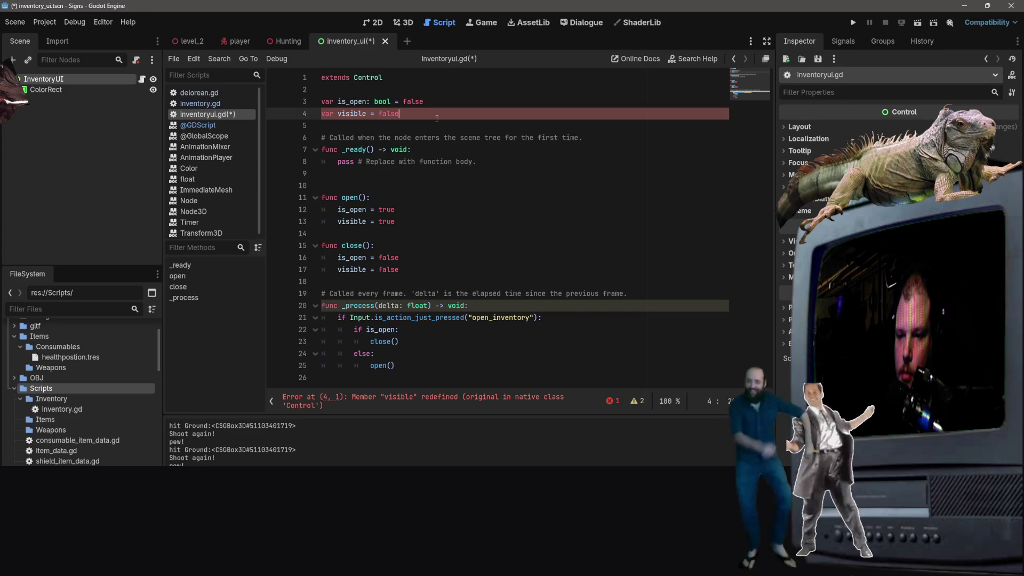
pyautogui.moveTo(431, 118); pyautogui.dragTo(325, 114)
pyautogui.press('BackSpace')
pyautogui.press('BackSpace')
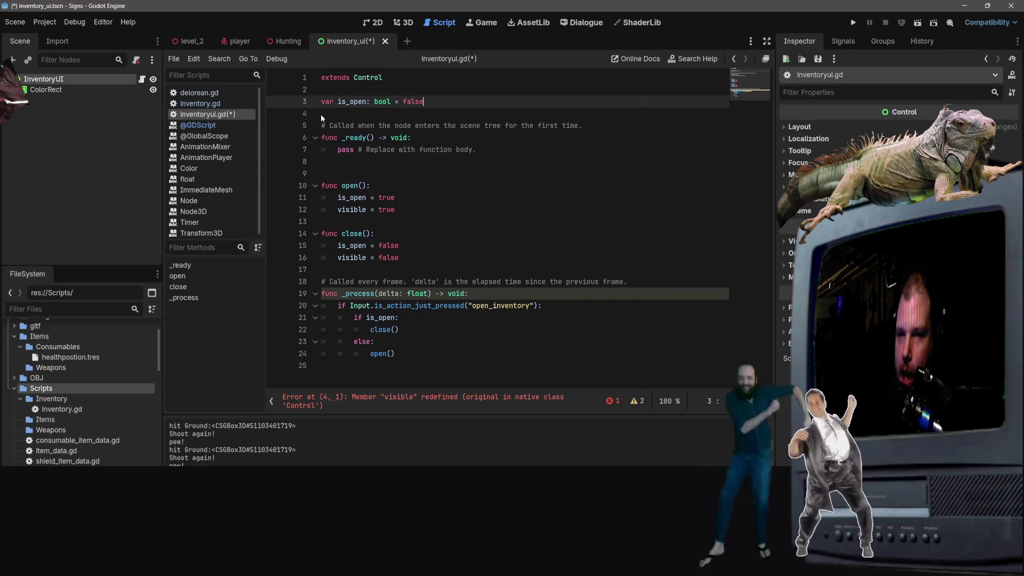
pyautogui.hotkey('ctrl', 's')
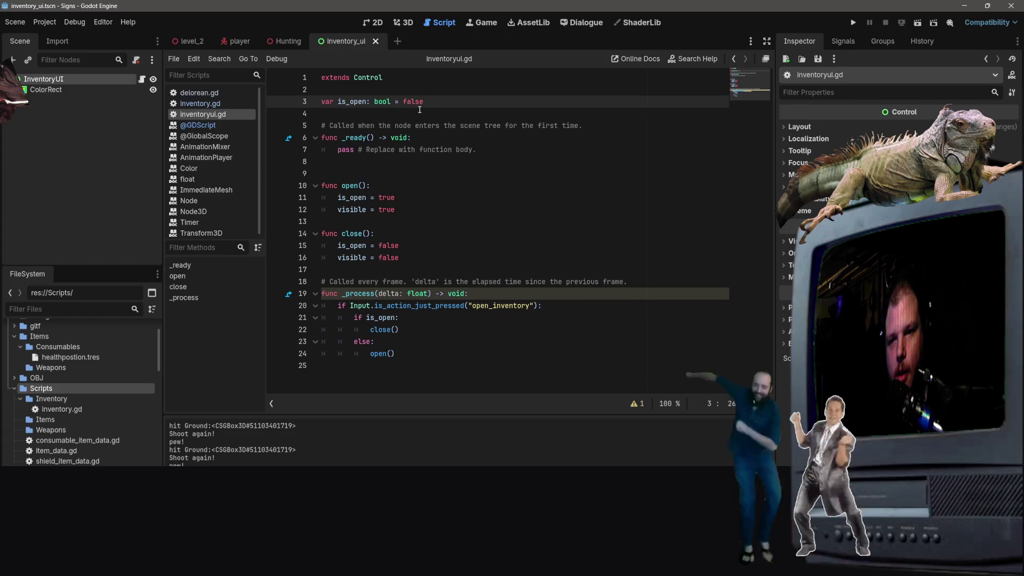
# Step: Replace 'pass' in _ready() with 'visible = false' and save inventoryui.gd
pyautogui.click(417, 139)
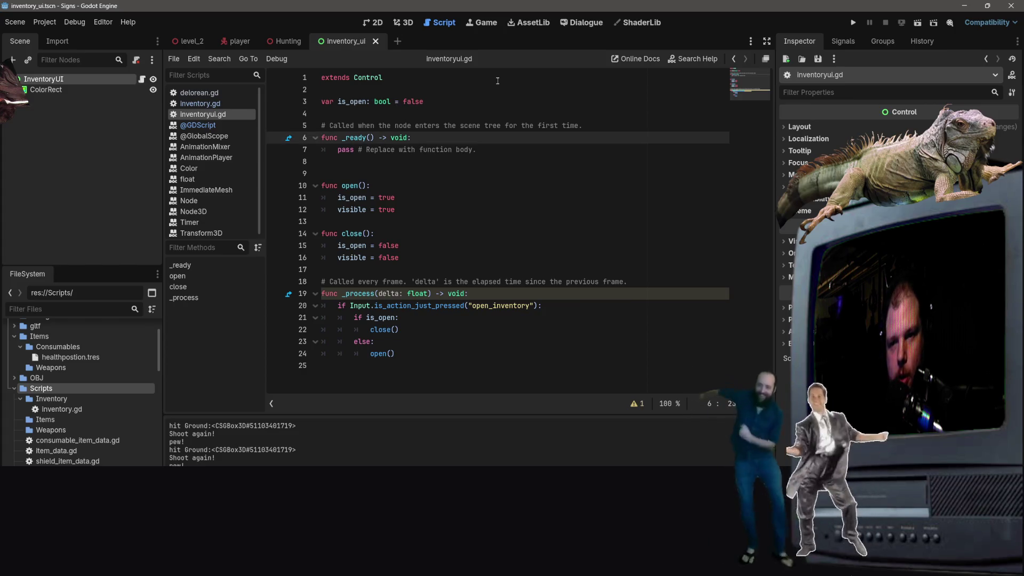
pyautogui.press('Return')
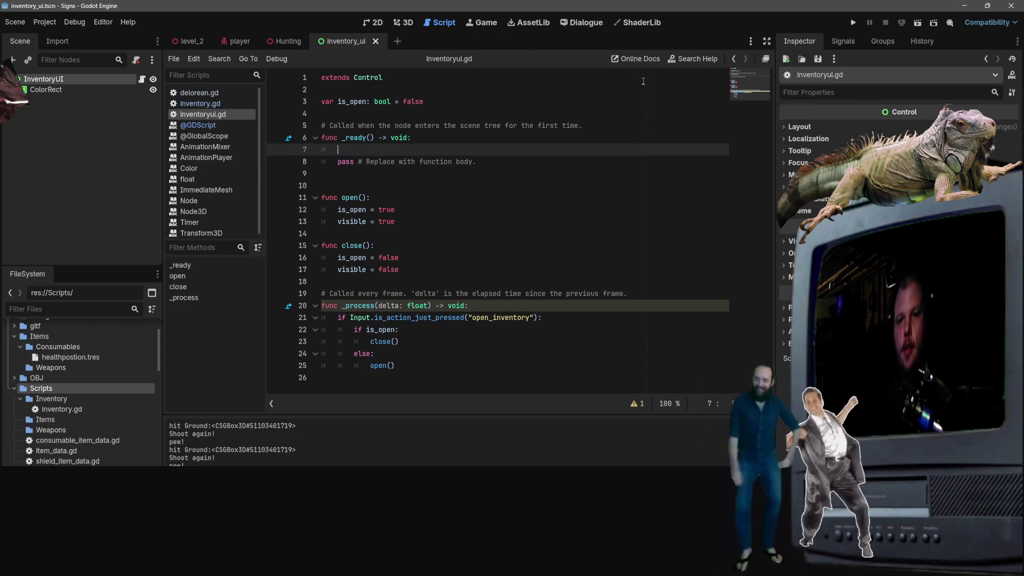
pyautogui.write('visible = false')
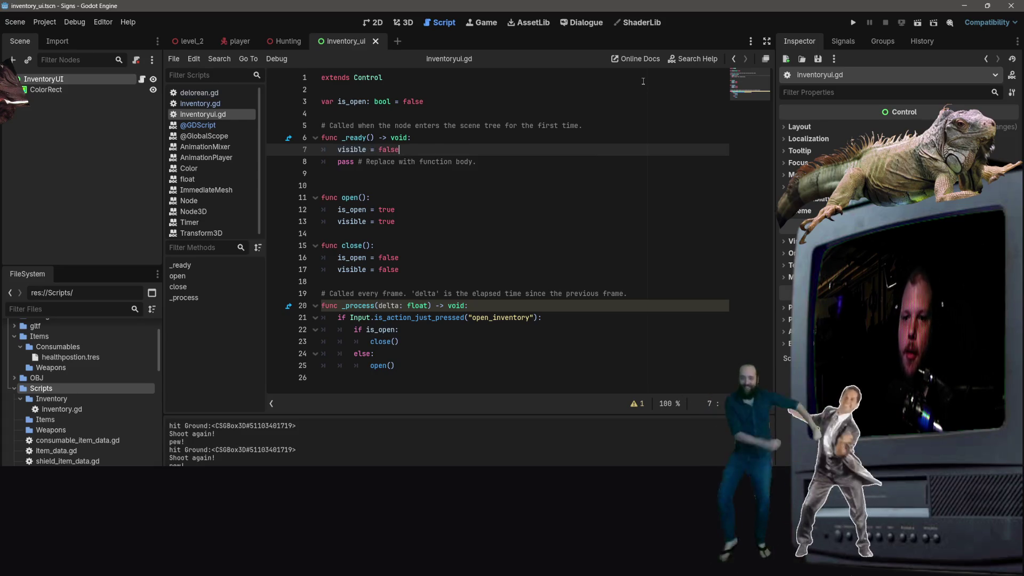
pyautogui.moveTo(476, 161); pyautogui.dragTo(338, 162)
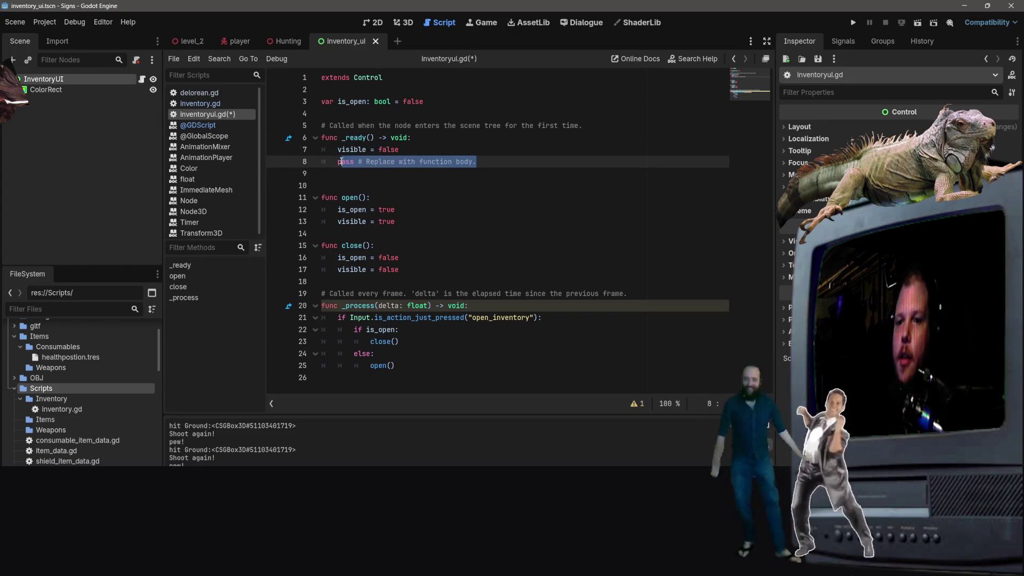
pyautogui.press('BackSpace')
pyautogui.hotkey('ctrl', 's')
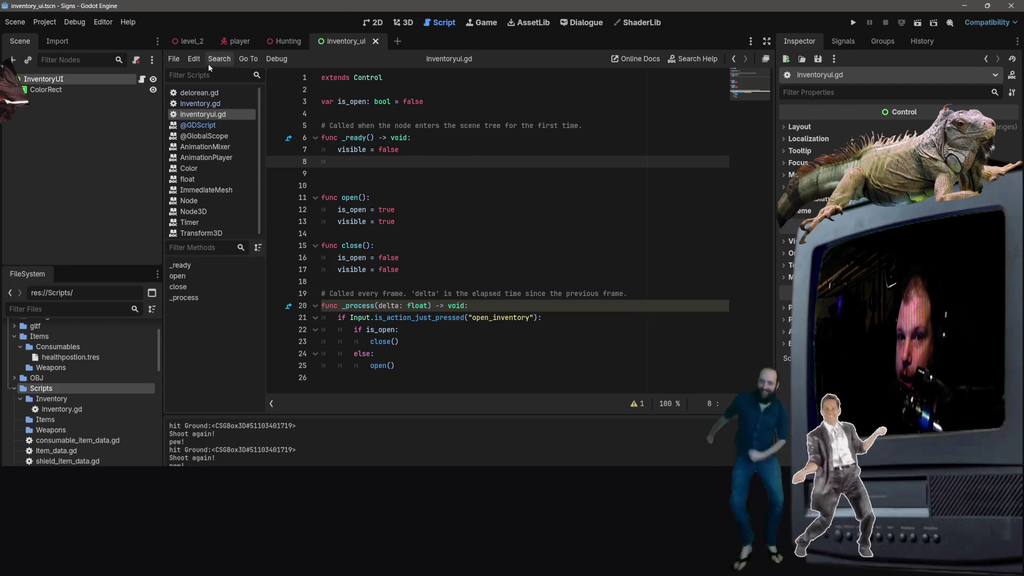
pyautogui.click(193, 41)
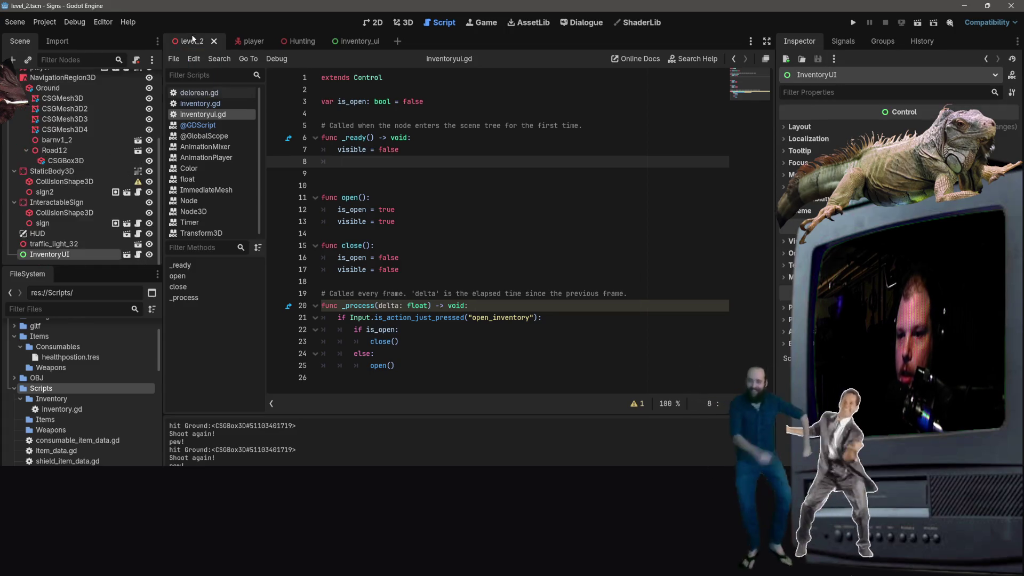
# Step: View level_2 in the 3D workspace and check the player scene before returning to level_2
pyautogui.click(404, 23)
pyautogui.moveTo(426, 240)
pyautogui.mouseDown()
pyautogui.moveTo(426, 171)
pyautogui.moveTo(426, 229)
pyautogui.mouseUp()
pyautogui.click(249, 43)
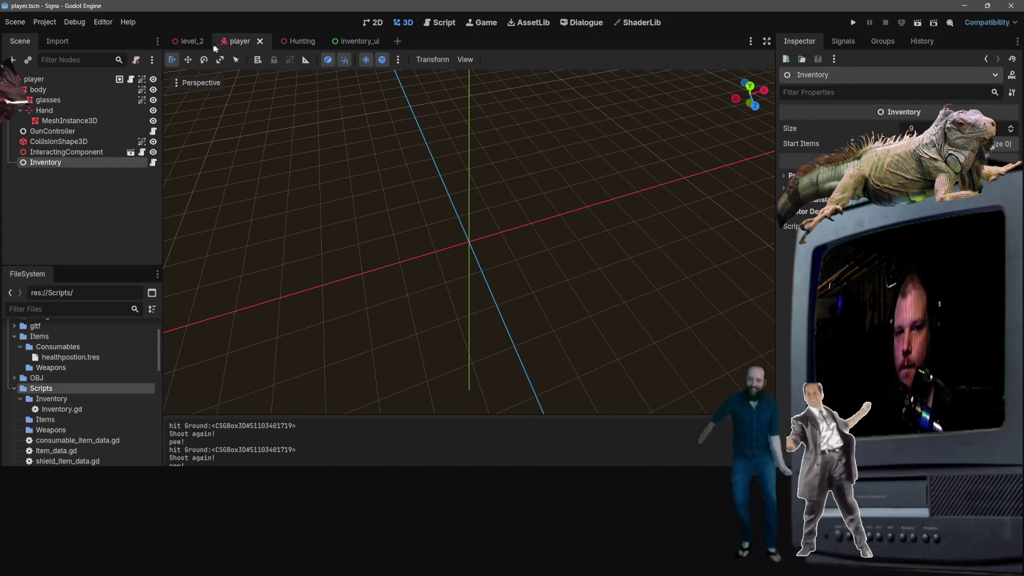
pyautogui.click(173, 47)
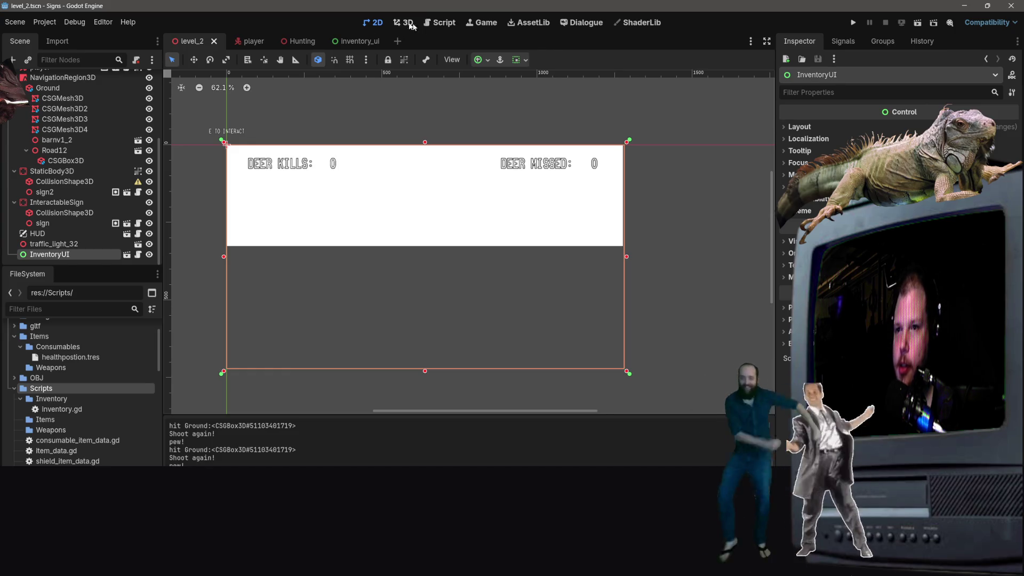
# Step: Run level_2 to test the inventory UI, close the game, and resume the tutorial video
pyautogui.click(916, 23)
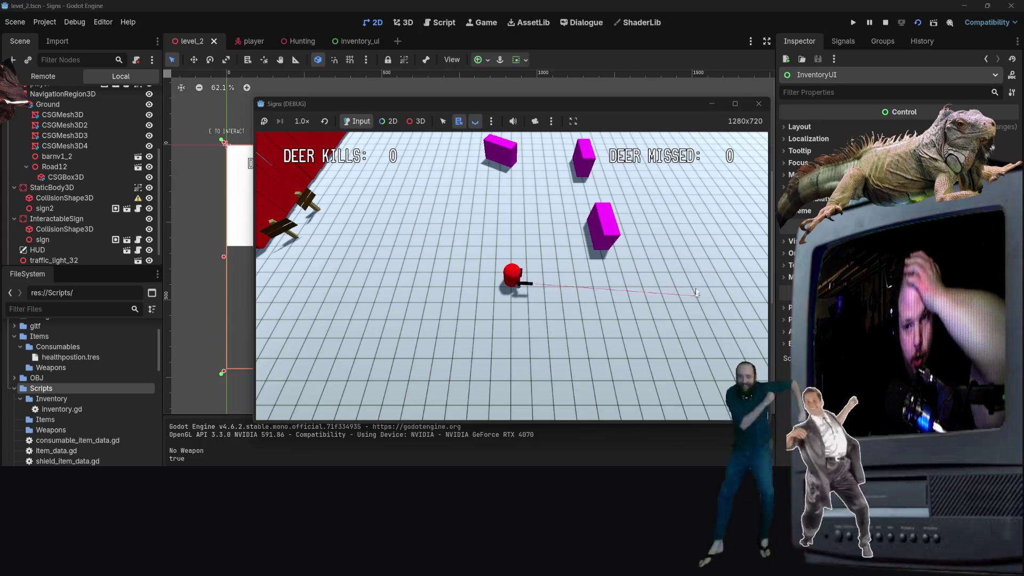
pyautogui.click(712, 106)
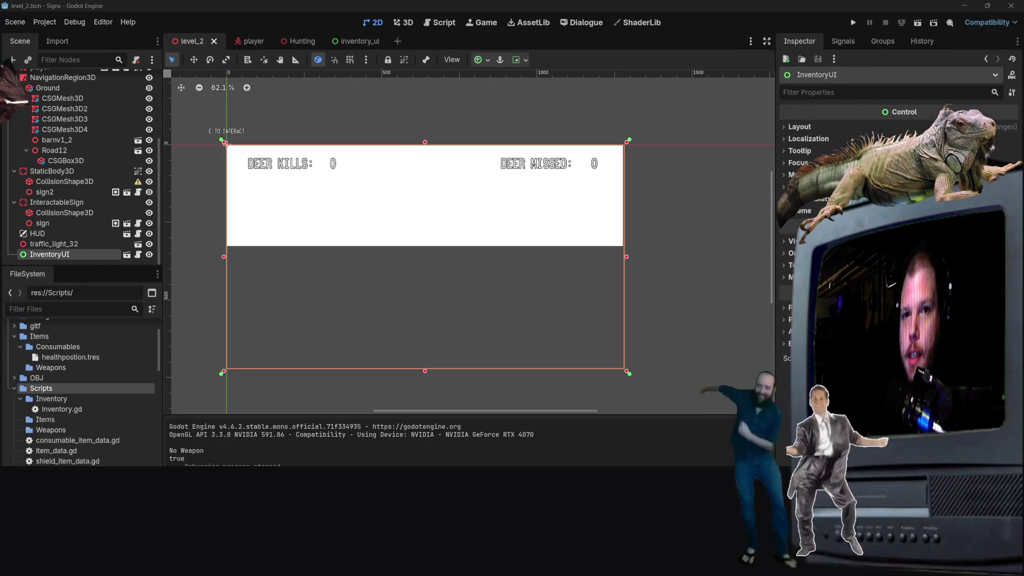
pyautogui.hotkey('alt', 'Tab')
pyautogui.click(399, 254)
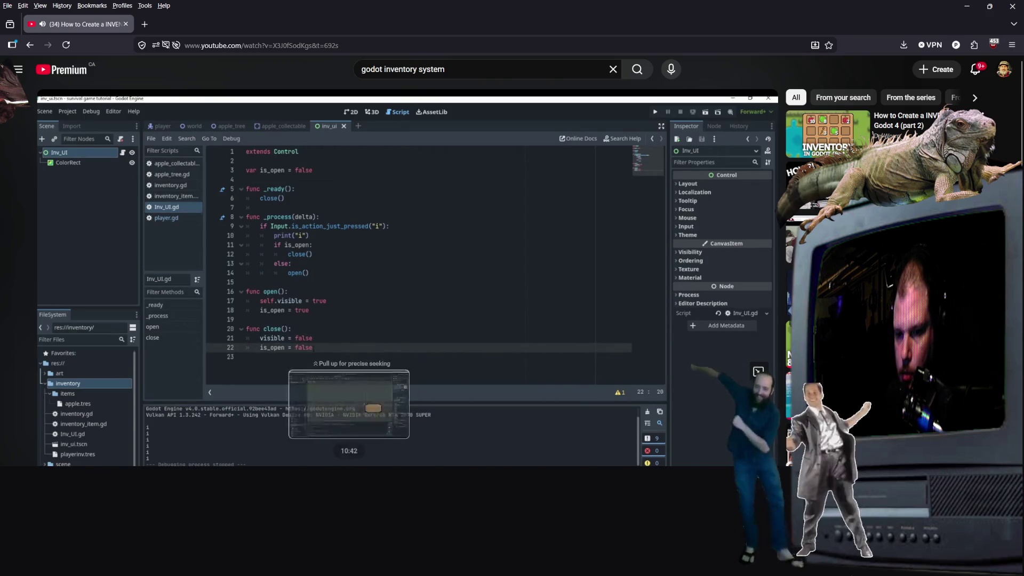
# Step: Seek the tutorial to the instancing part, pause it, and return to Godot
pyautogui.click(317, 461)
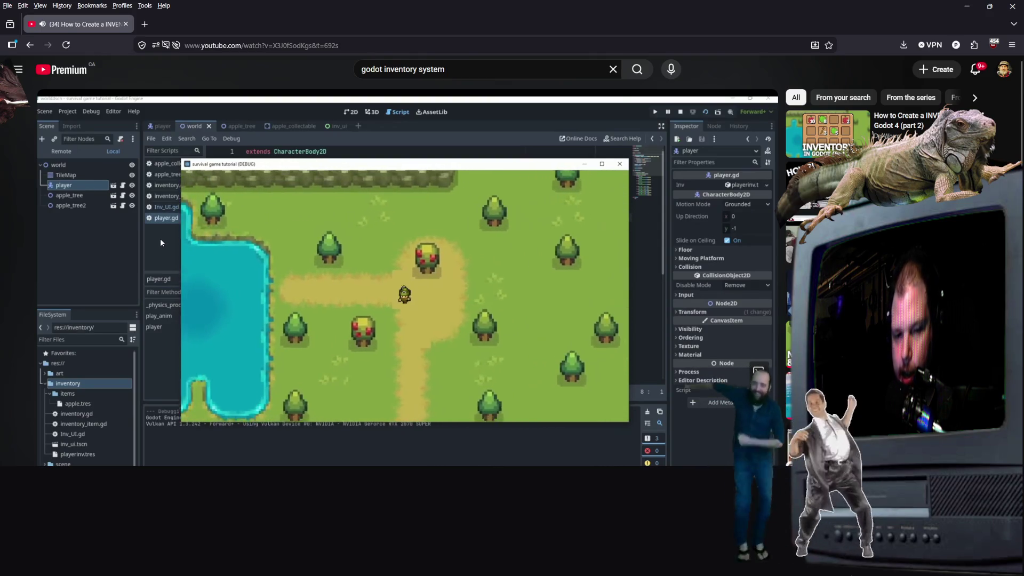
pyautogui.press('space')
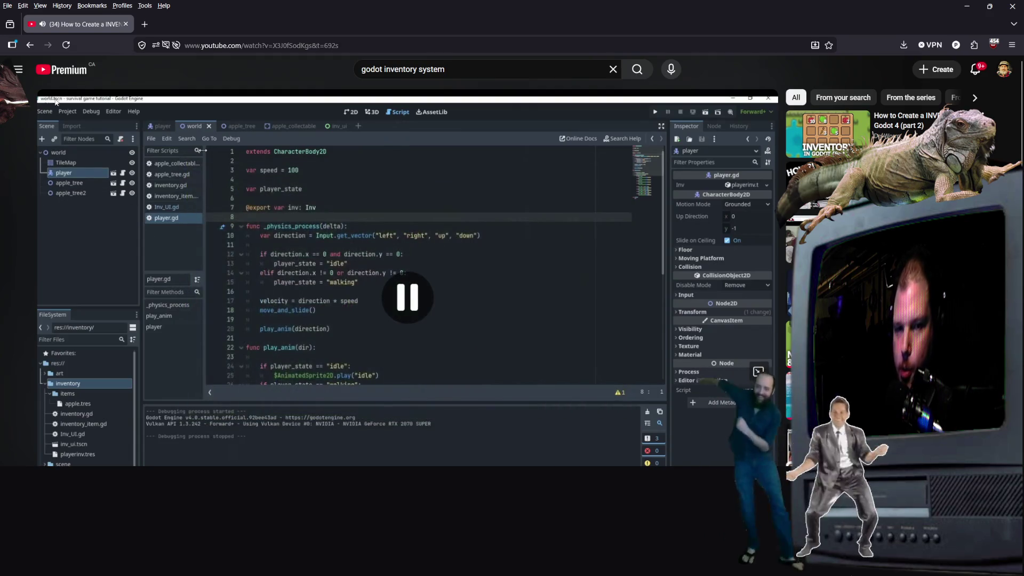
pyautogui.hotkey('alt', 'Tab')
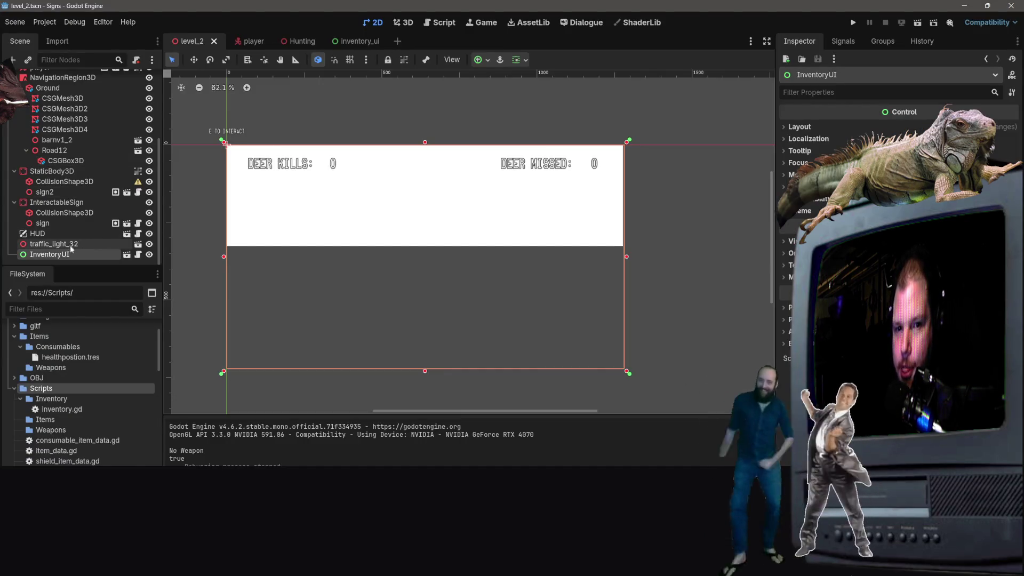
# Step: Delete InventoryUI from the level_2 scene, save the level, and switch to the player scene
pyautogui.rightClick(63, 255)
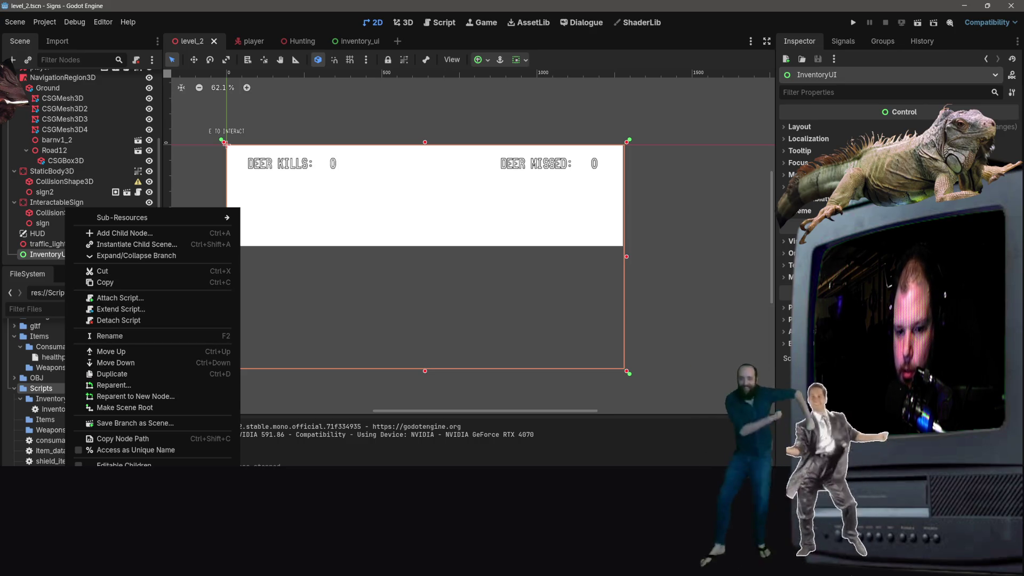
pyautogui.press('Delete')
pyautogui.click(479, 302)
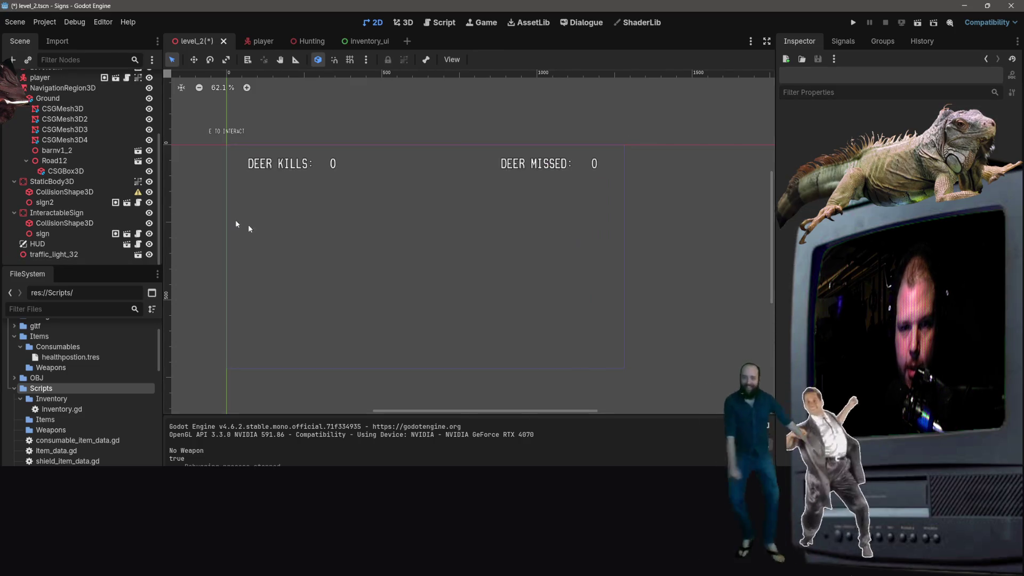
pyautogui.scroll(2, 91, 186)
pyautogui.scroll(-2, 57, 196)
pyautogui.click(43, 244)
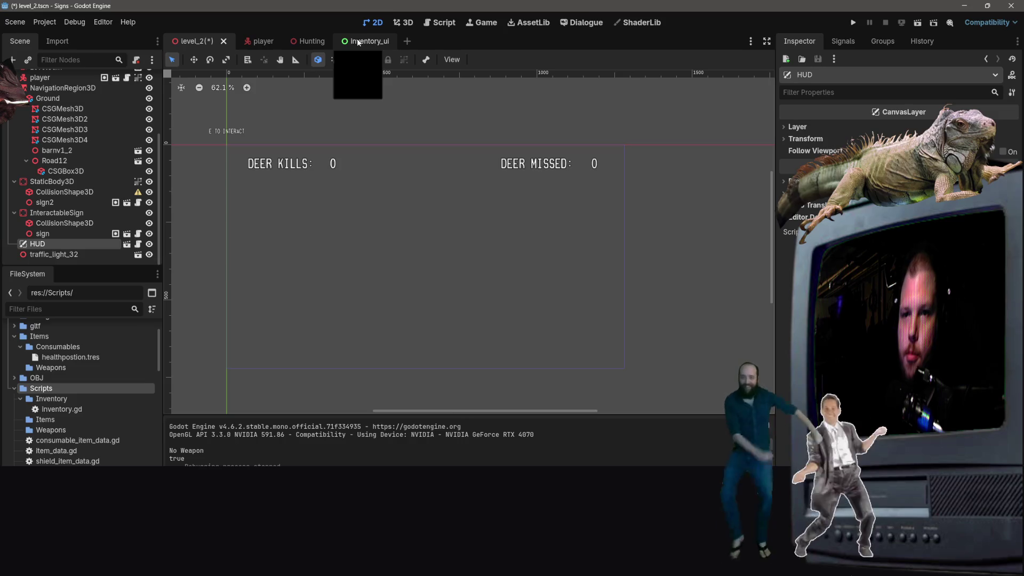
pyautogui.hotkey('ctrl', 's')
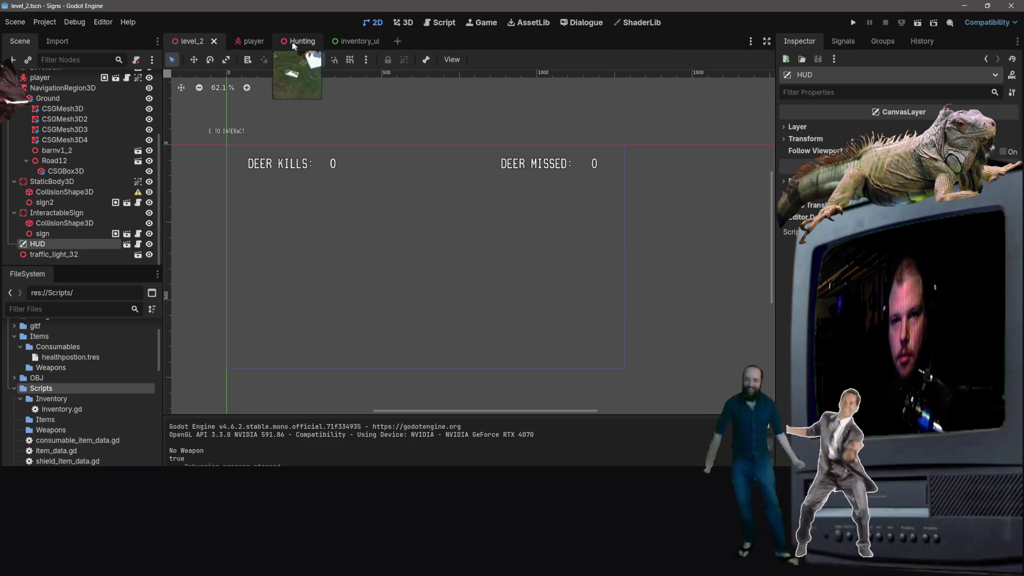
pyautogui.click(261, 41)
pyautogui.rightClick(97, 214)
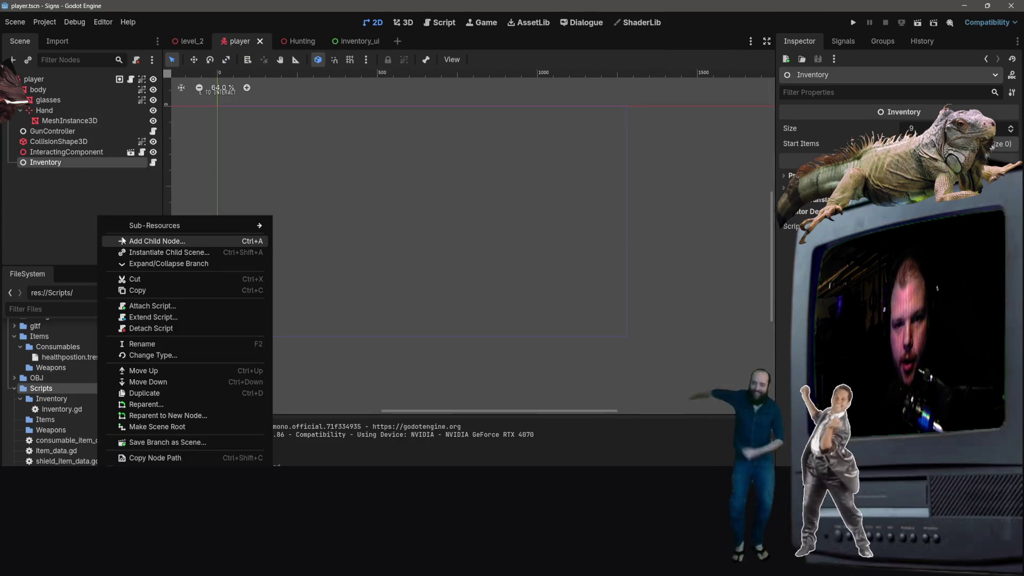
# Step: Instance inventory_ui.tscn as a child of the player's Inventory node and save the player scene
pyautogui.click(148, 251)
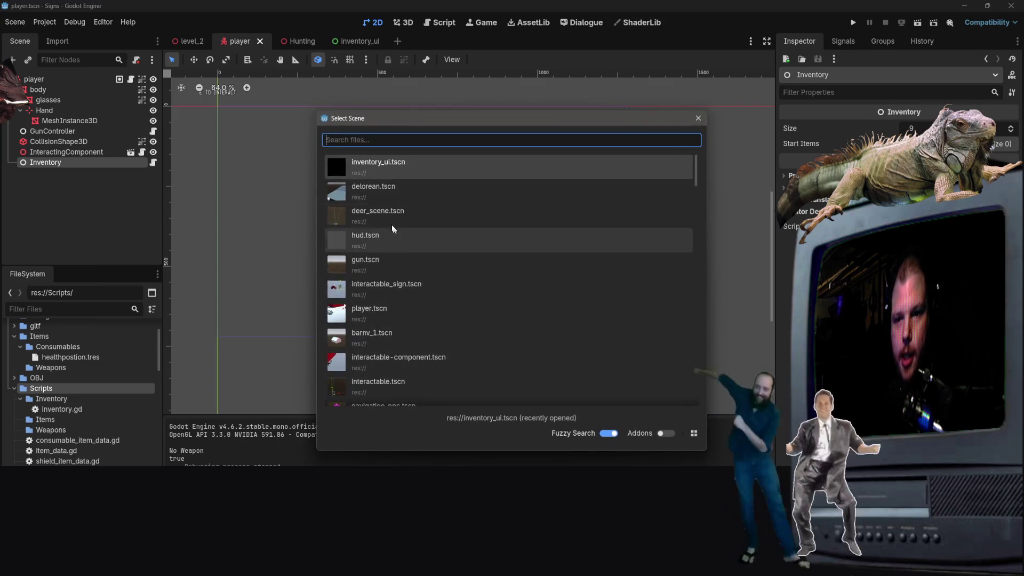
pyautogui.doubleClick(379, 176)
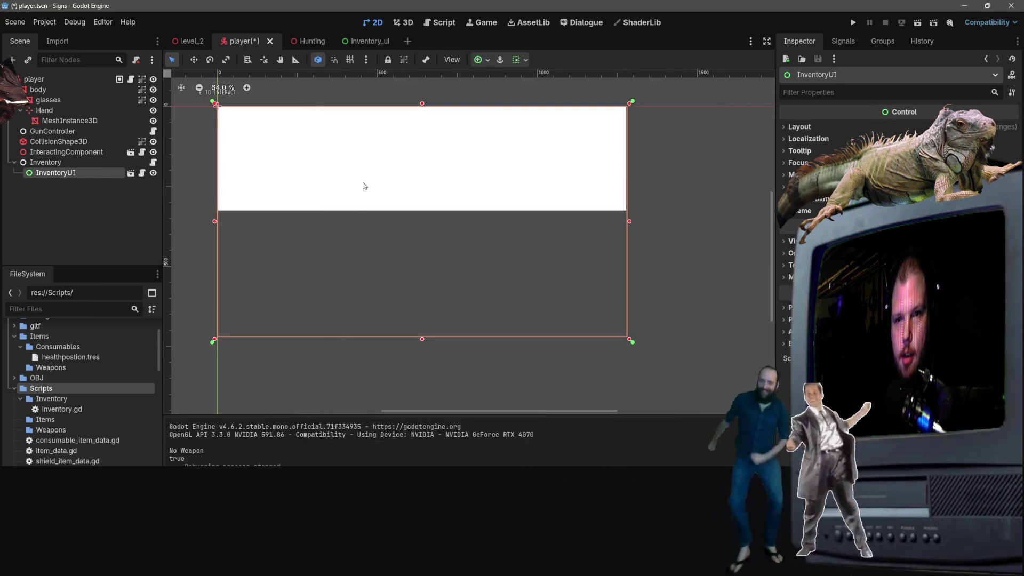
pyautogui.hotkey('ctrl', 's')
pyautogui.moveTo(68, 176)
pyautogui.mouseDown()
pyautogui.moveTo(67, 160)
pyautogui.moveTo(61, 166)
pyautogui.mouseUp()
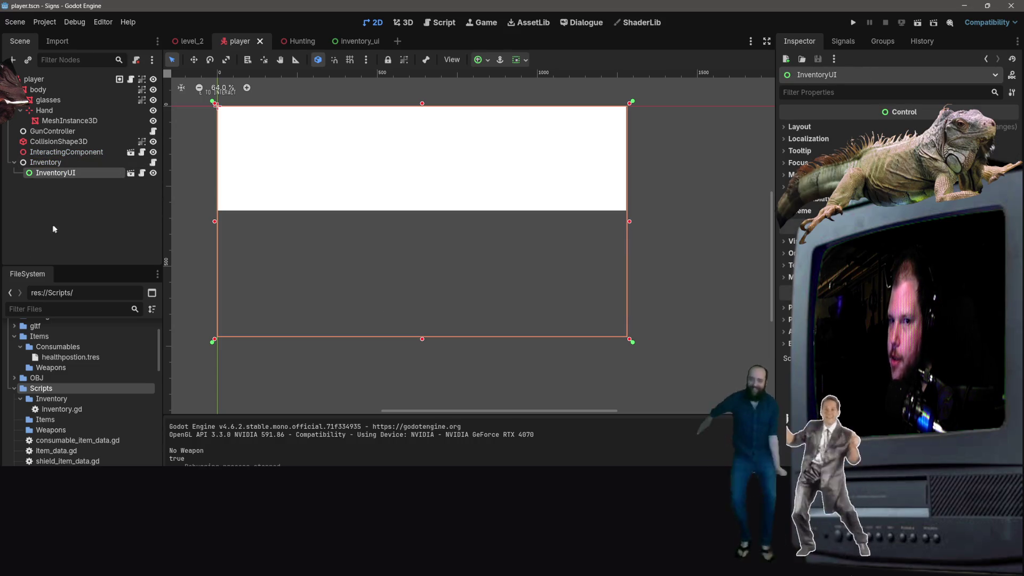
pyautogui.click(408, 23)
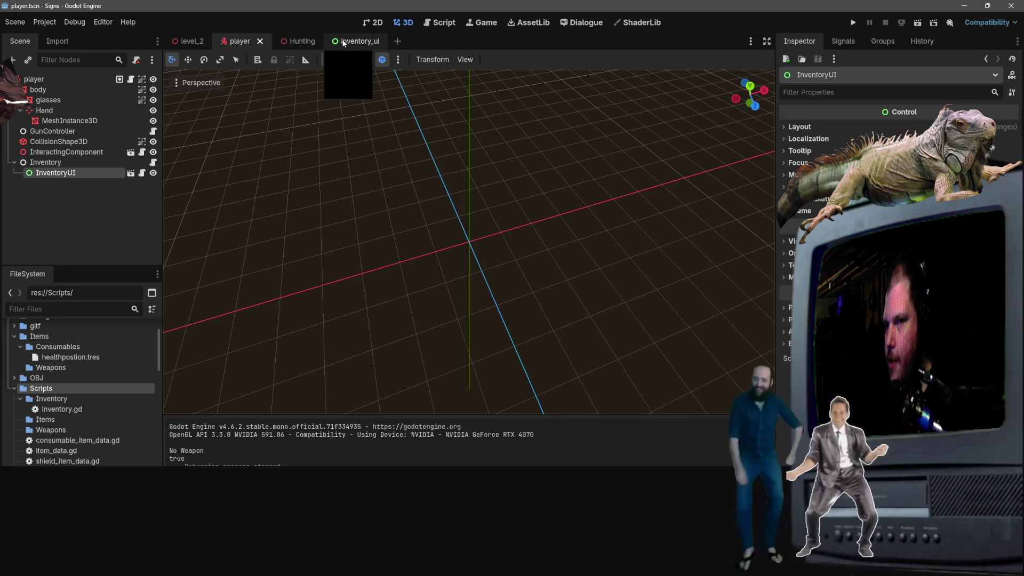
# Step: Run the game from level_2 to test the inventory UI, then stop it with F8
pyautogui.click(918, 25)
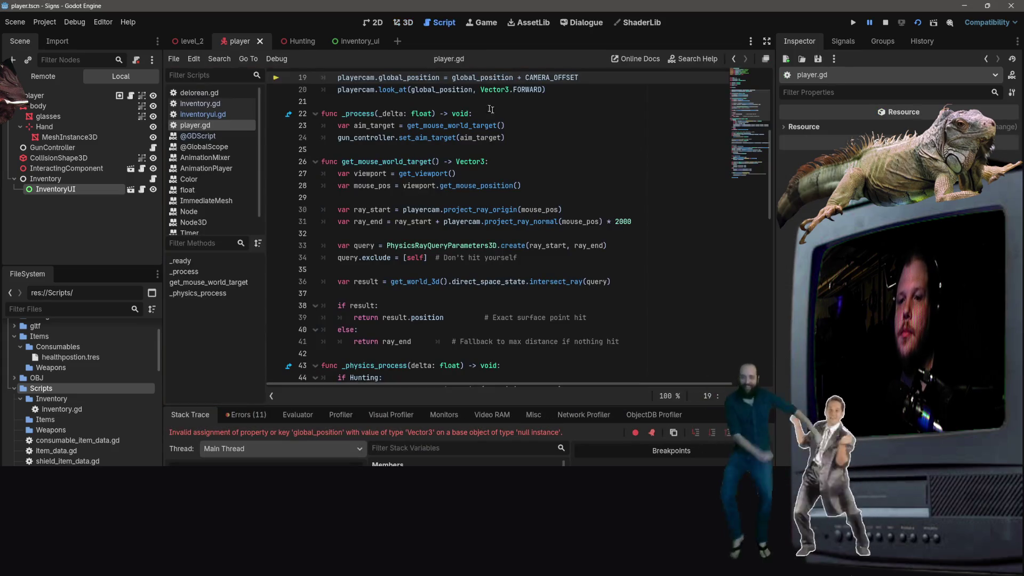
pyautogui.click(485, 23)
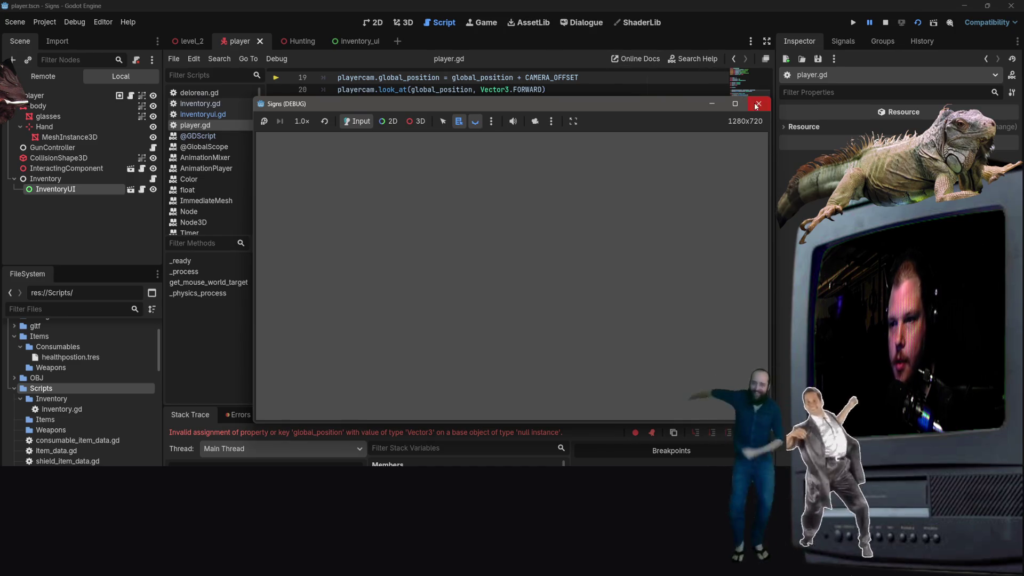
pyautogui.click(756, 106)
pyautogui.click(191, 41)
pyautogui.click(917, 23)
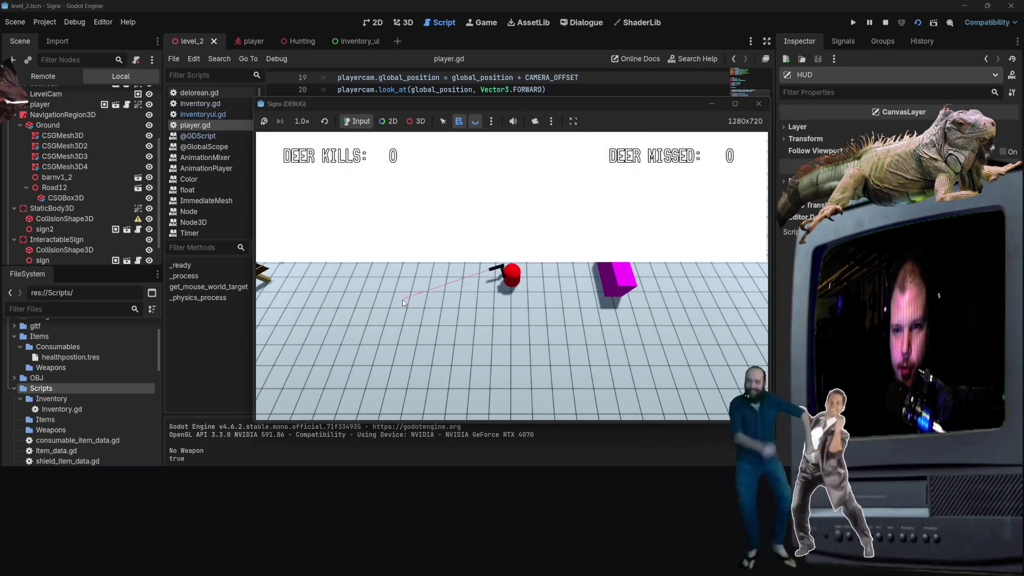
pyautogui.press('F8')
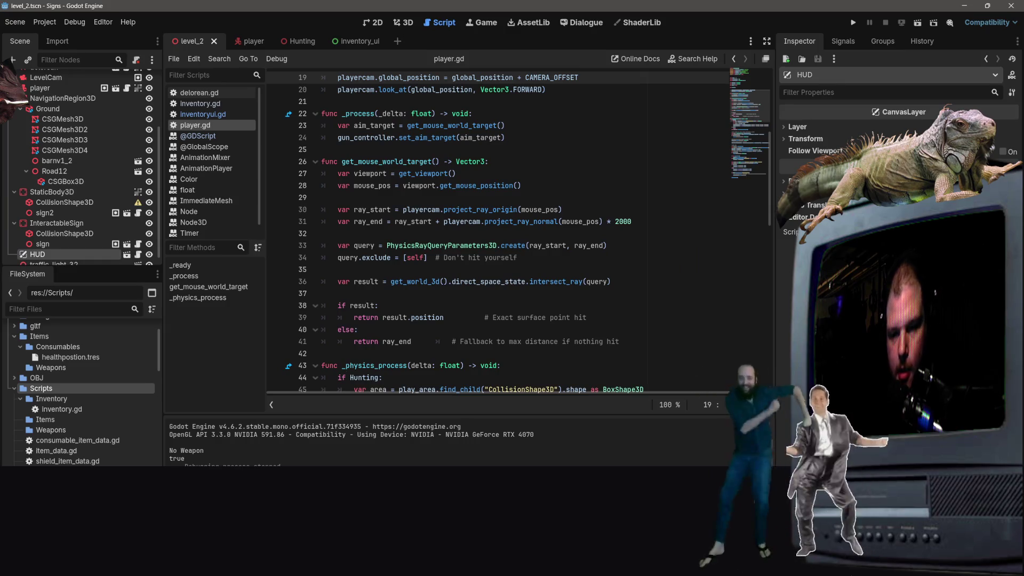
# Step: Open the player scene and resume the tutorial video in the browser
pyautogui.scroll(-5, 498, 232)
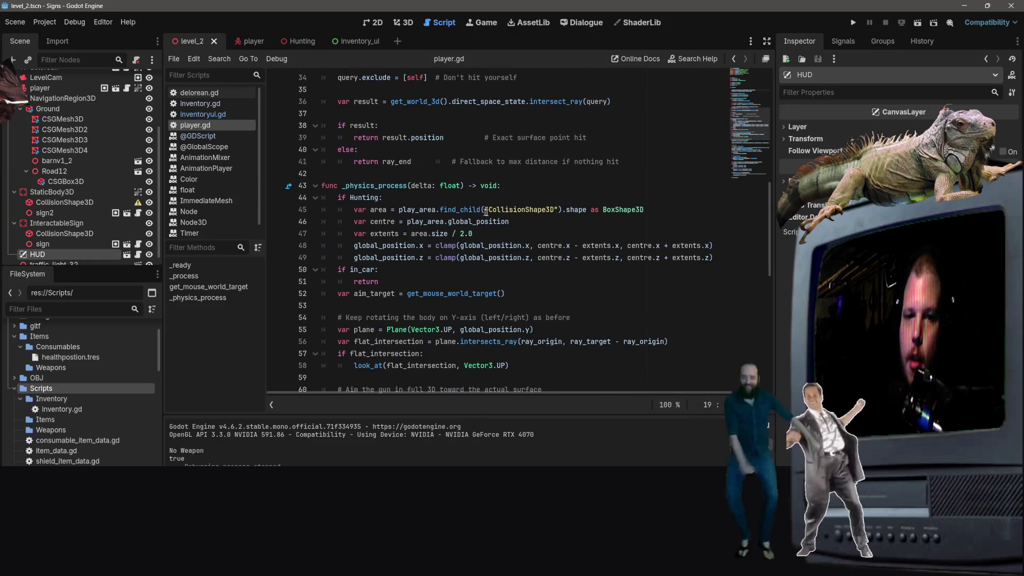
pyautogui.click(264, 47)
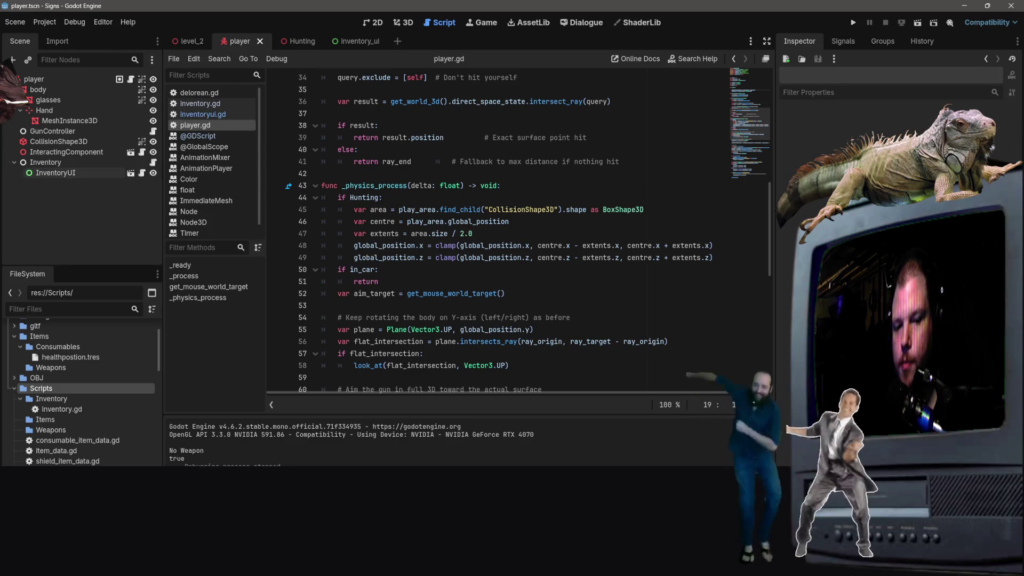
pyautogui.hotkey('alt', 'Tab')
pyautogui.click(444, 416)
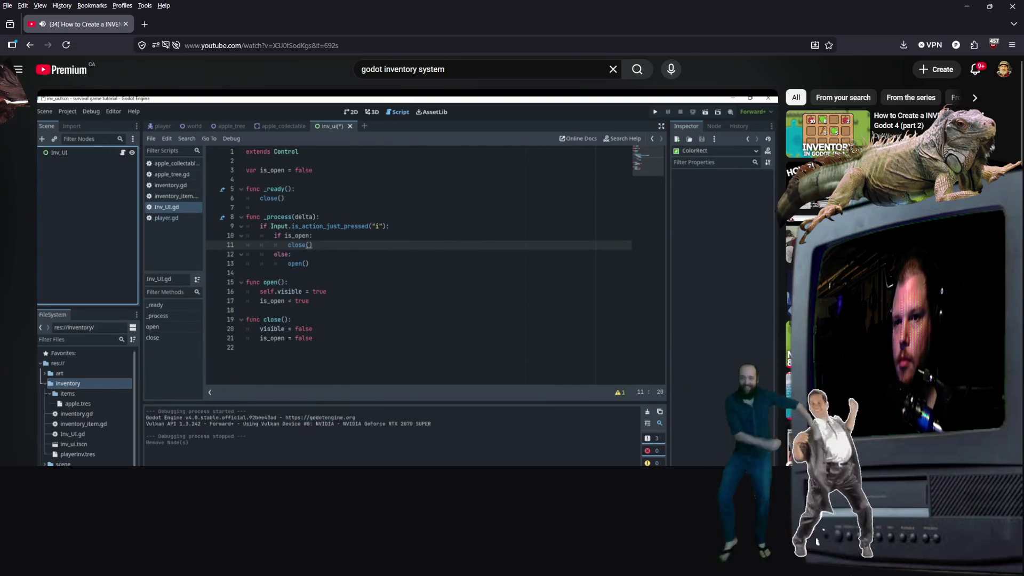
# Step: Return to Godot, open the inventory_ui scene, and minimize the editor window
pyautogui.hotkey('alt', 'Tab')
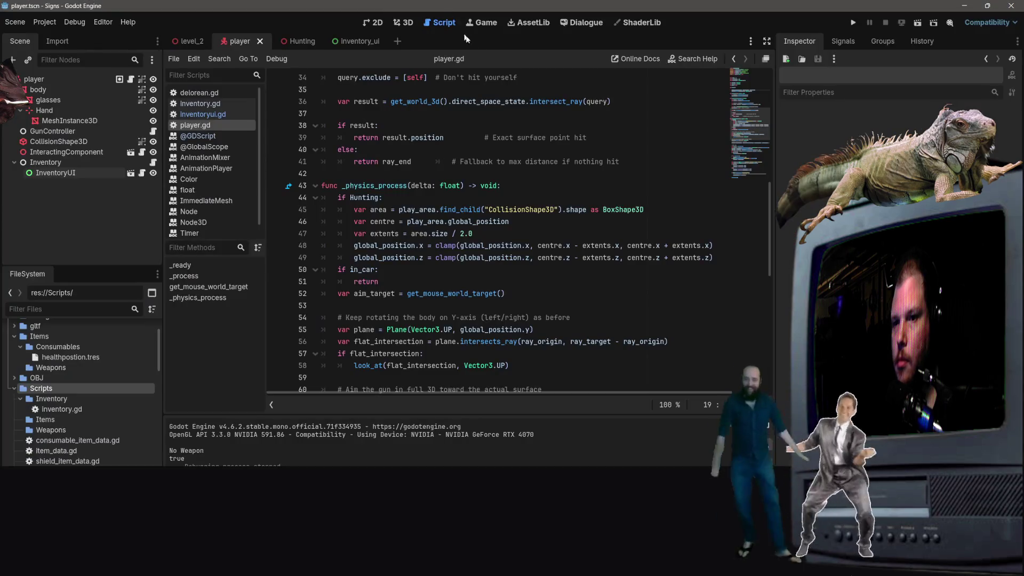
pyautogui.click(373, 42)
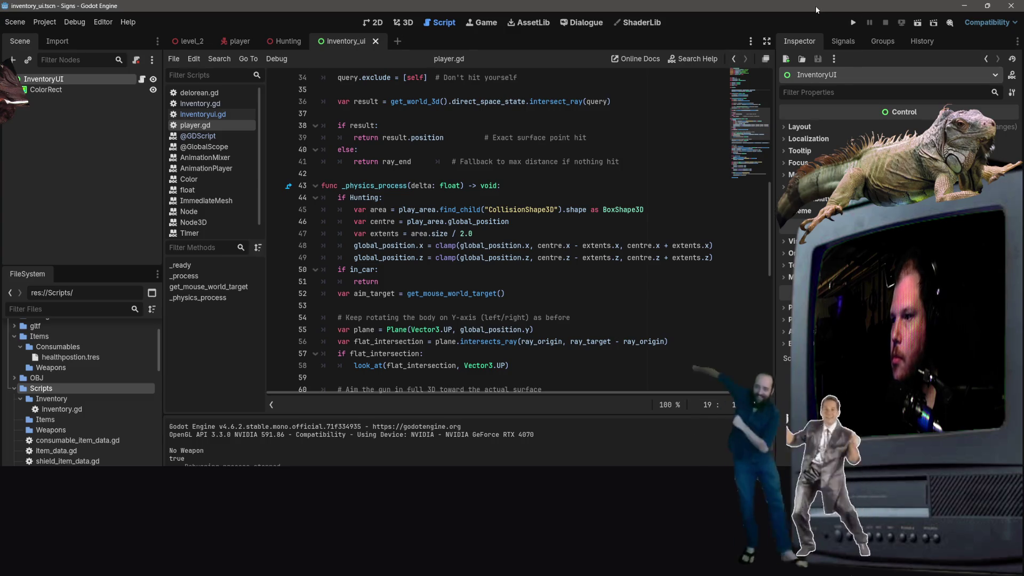
pyautogui.click(962, 6)
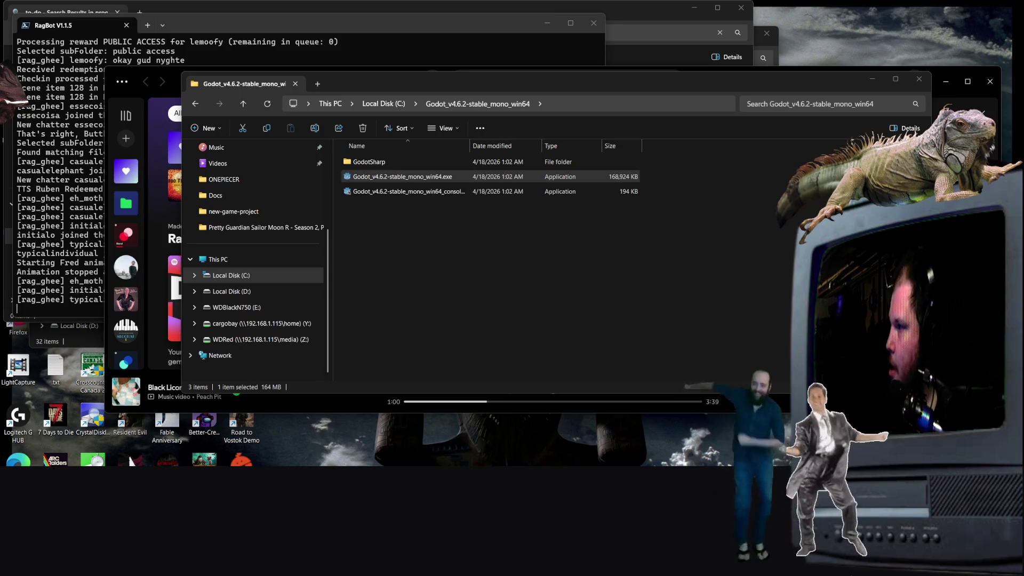
# Step: Restore the Godot editor and focus the small tutorial browser window beside it
pyautogui.hotkey('alt', 'Tab')
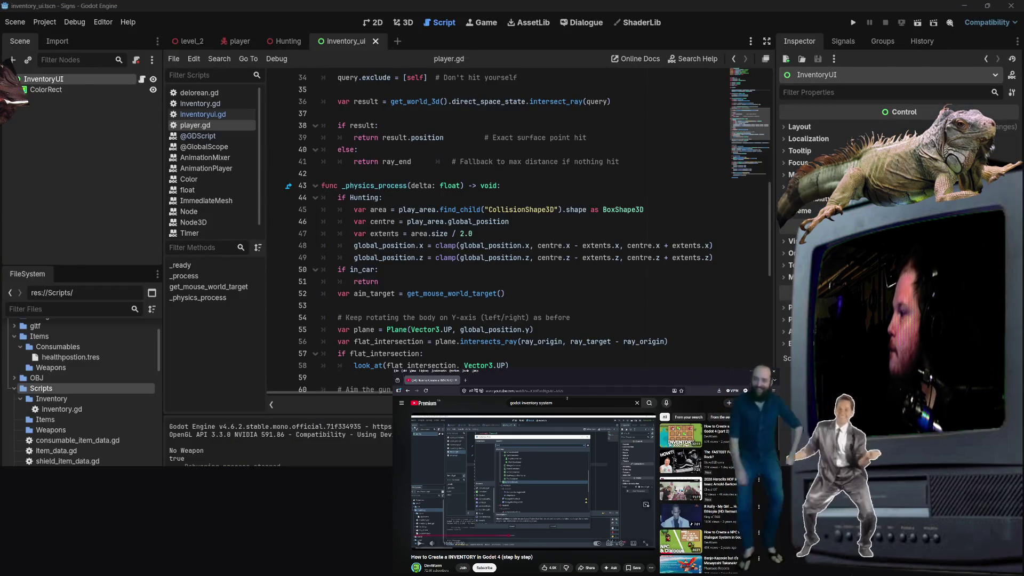
pyautogui.click(563, 405)
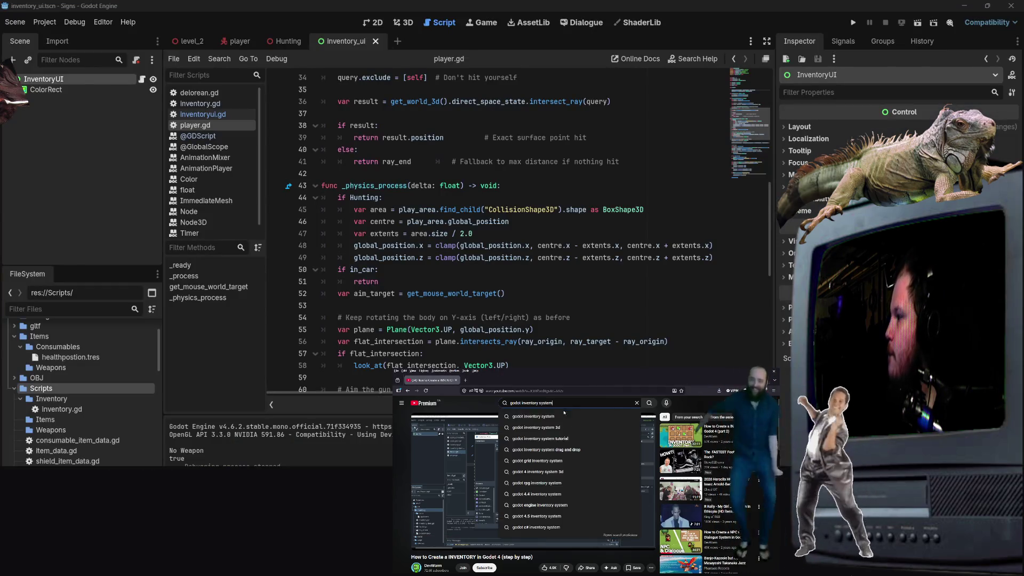
# Step: Play the tutorial full screen and delete the ColorRect node from the inventory_ui scene
pyautogui.click(456, 449)
pyautogui.press('f')
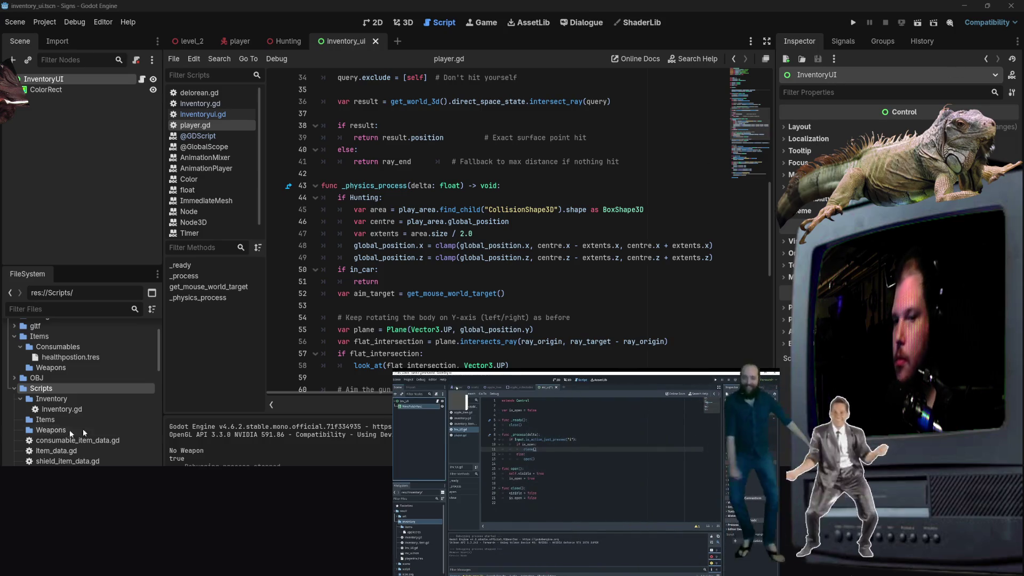
pyautogui.click(59, 90)
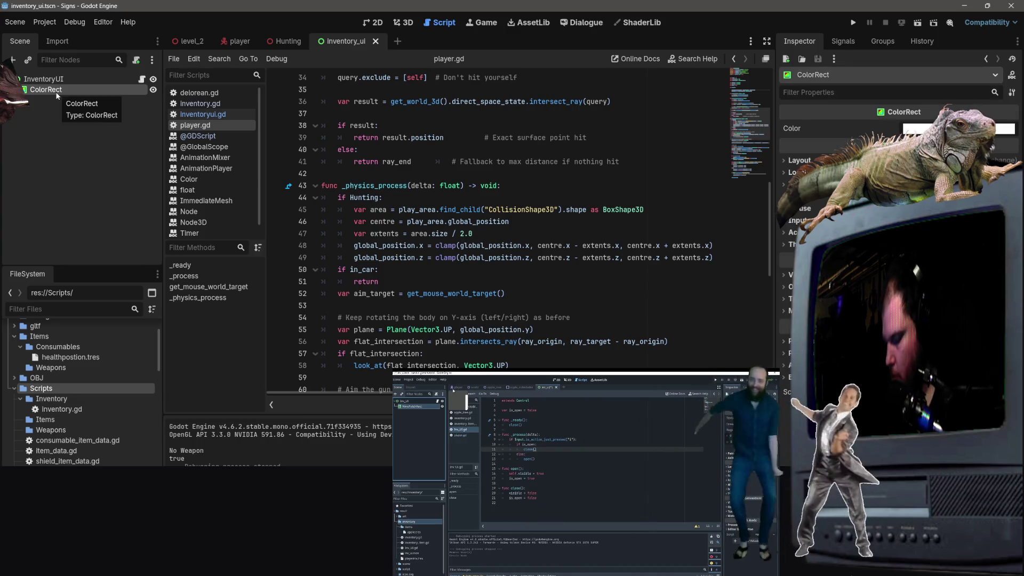
pyautogui.press('Delete')
pyautogui.press('Return')
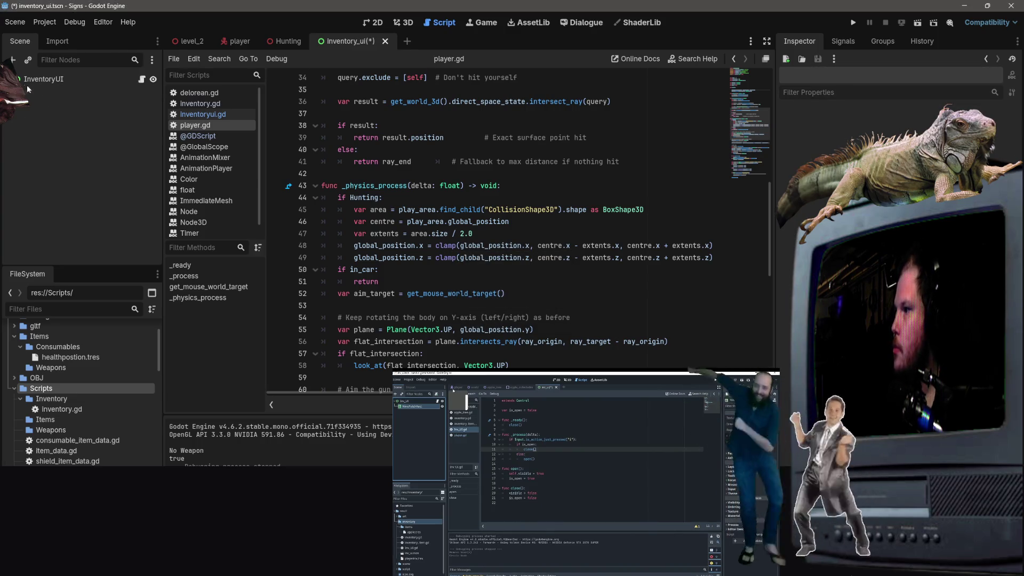
# Step: Add a NinePatchRect child under InventoryUI and view it in the 2D workspace
pyautogui.rightClick(38, 81)
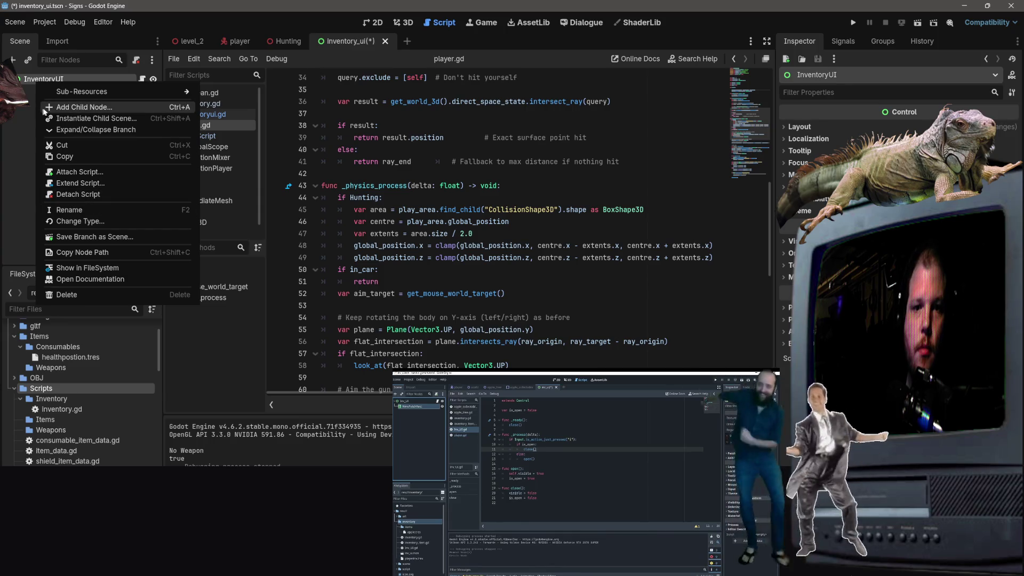
pyautogui.click(68, 111)
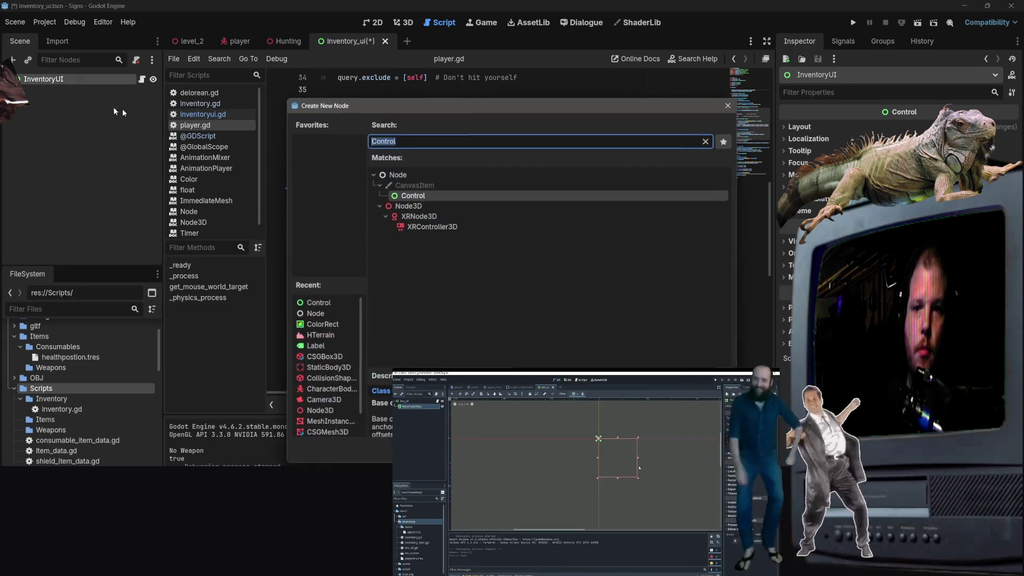
pyautogui.write('nine')
pyautogui.write('p')
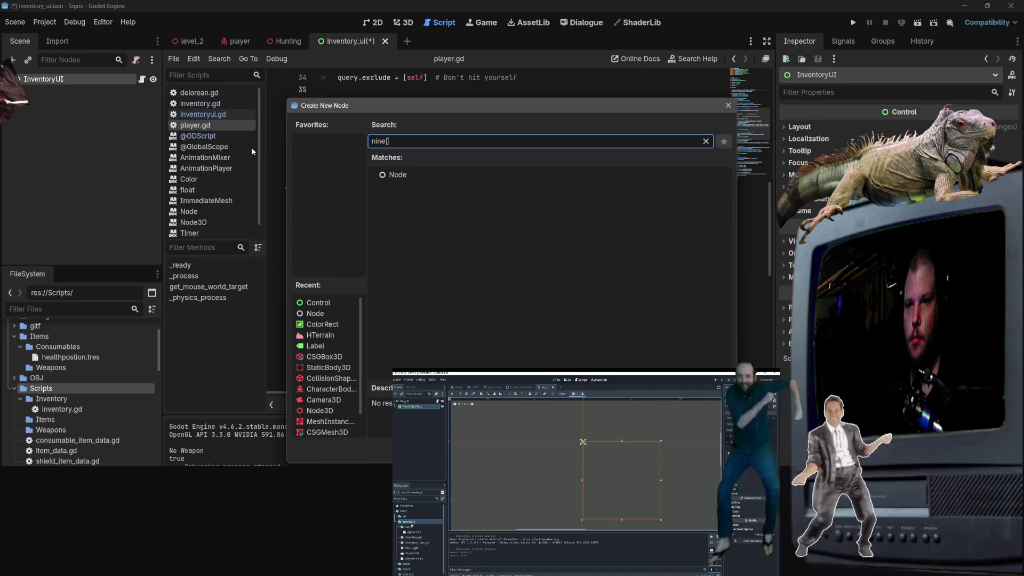
pyautogui.press('Return')
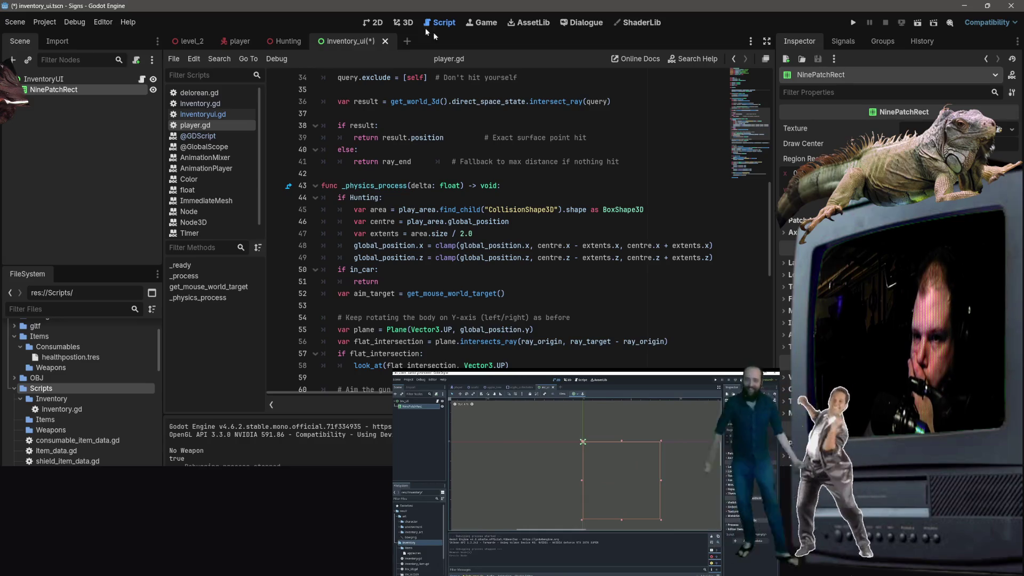
pyautogui.click(372, 22)
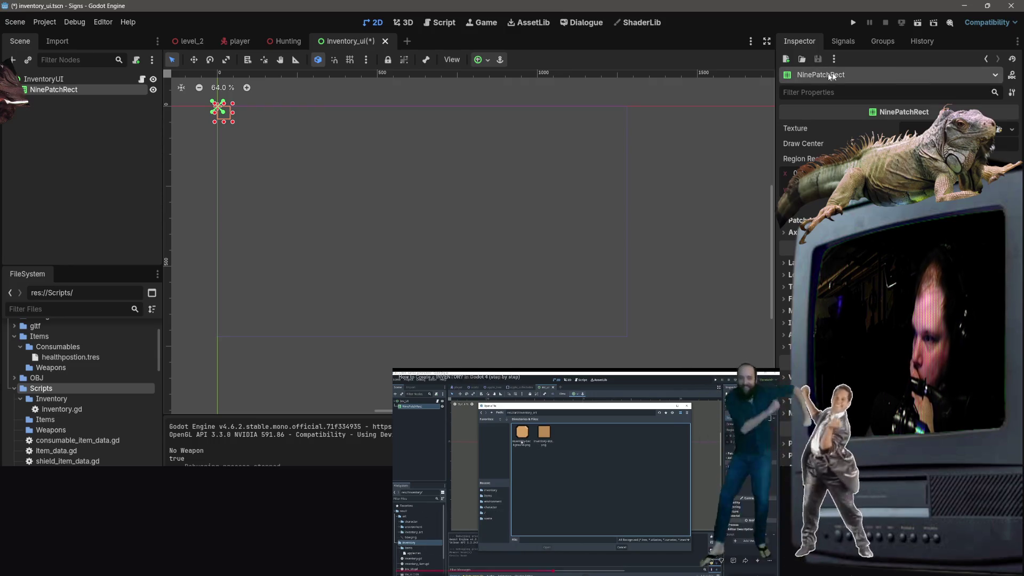
# Step: Save inventory_ui with InventoryUI holding its single NinePatchRect child
pyautogui.hotkey('ctrl', 's')
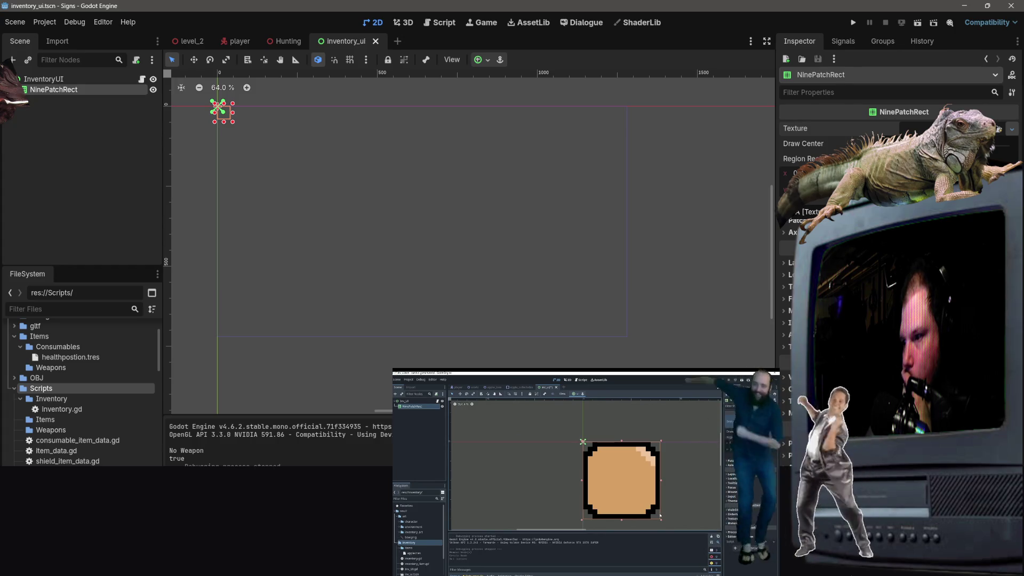
# Step: Assign sprite1.bmp from the FileSystem dock as the NinePatchRect's Texture
pyautogui.moveTo(794, 212); pyautogui.dragTo(949, 129)
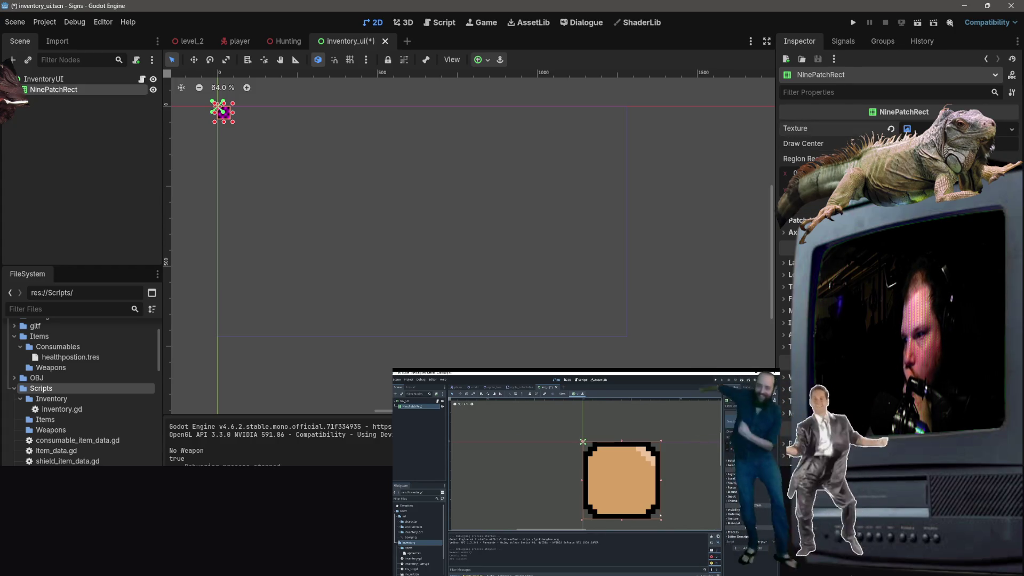
pyautogui.click(949, 128)
pyautogui.scroll(-10, 66, 366)
pyautogui.scroll(-15, 66, 366)
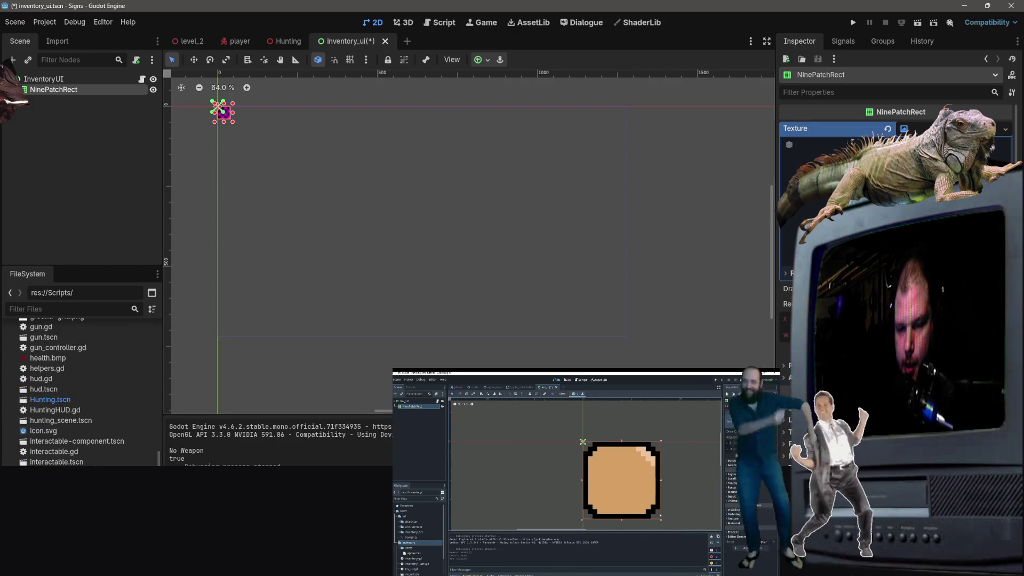
pyautogui.scroll(-15, 96, 424)
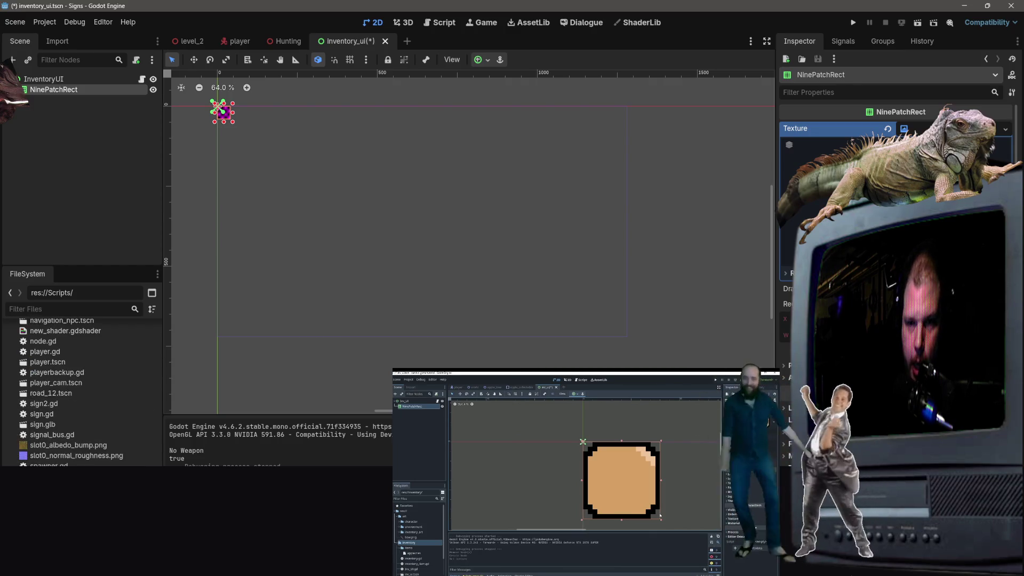
pyautogui.moveTo(51, 471)
pyautogui.mouseDown()
pyautogui.moveTo(646, 272)
pyautogui.moveTo(949, 130)
pyautogui.moveTo(1000, 131)
pyautogui.mouseUp()
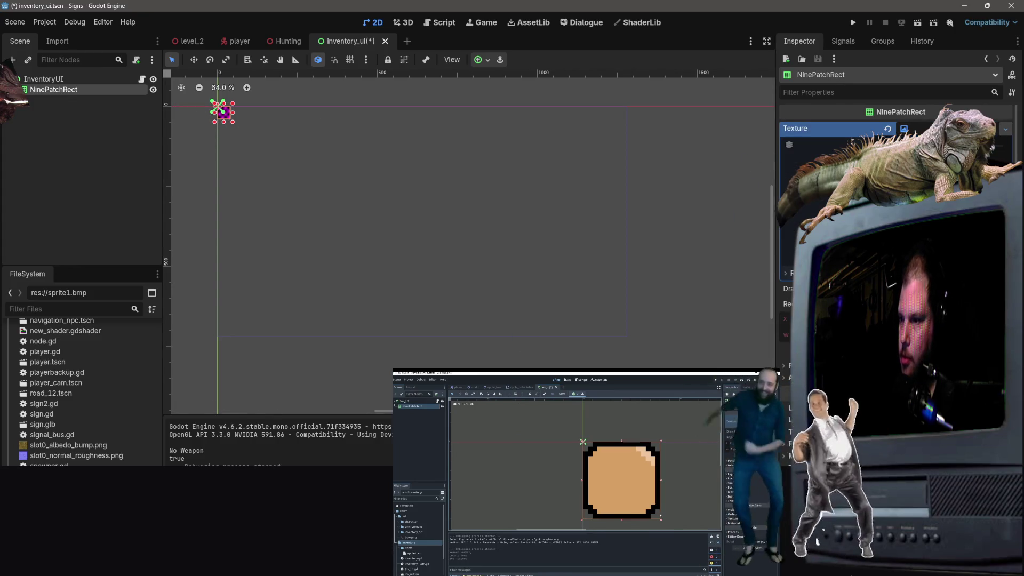
pyautogui.moveTo(1001, 130); pyautogui.dragTo(1000, 131)
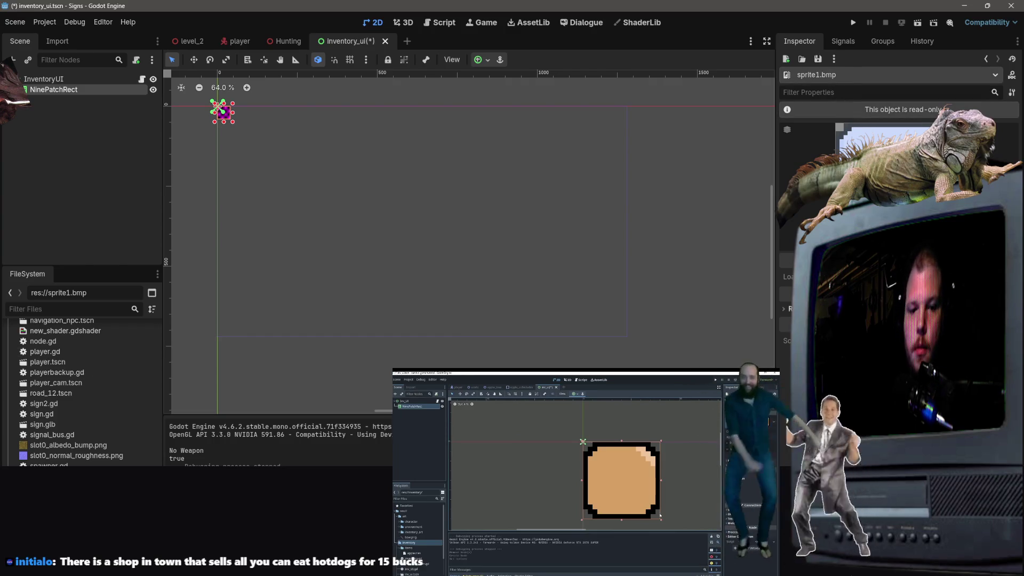
# Step: Reselect the NinePatchRect and expand its texture resource to inspect its setting groups
pyautogui.rightClick(52, 341)
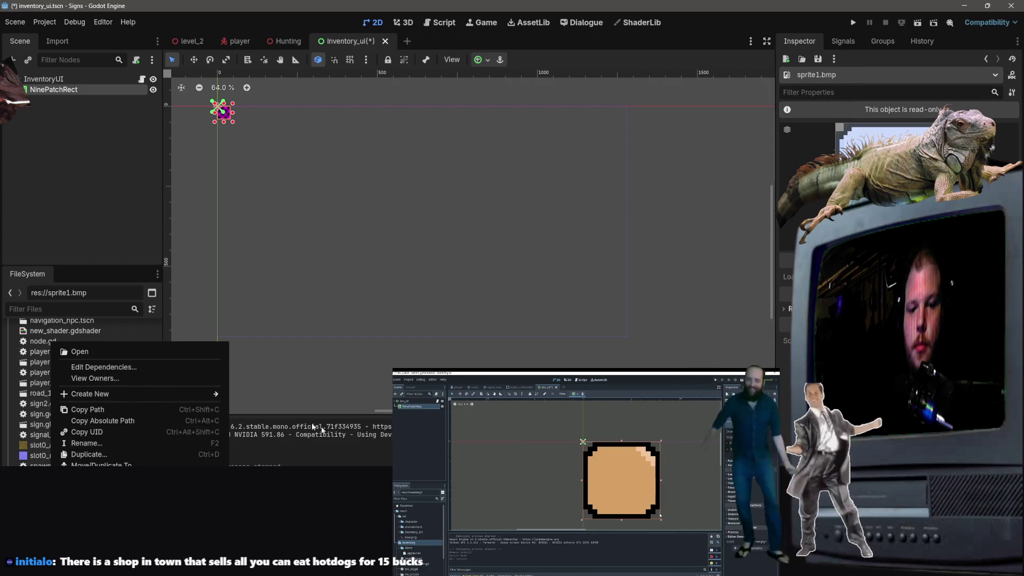
pyautogui.press('Escape')
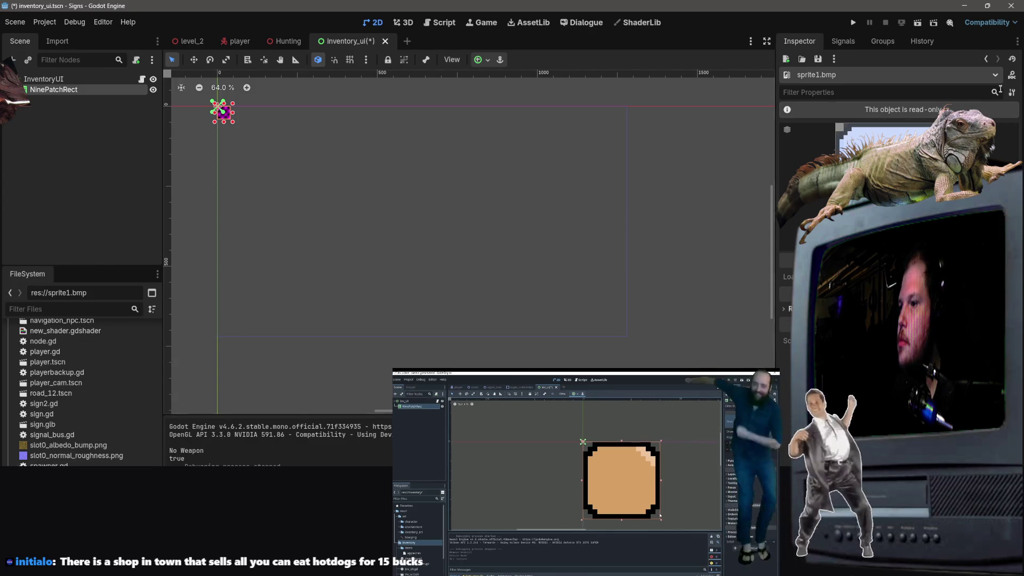
pyautogui.click(85, 87)
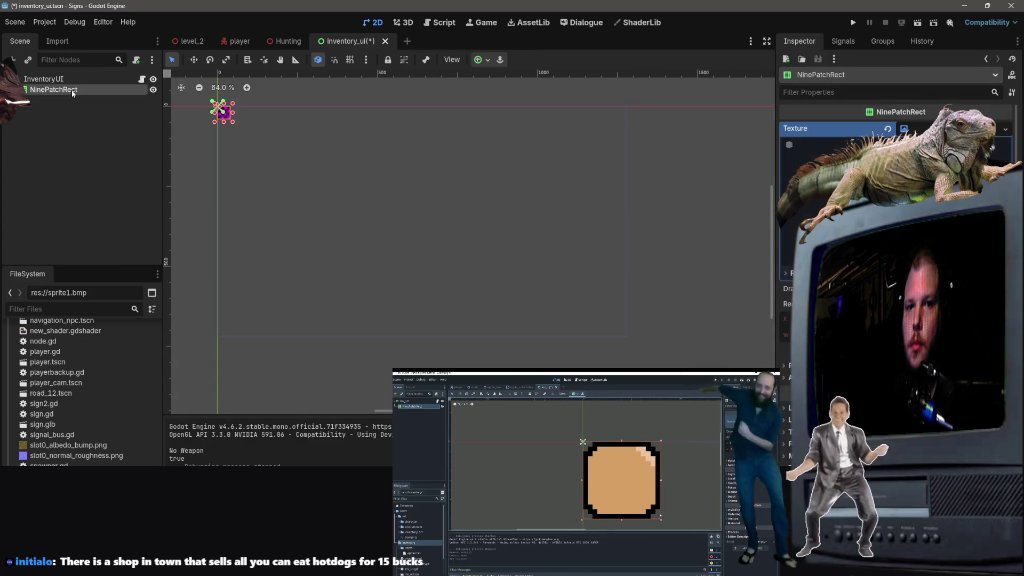
pyautogui.click(853, 128)
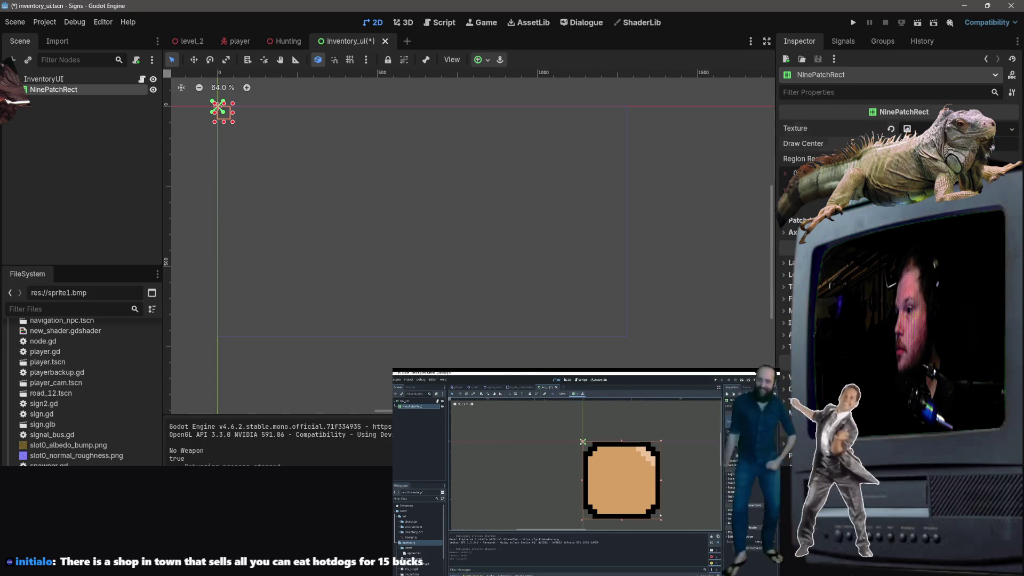
pyautogui.click(790, 276)
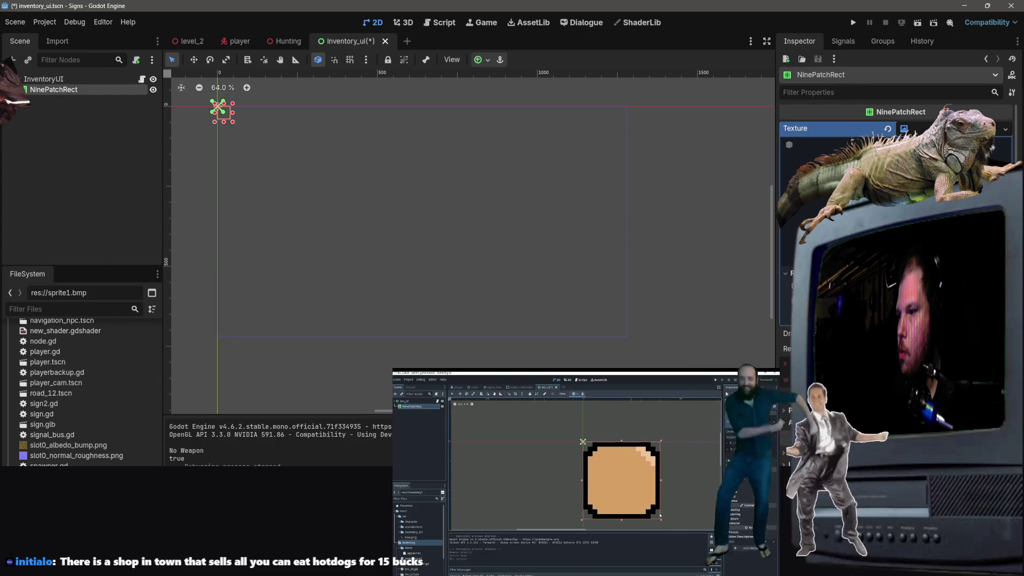
pyautogui.click(853, 128)
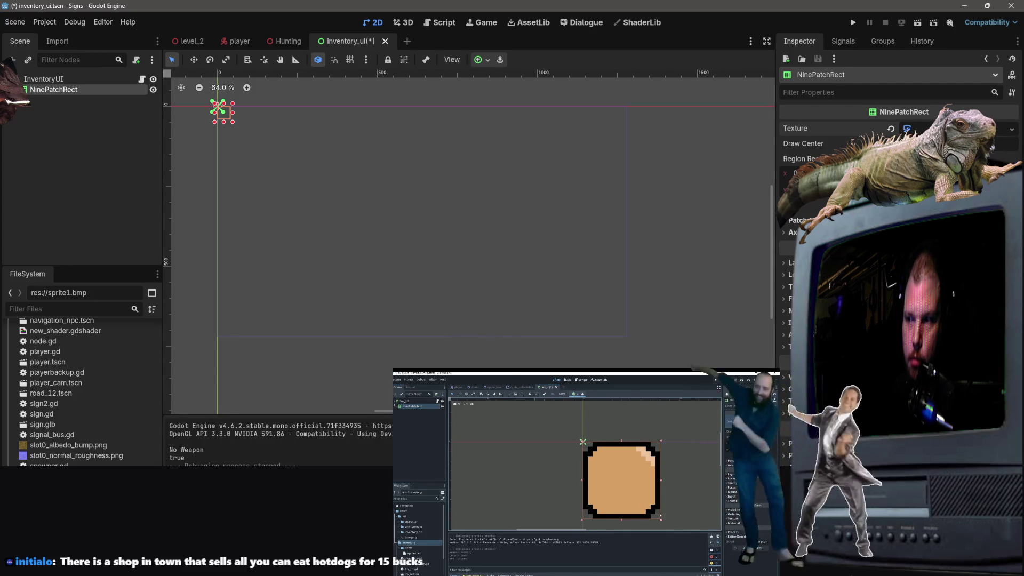
pyautogui.click(907, 128)
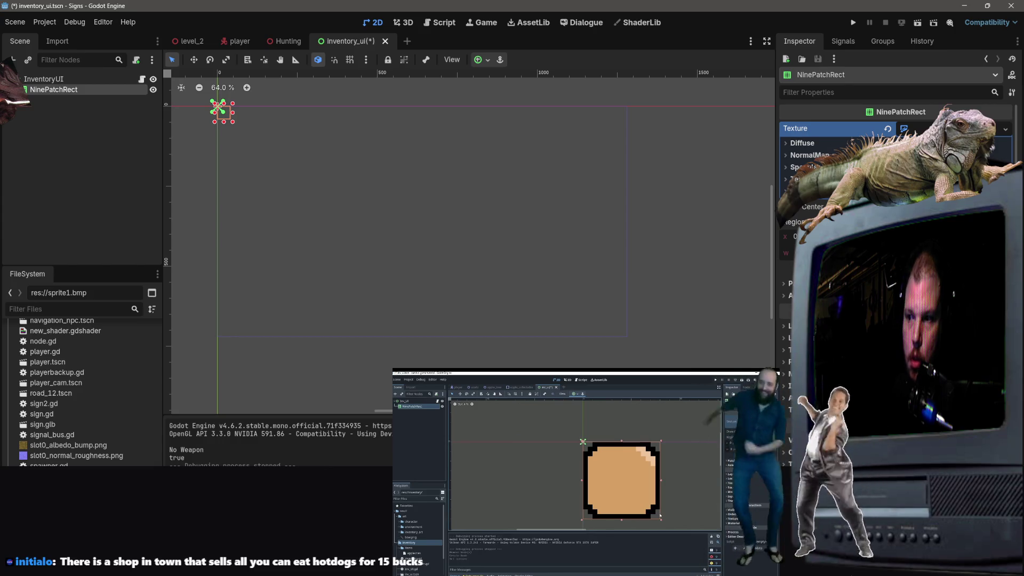
pyautogui.click(794, 180)
pyautogui.click(907, 129)
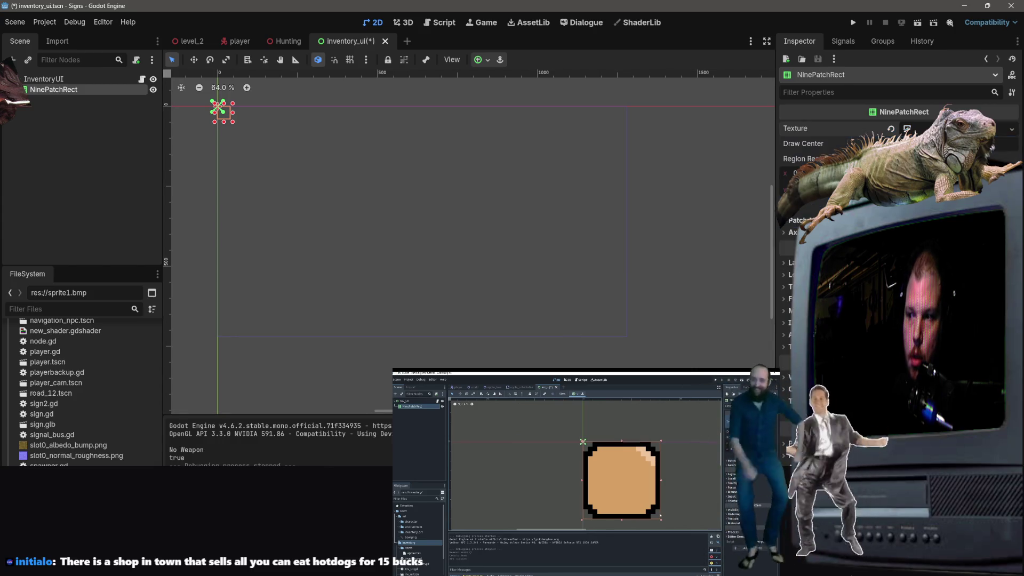
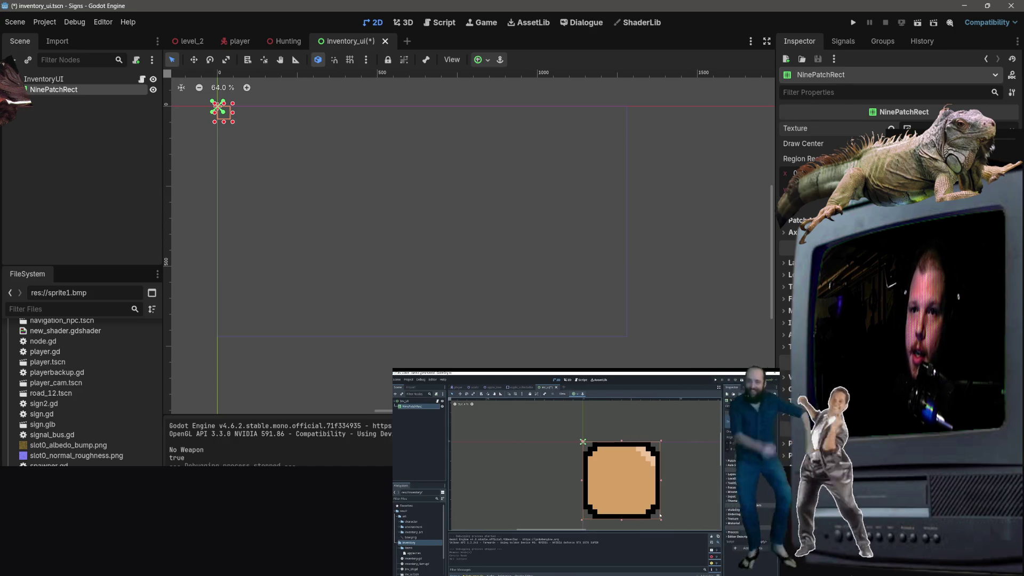
# Step: Drag sprite1.bmp from the new-game-project folder into Aseprite and accept the load notice
pyautogui.hotkey('alt', 'Tab')
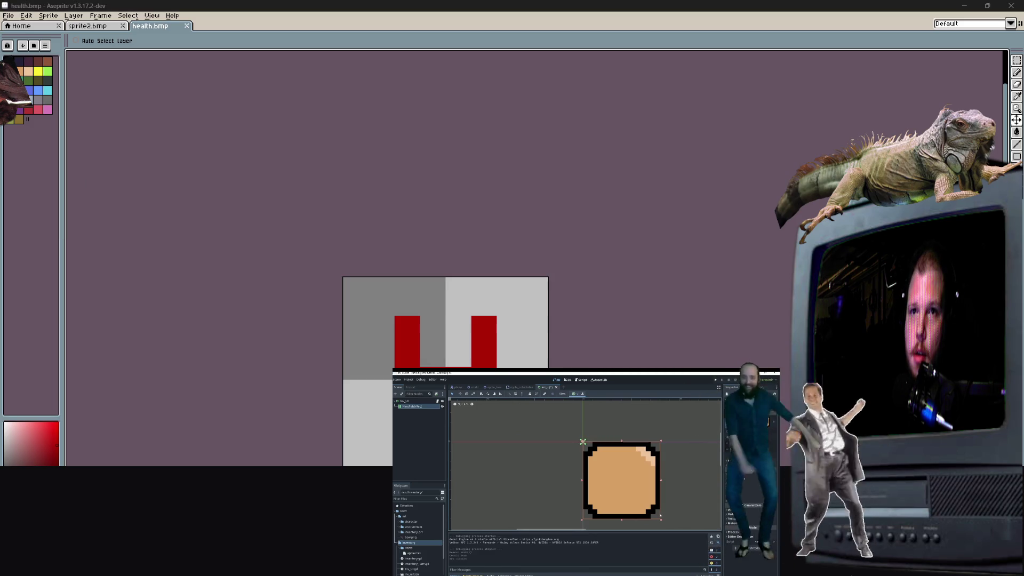
pyautogui.hotkey('alt', 'Tab')
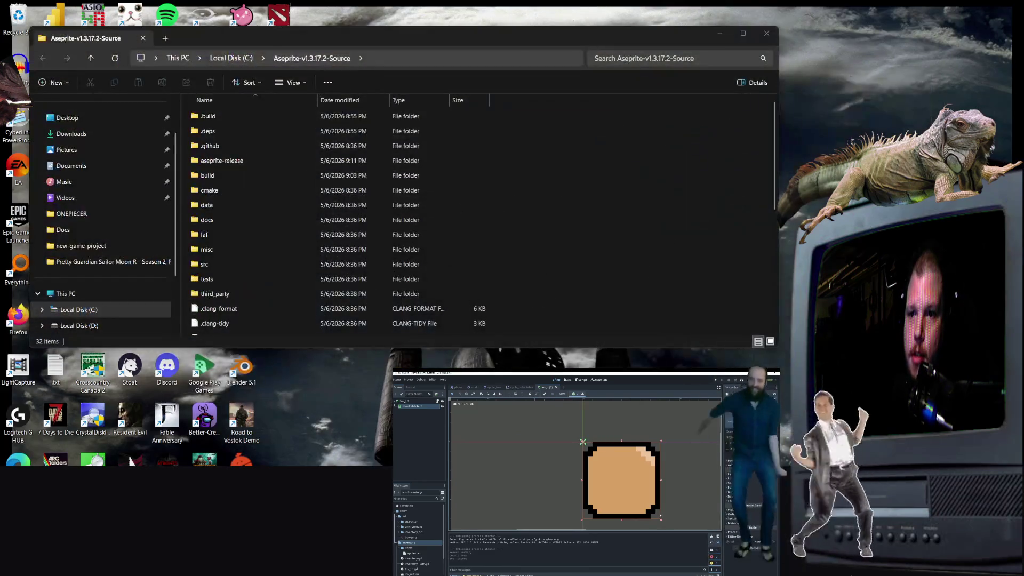
pyautogui.click(106, 245)
pyautogui.scroll(-5, 420, 228)
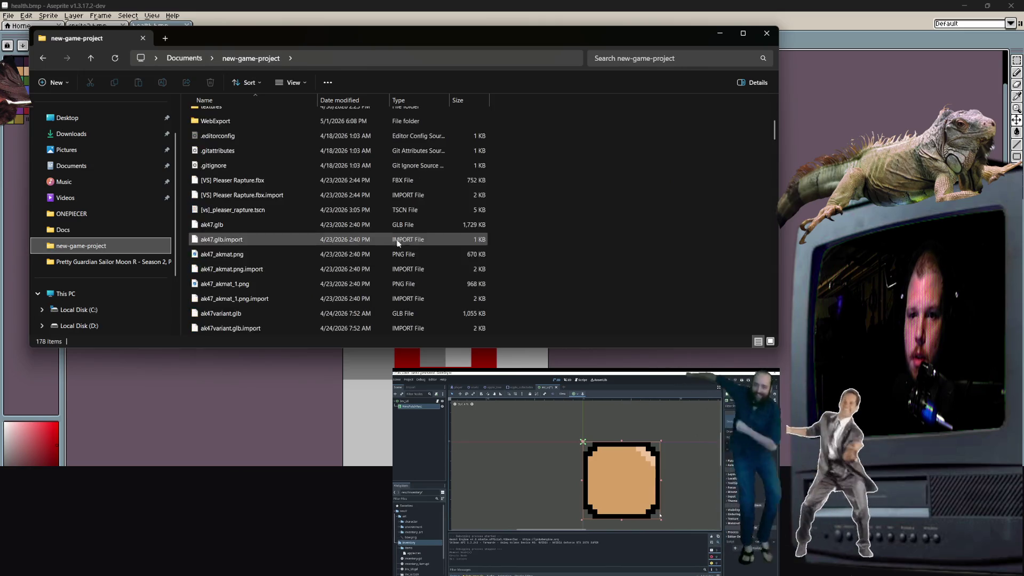
pyautogui.scroll(-10, 419, 228)
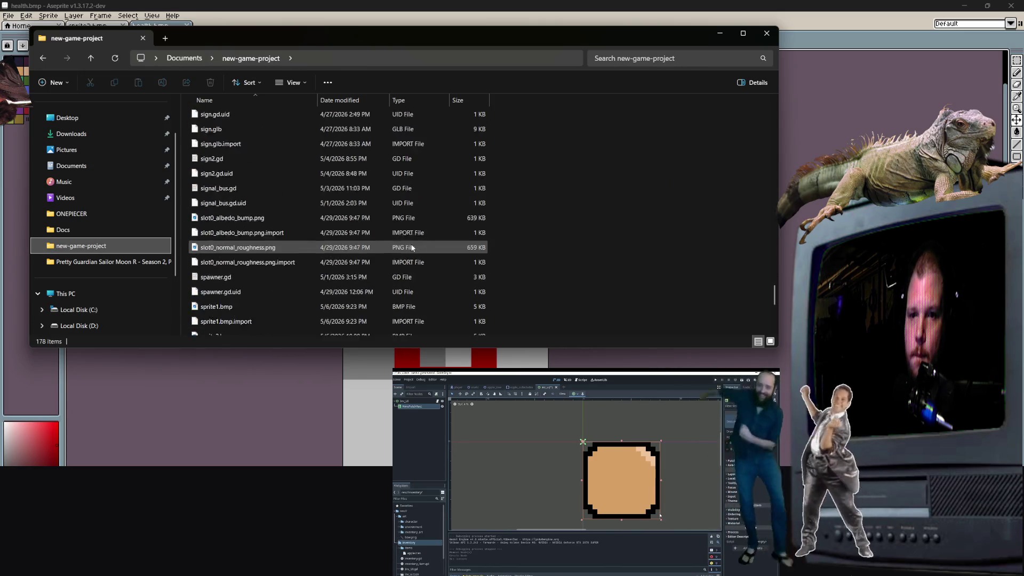
pyautogui.scroll(10, 408, 248)
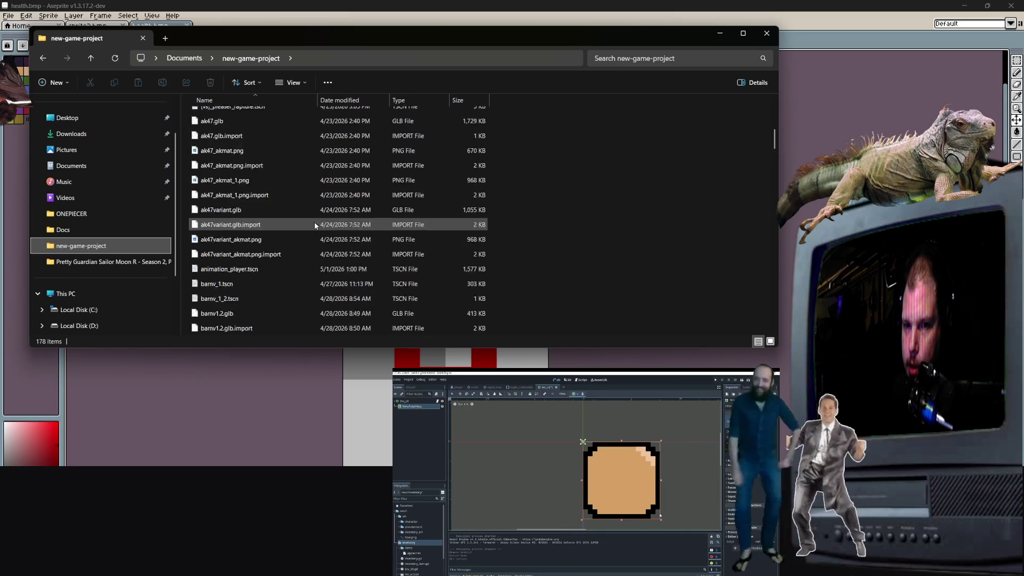
pyautogui.scroll(-15, 345, 209)
pyautogui.moveTo(449, 45)
pyautogui.mouseDown()
pyautogui.moveTo(687, 89)
pyautogui.moveTo(813, 97)
pyautogui.mouseUp()
pyautogui.moveTo(581, 321)
pyautogui.mouseDown()
pyautogui.moveTo(214, 42)
pyautogui.moveTo(216, 30)
pyautogui.moveTo(504, 326)
pyautogui.moveTo(614, 322)
pyautogui.moveTo(289, 224)
pyautogui.moveTo(221, 119)
pyautogui.moveTo(9, 19)
pyautogui.mouseUp()
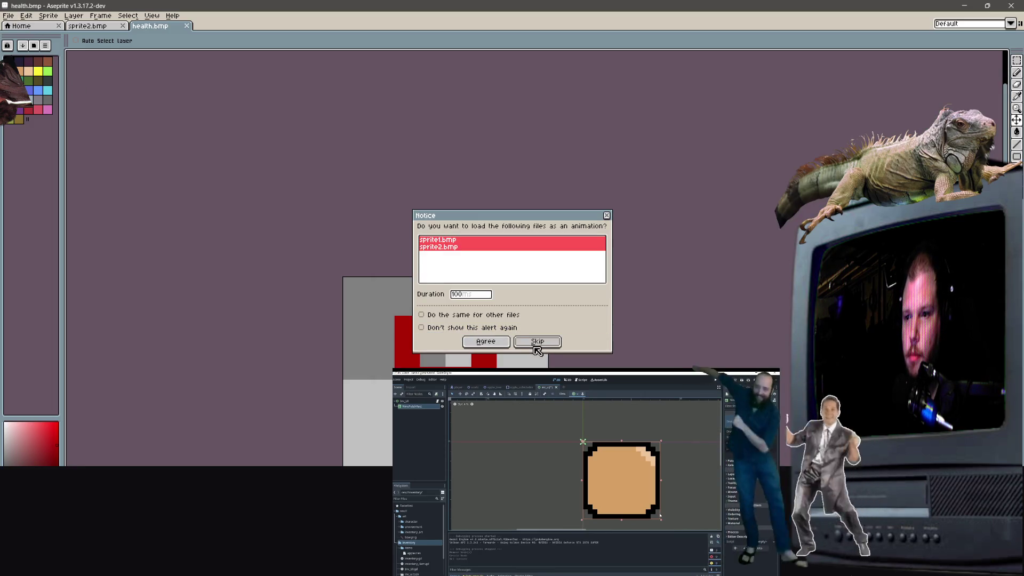
pyautogui.click(492, 343)
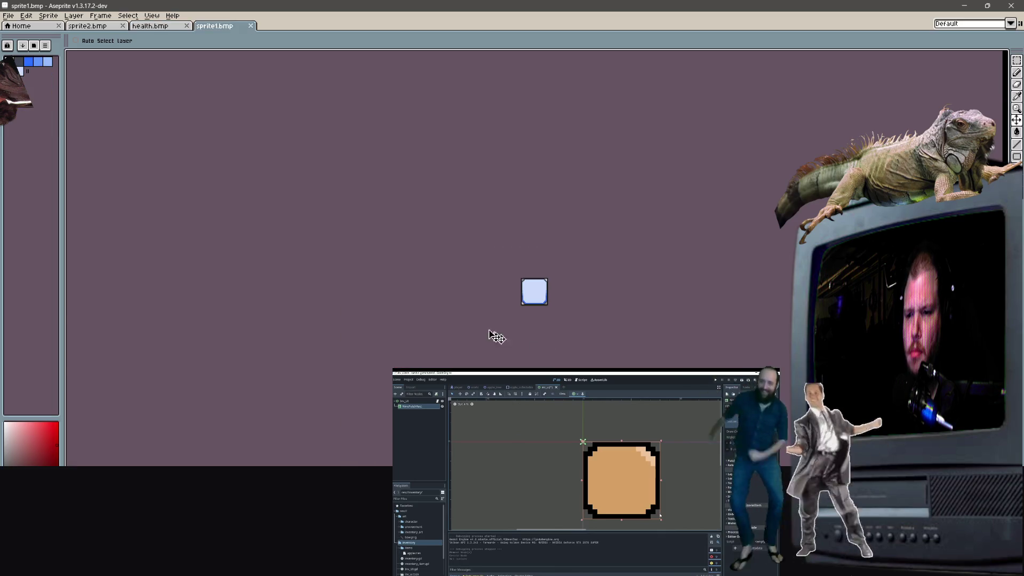
# Step: Flip between the sprite2.bmp and sprite1.bmp tabs to compare them
pyautogui.click(92, 30)
pyautogui.click(216, 30)
pyautogui.click(120, 28)
pyautogui.click(229, 27)
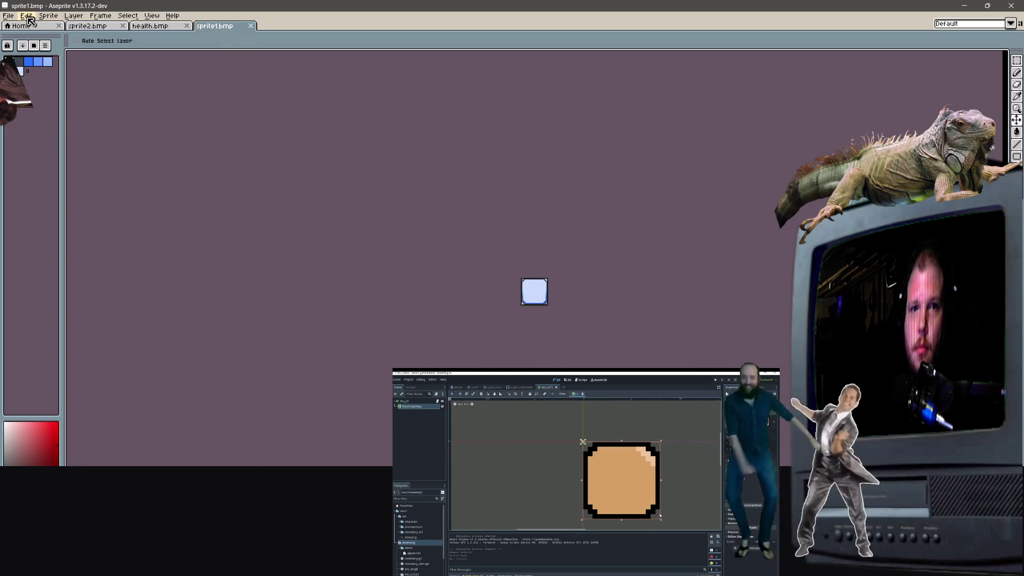
# Step: Start saving sprite1 under a new name with PNG as the file format
pyautogui.click(10, 16)
pyautogui.click(24, 65)
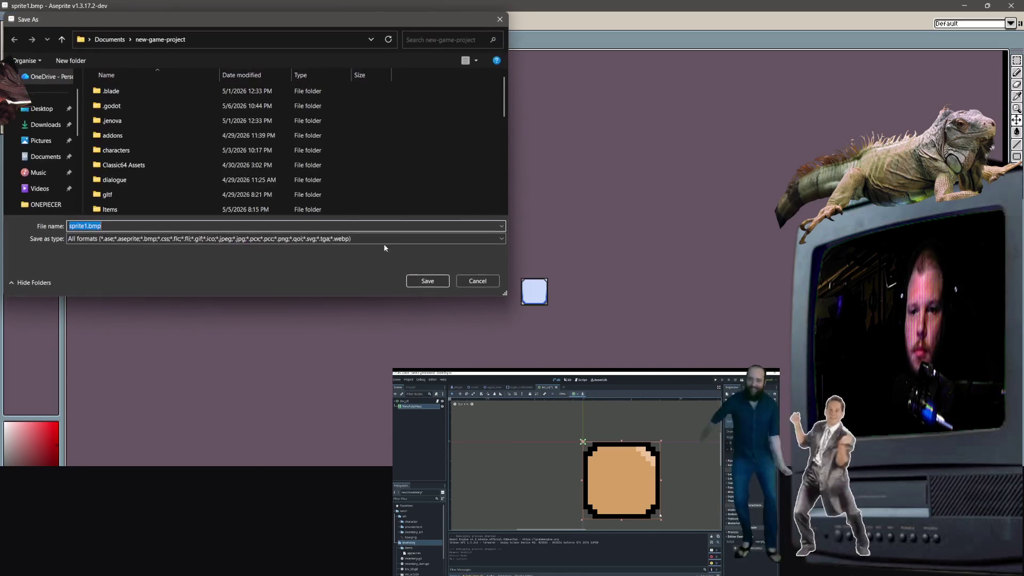
pyautogui.click(140, 239)
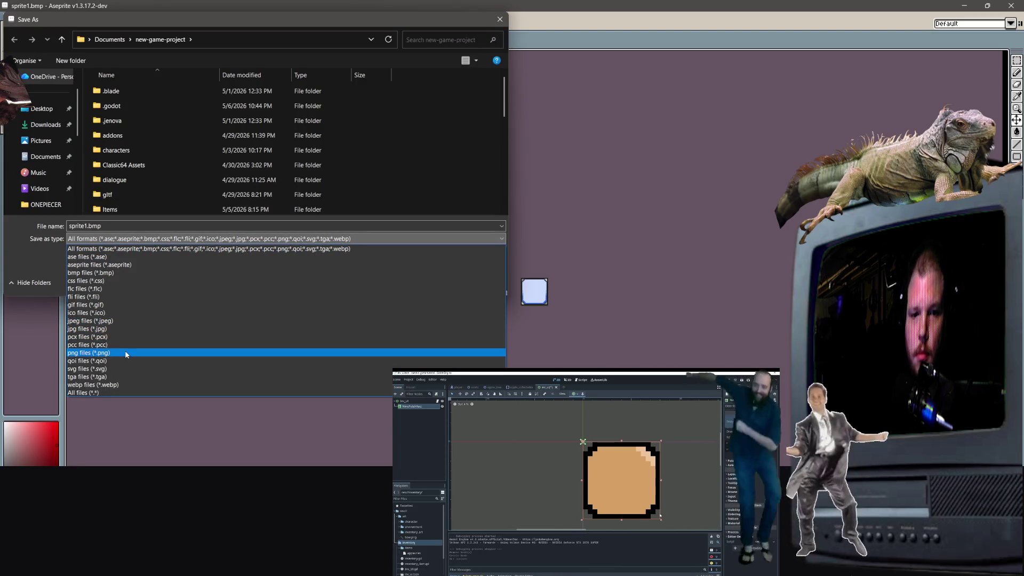
pyautogui.click(128, 354)
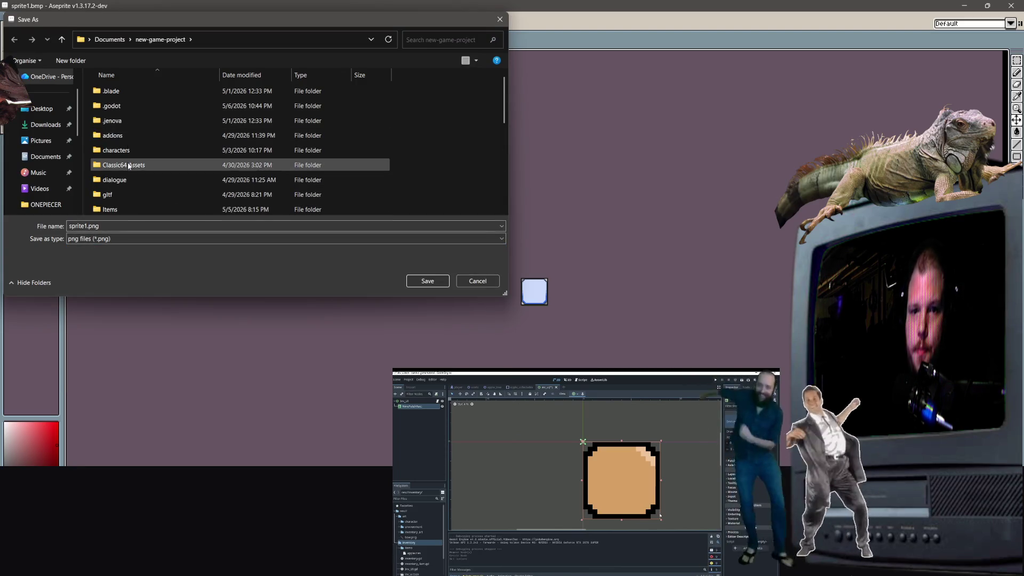
# Step: Browse past the Items and Scripts folders to pick textures as the save location
pyautogui.scroll(-3, 131, 168)
pyautogui.scroll(1, 127, 150)
pyautogui.doubleClick(126, 133)
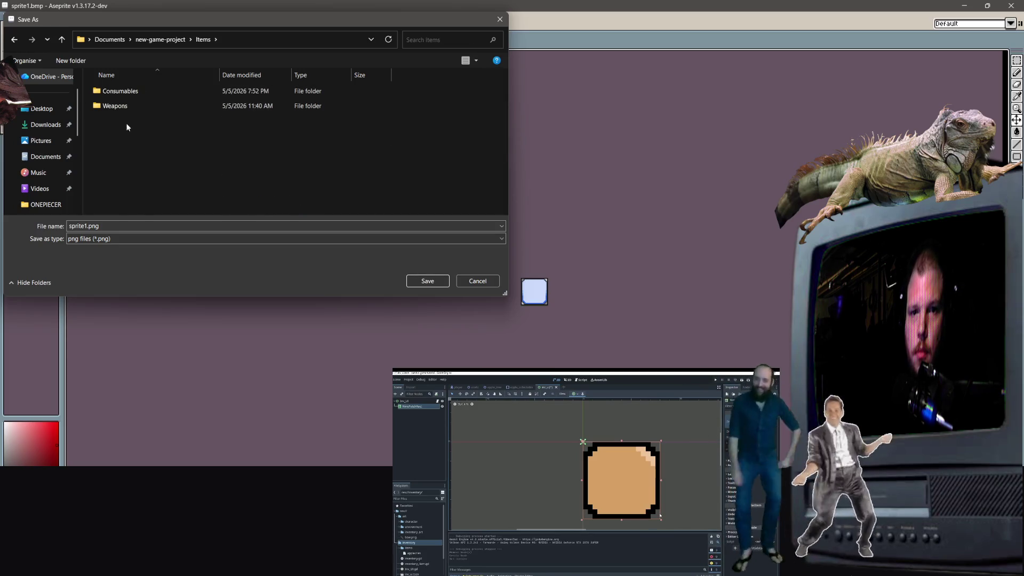
pyautogui.click(15, 39)
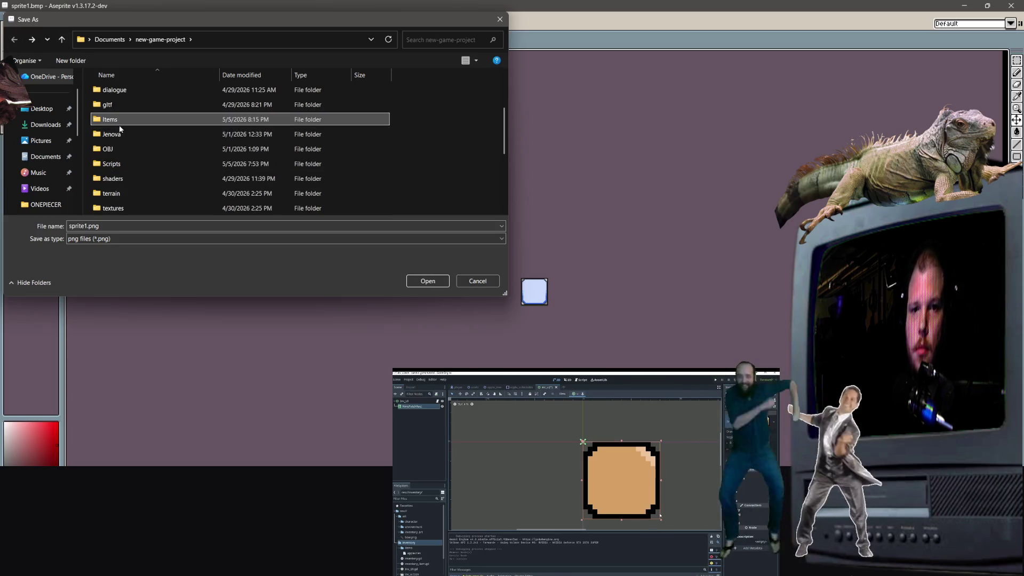
pyautogui.doubleClick(121, 164)
pyautogui.click(15, 39)
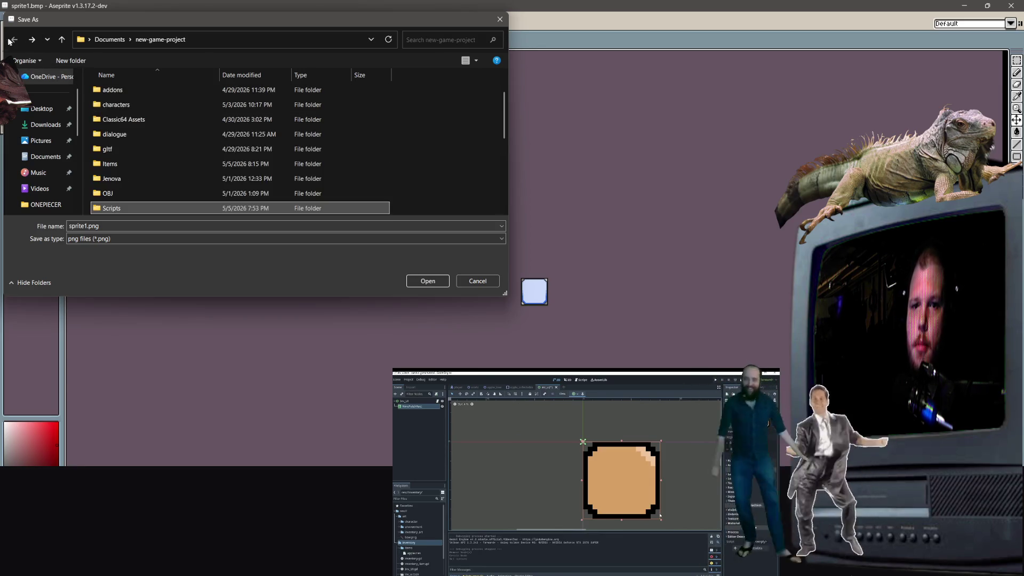
pyautogui.scroll(1, 107, 150)
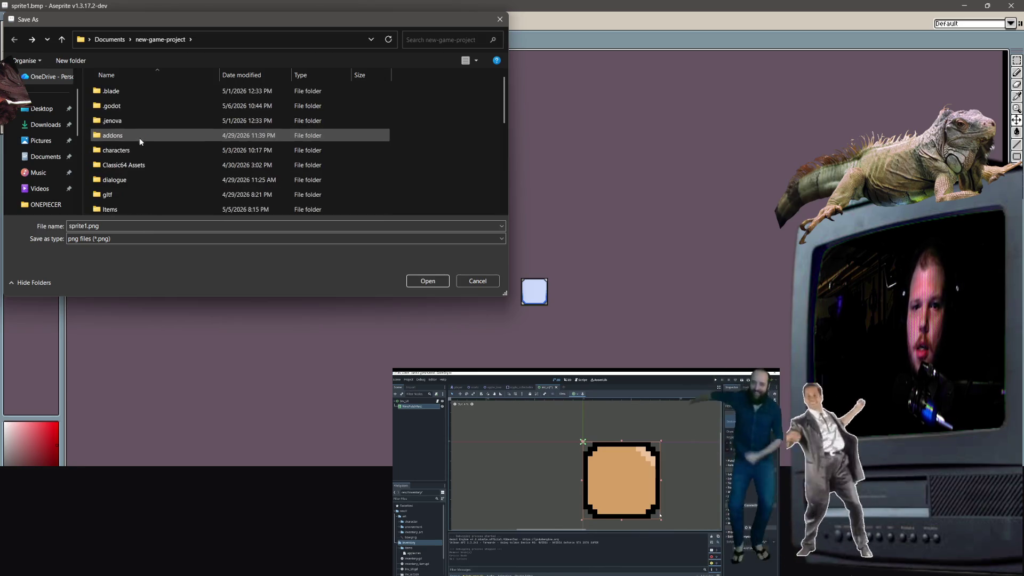
pyautogui.scroll(-2, 132, 136)
pyautogui.scroll(2, 139, 142)
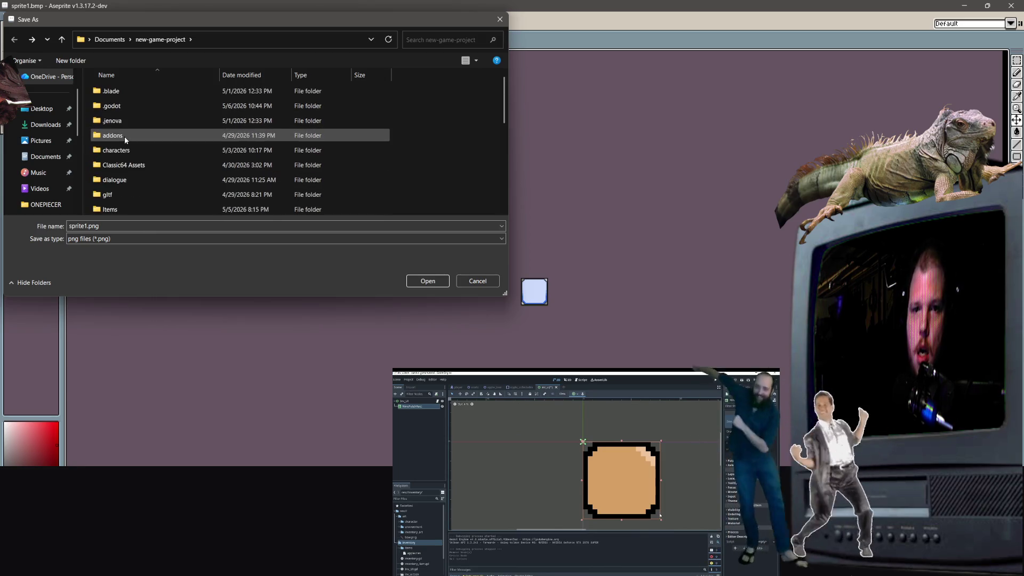
pyautogui.scroll(-2, 134, 174)
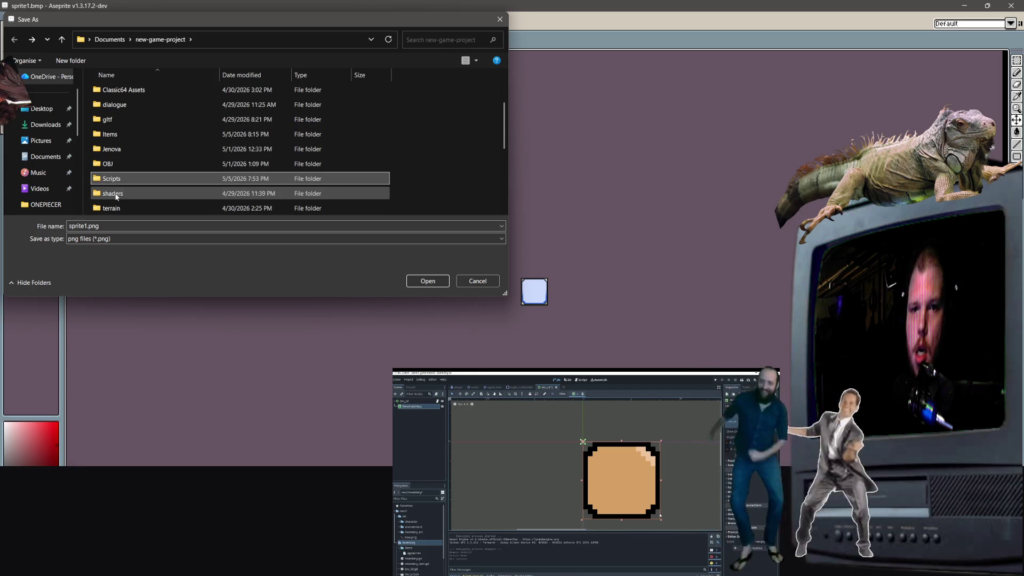
pyautogui.scroll(-1, 118, 190)
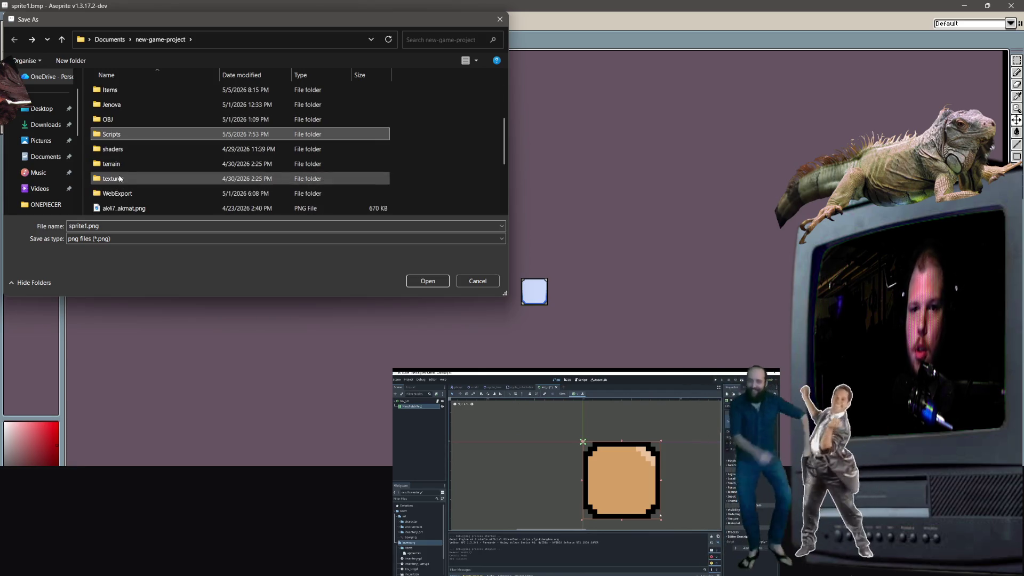
pyautogui.doubleClick(119, 178)
# Step: Save the tile as InvBack.png and bring up sprite2.bmp
pyautogui.click(145, 226)
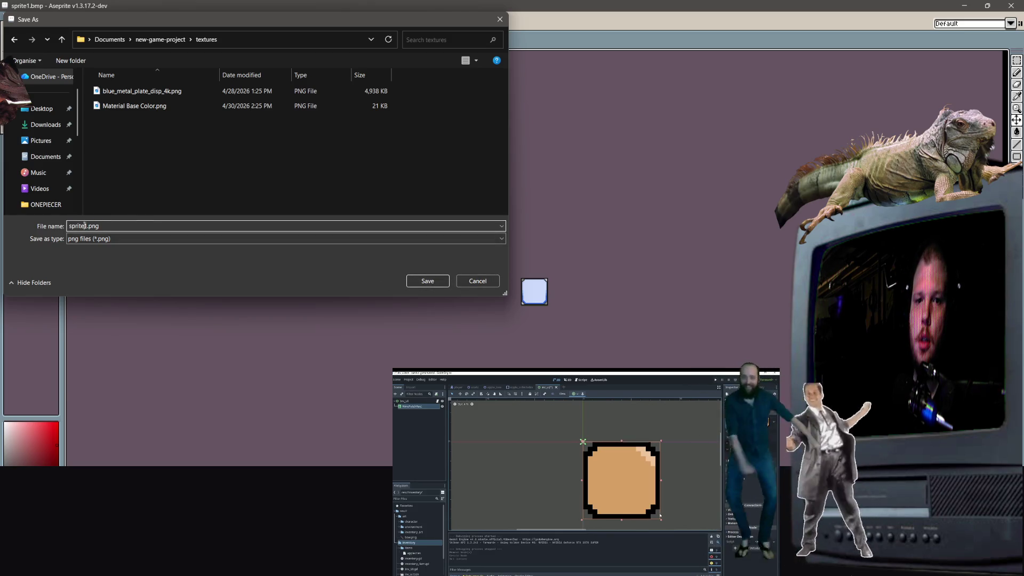
pyautogui.press('BackSpace')
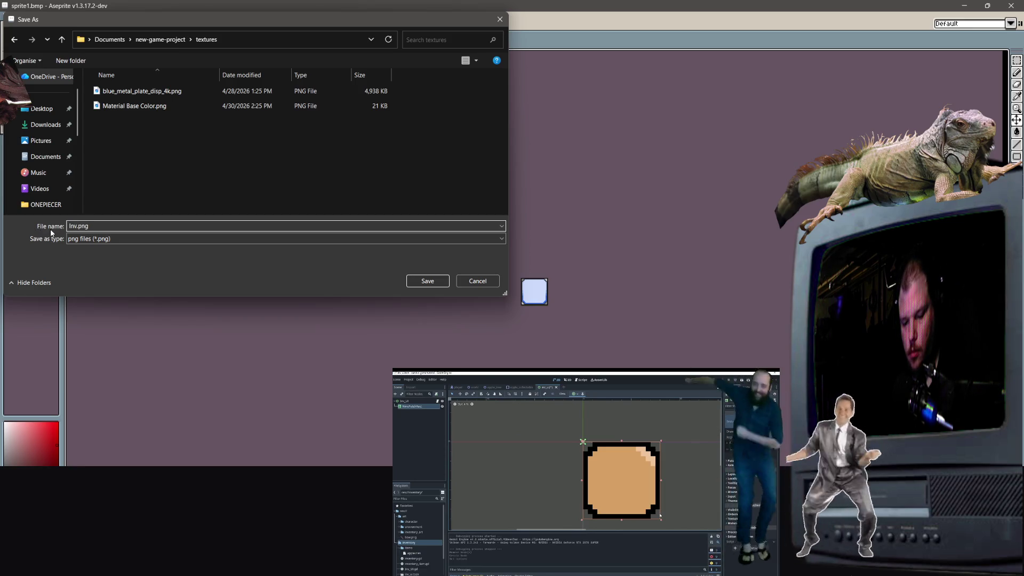
pyautogui.press('Return')
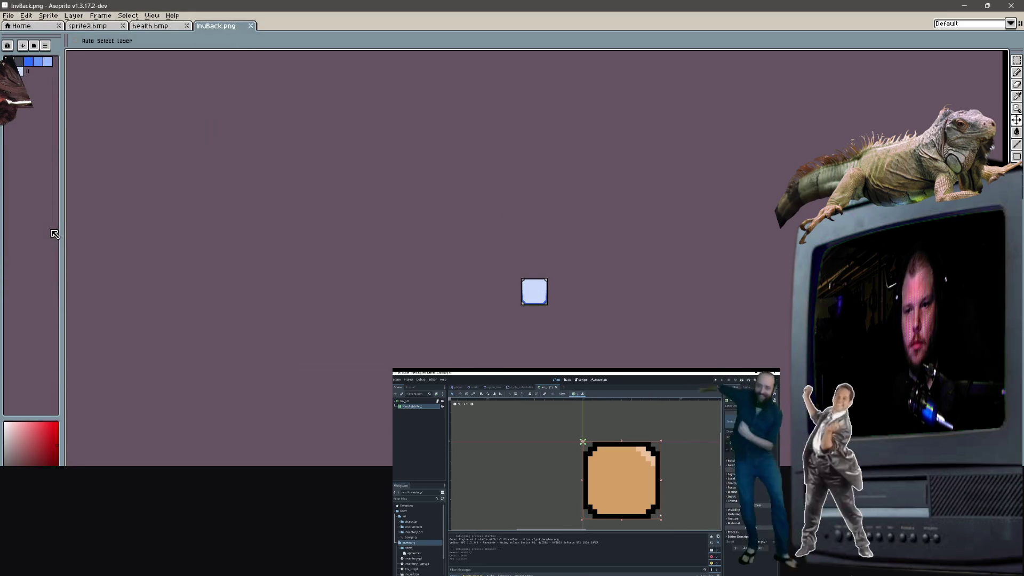
pyautogui.click(98, 26)
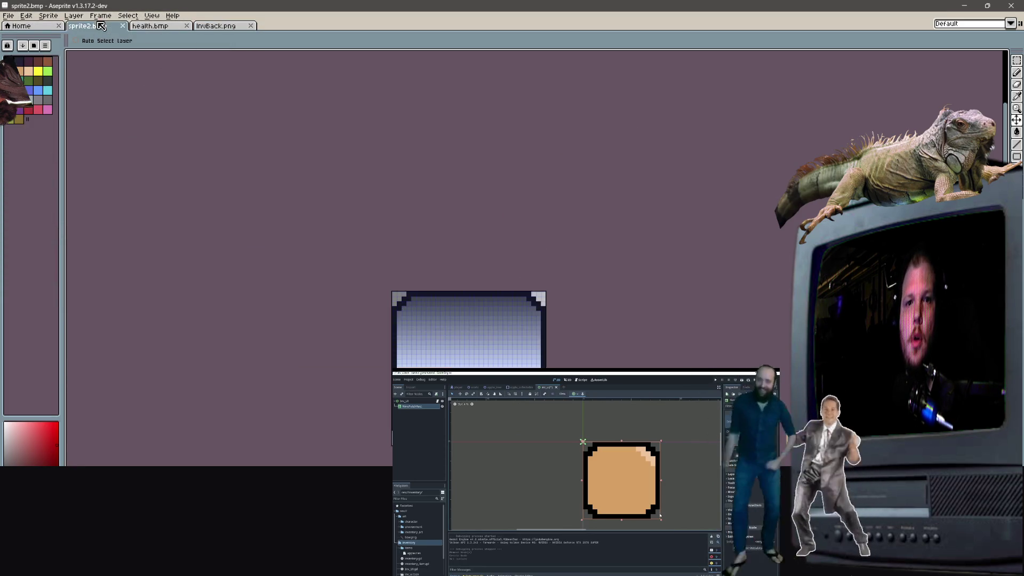
# Step: Export sprite2.bmp as a PNG into the textures folder using Export As, then return to Godot
pyautogui.click(10, 16)
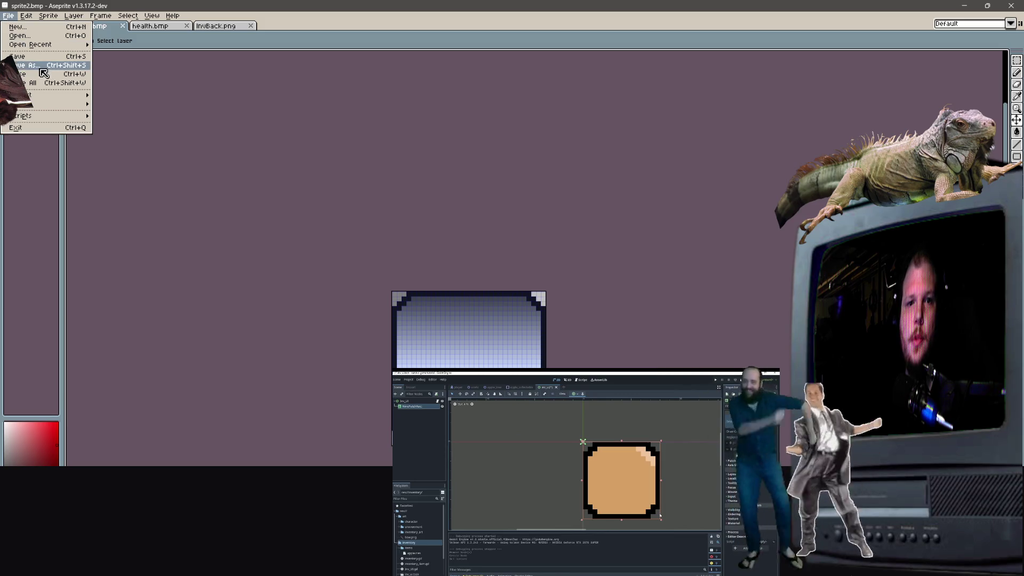
pyautogui.moveTo(42, 94)
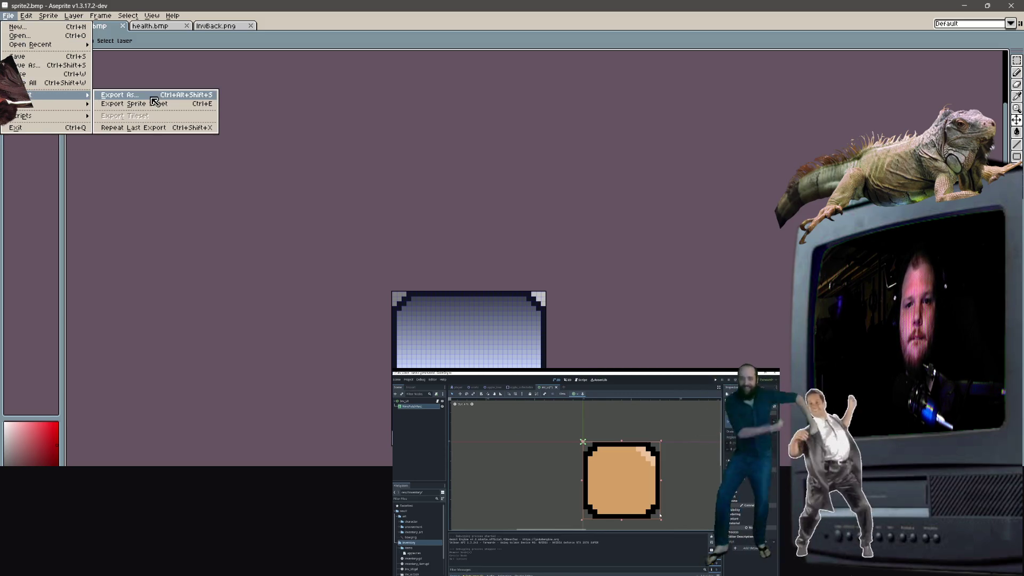
pyautogui.click(150, 98)
pyautogui.click(581, 341)
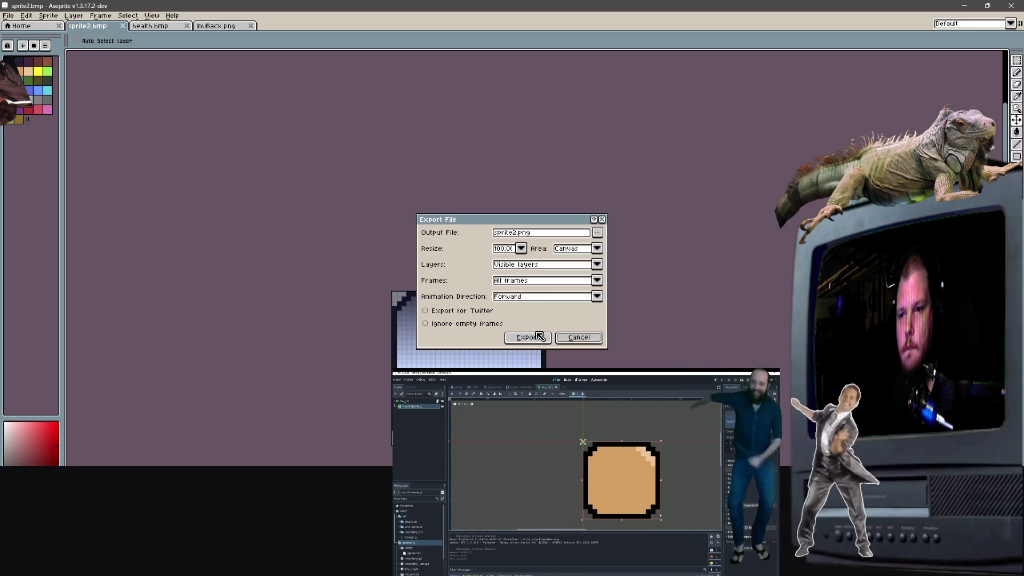
pyautogui.click(597, 233)
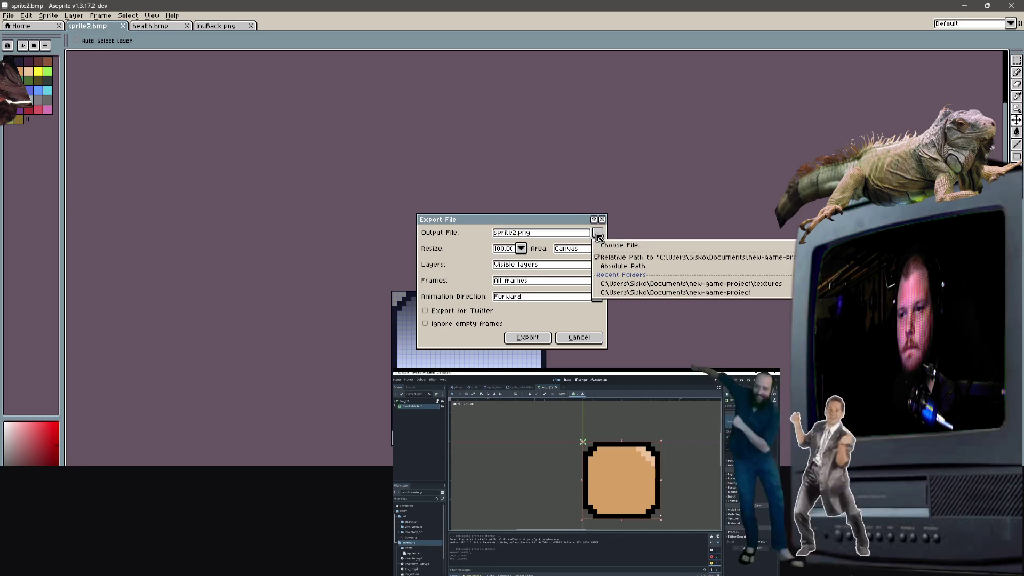
pyautogui.click(597, 234)
pyautogui.click(597, 233)
pyautogui.click(667, 284)
pyautogui.click(538, 234)
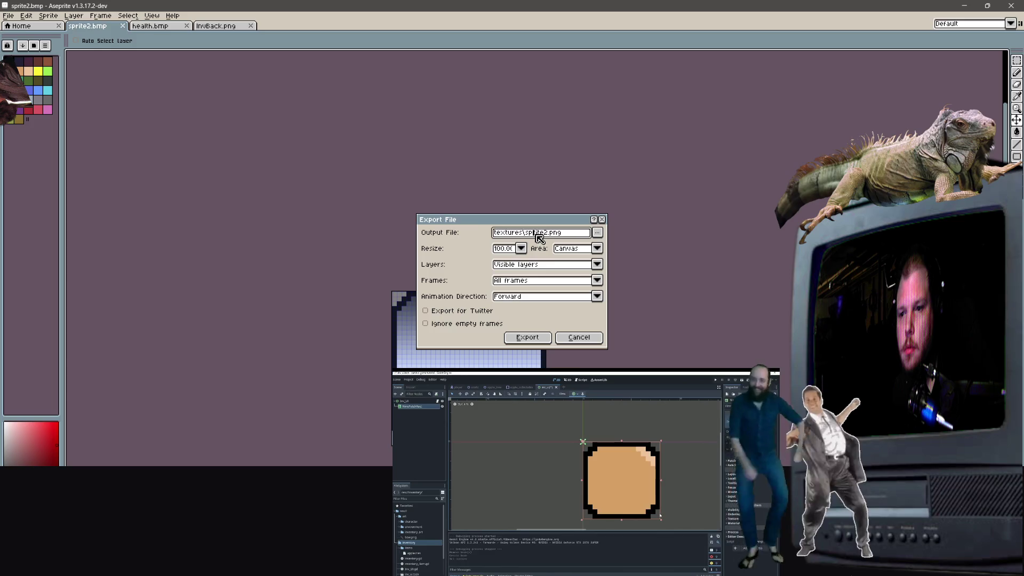
pyautogui.hotkey('shift', 'Left')
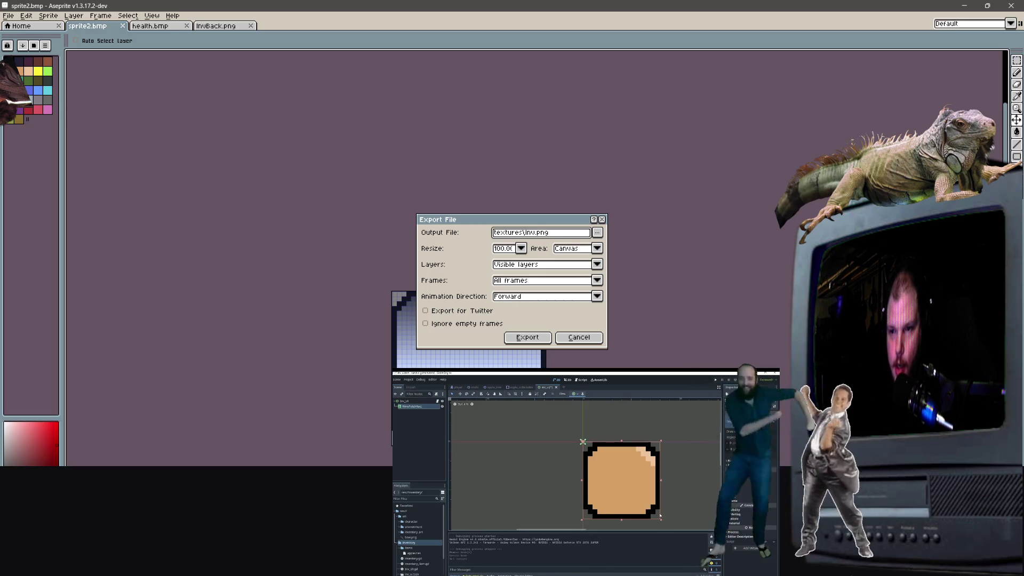
pyautogui.press('Return')
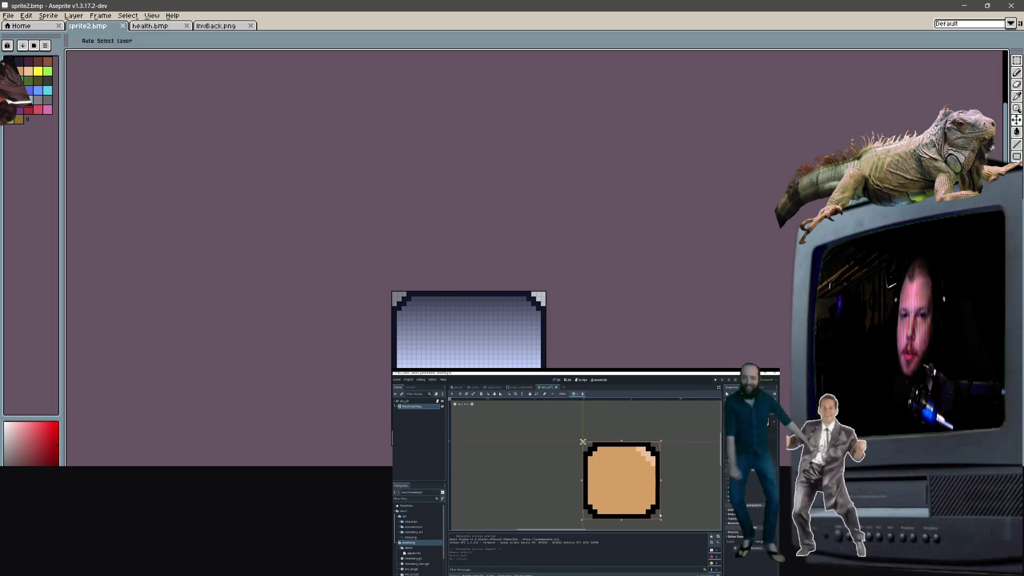
pyautogui.click(963, 6)
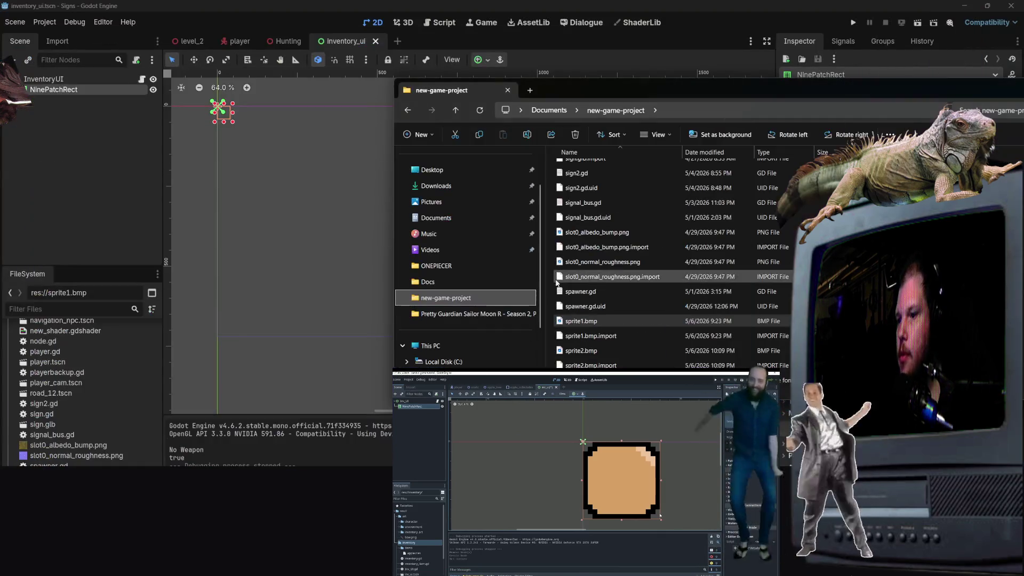
# Step: Select the NinePatchRect and inspect its Texture property, undoing an accidental clear
pyautogui.click(312, 252)
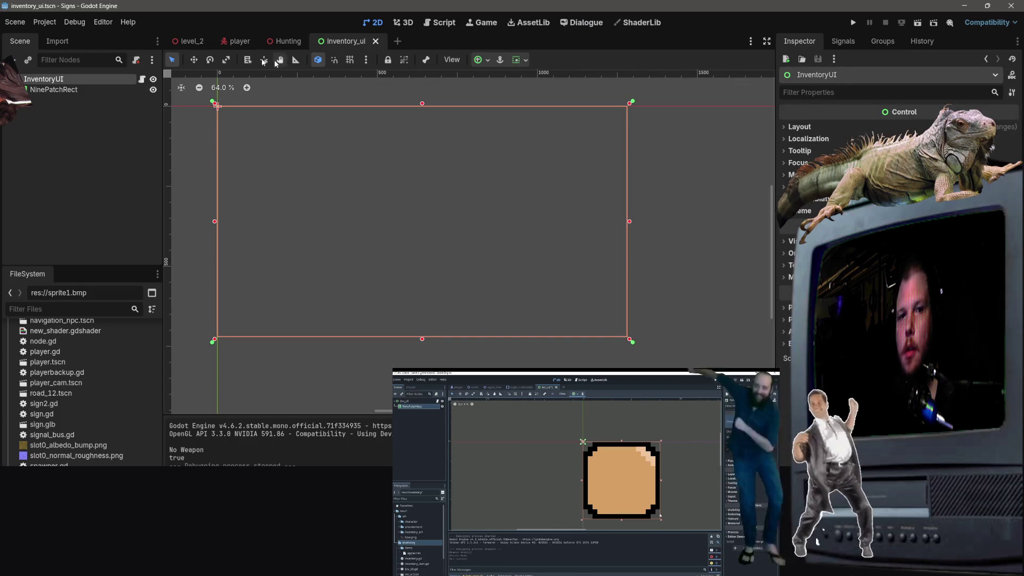
pyautogui.click(59, 90)
pyautogui.click(906, 129)
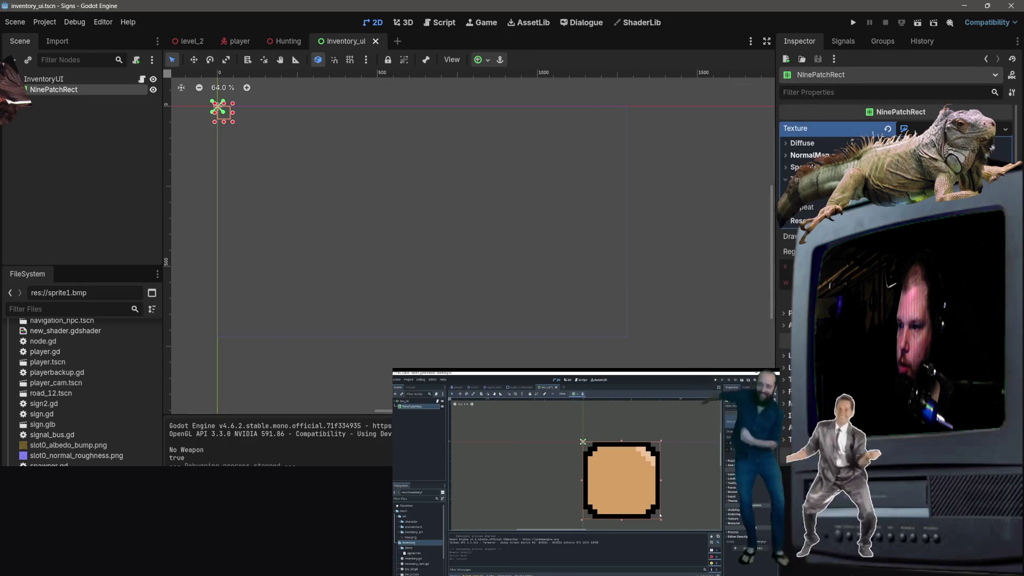
pyautogui.click(886, 130)
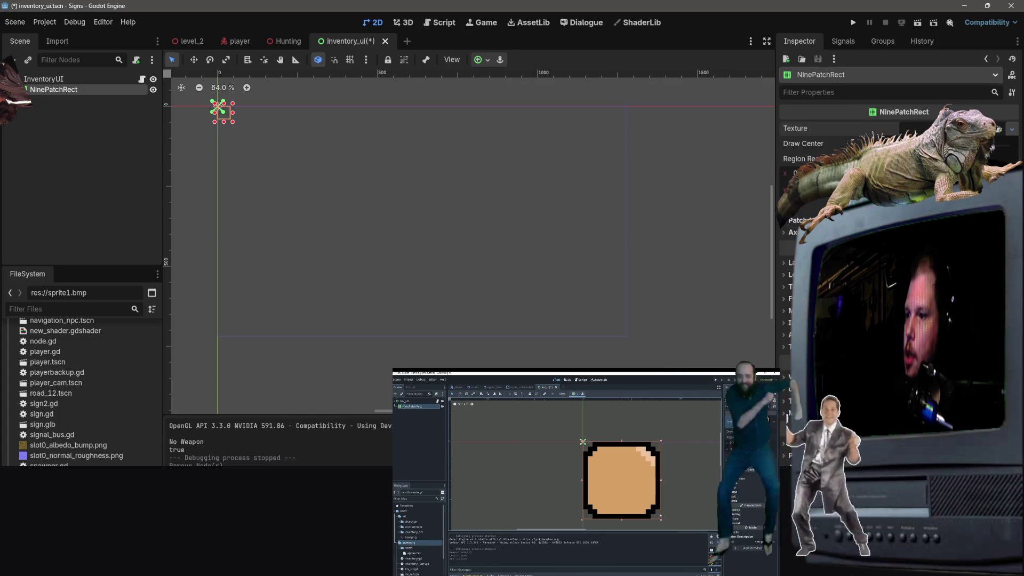
pyautogui.hotkey('ctrl', 'z')
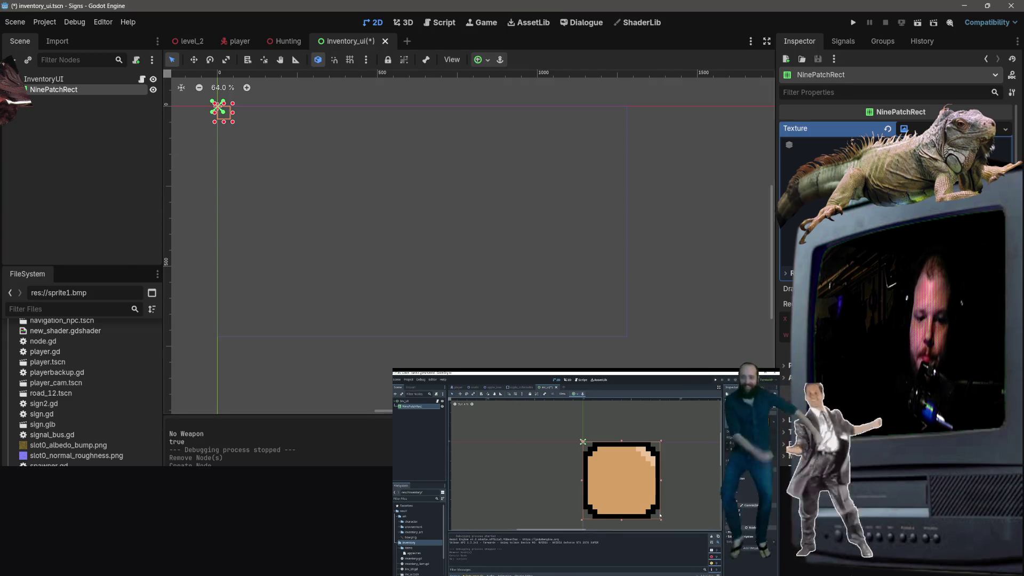
# Step: Expand the textures folder and drag InvBack.png onto the NinePatchRect's Texture property
pyautogui.scroll(15, 82, 392)
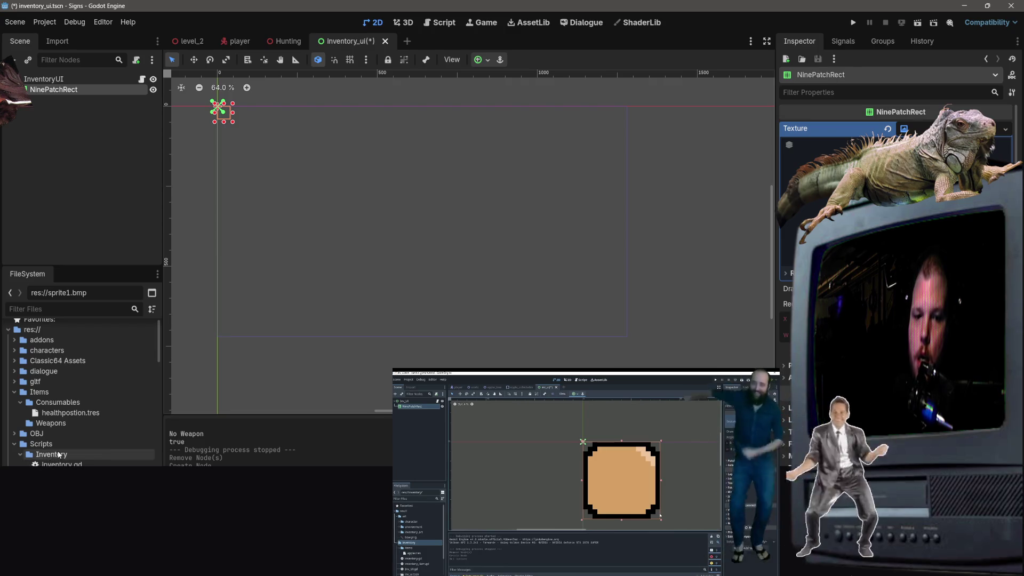
pyautogui.doubleClick(37, 396)
pyautogui.rightClick(36, 396)
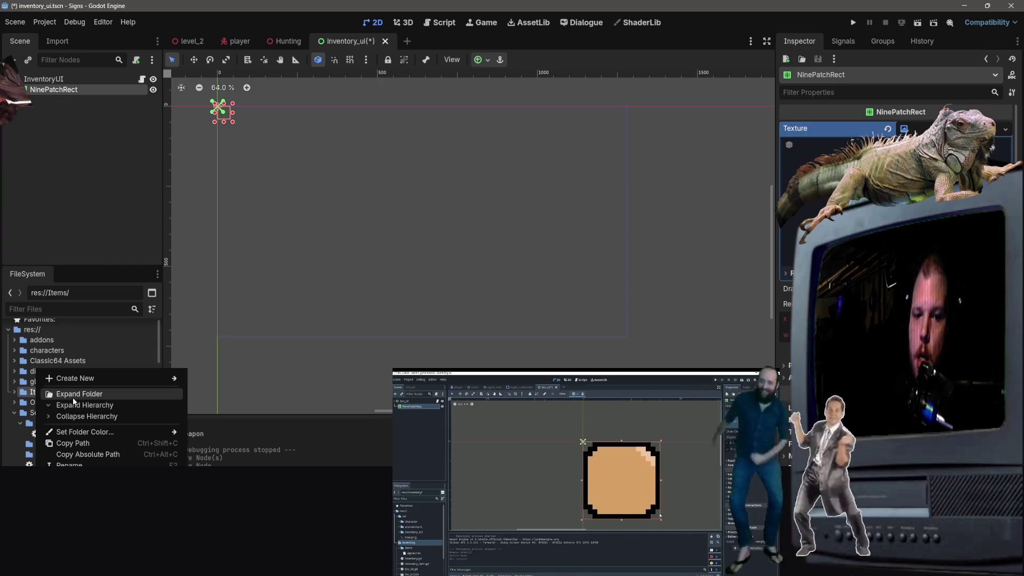
pyautogui.click(73, 397)
pyautogui.rightClick(60, 433)
pyautogui.press('Escape')
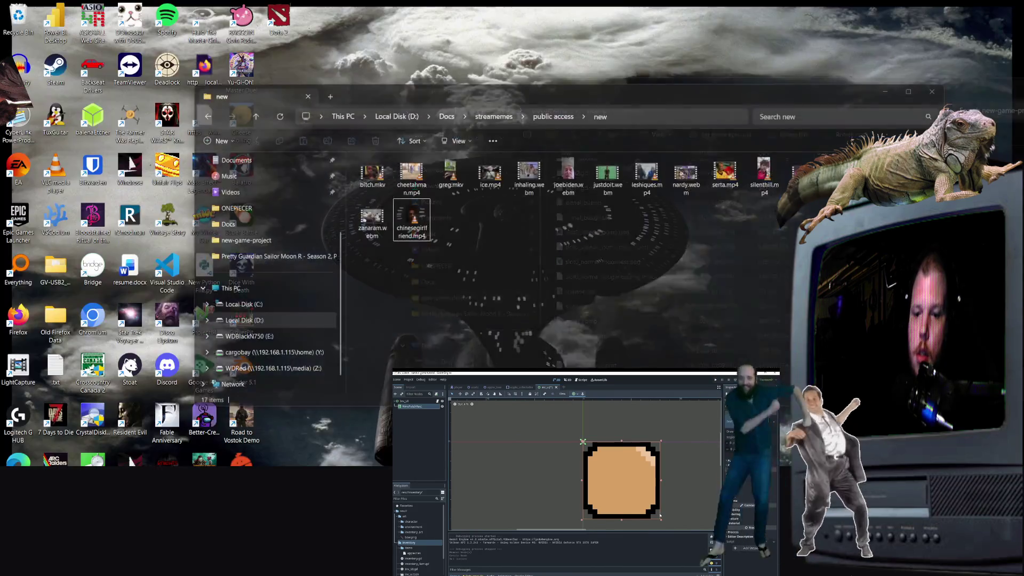
pyautogui.scroll(-3, 33, 394)
pyautogui.scroll(3, 33, 395)
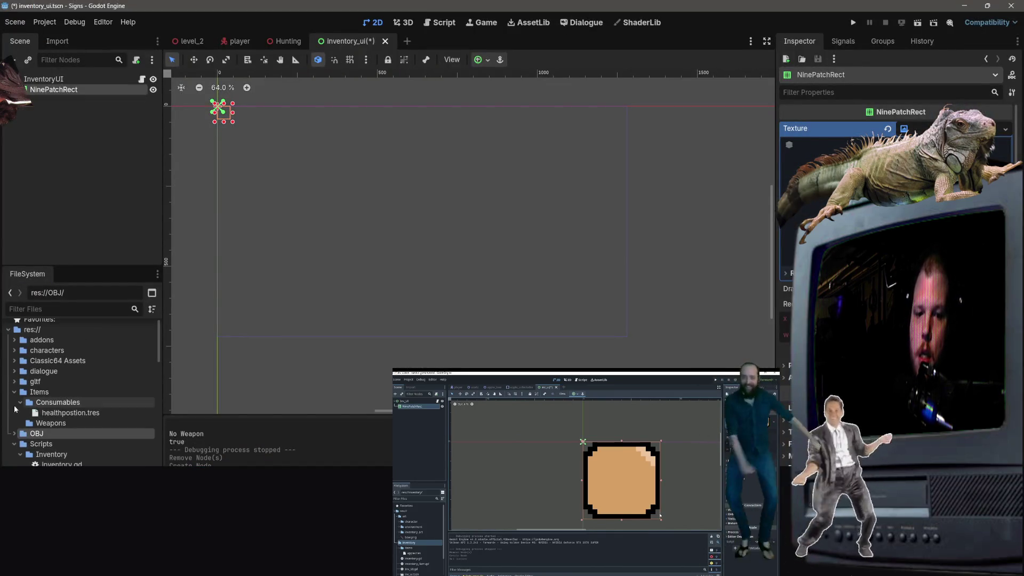
pyautogui.click(14, 414)
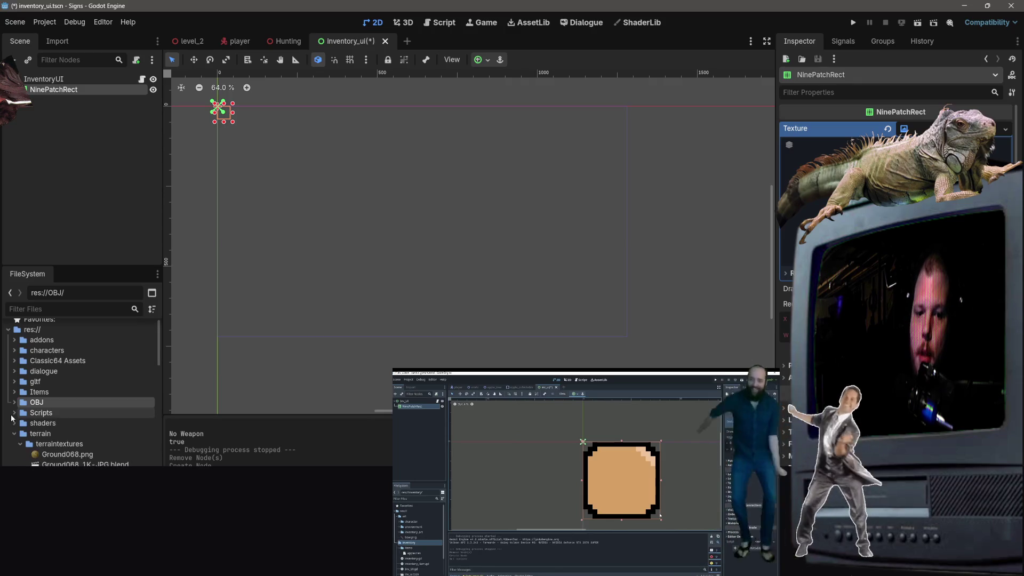
pyautogui.click(14, 444)
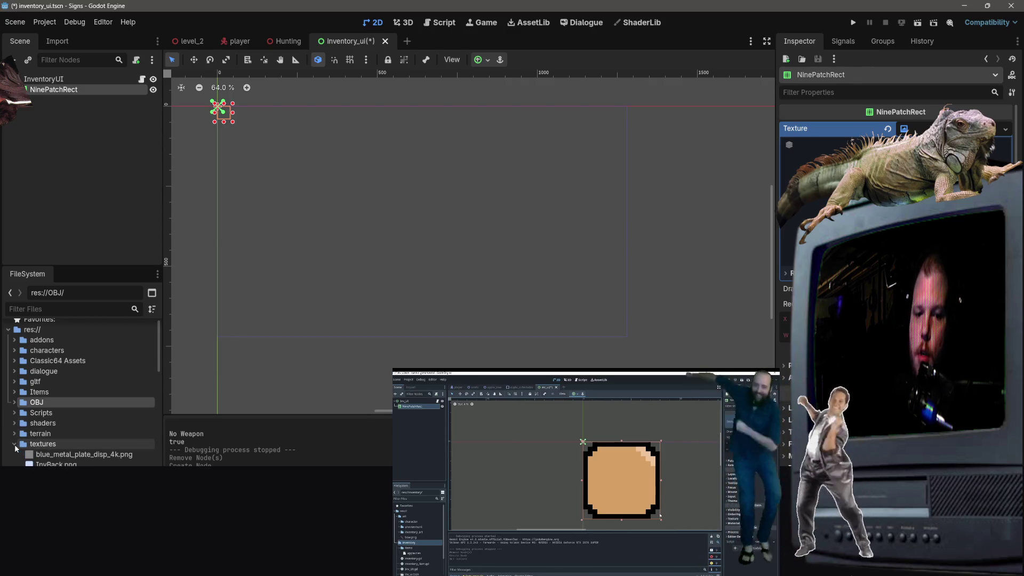
pyautogui.scroll(-3, 21, 451)
pyautogui.moveTo(56, 409)
pyautogui.mouseDown()
pyautogui.moveTo(166, 407)
pyautogui.moveTo(235, 133)
pyautogui.mouseUp()
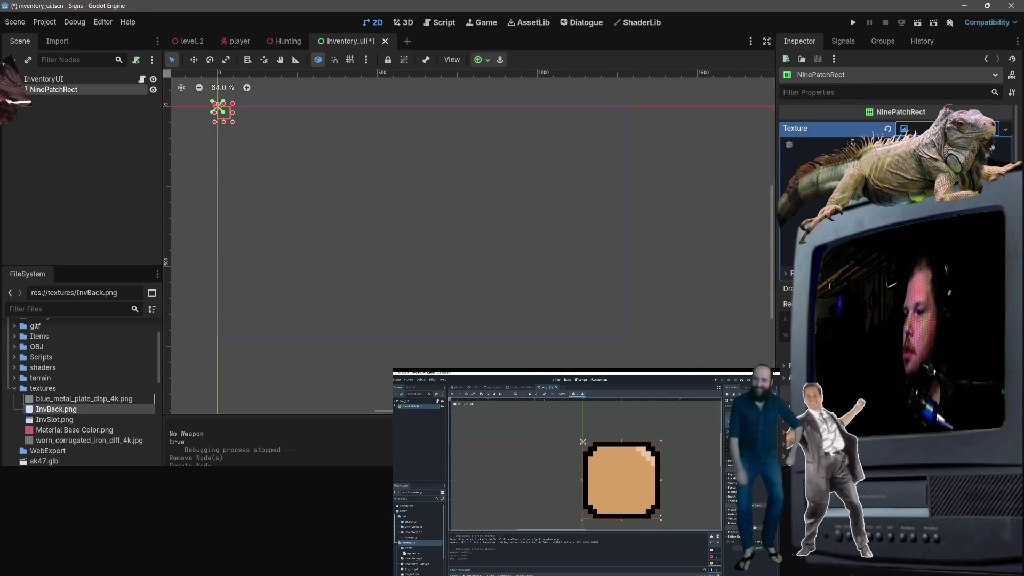
pyautogui.moveTo(938, 129); pyautogui.dragTo(939, 130)
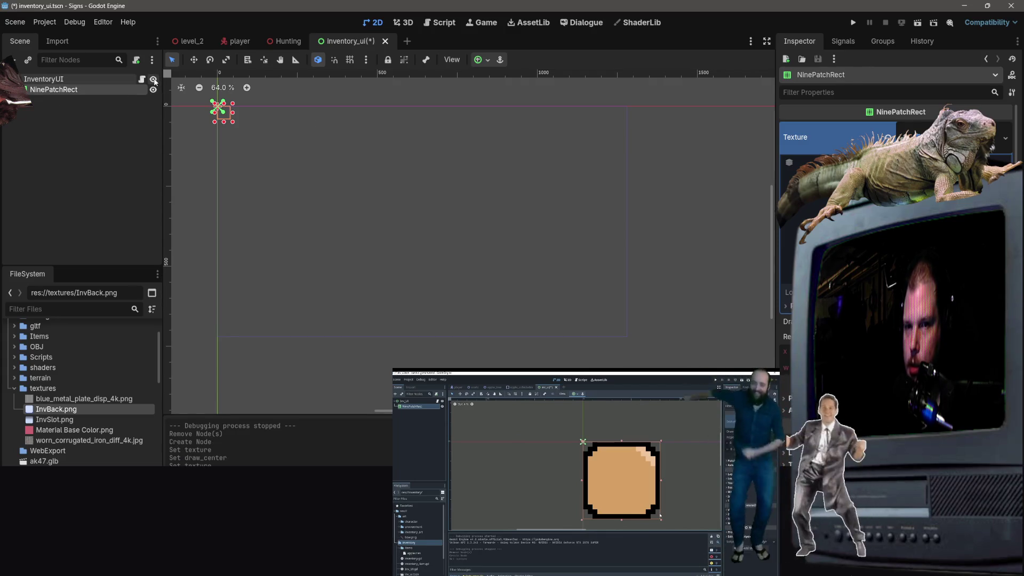
# Step: Try stretching the NinePatchRect into a large rectangle, then undo the resize
pyautogui.moveTo(234, 123)
pyautogui.mouseDown()
pyautogui.moveTo(419, 225)
pyautogui.moveTo(376, 219)
pyautogui.mouseUp()
pyautogui.hotkey('ctrl', 'z')
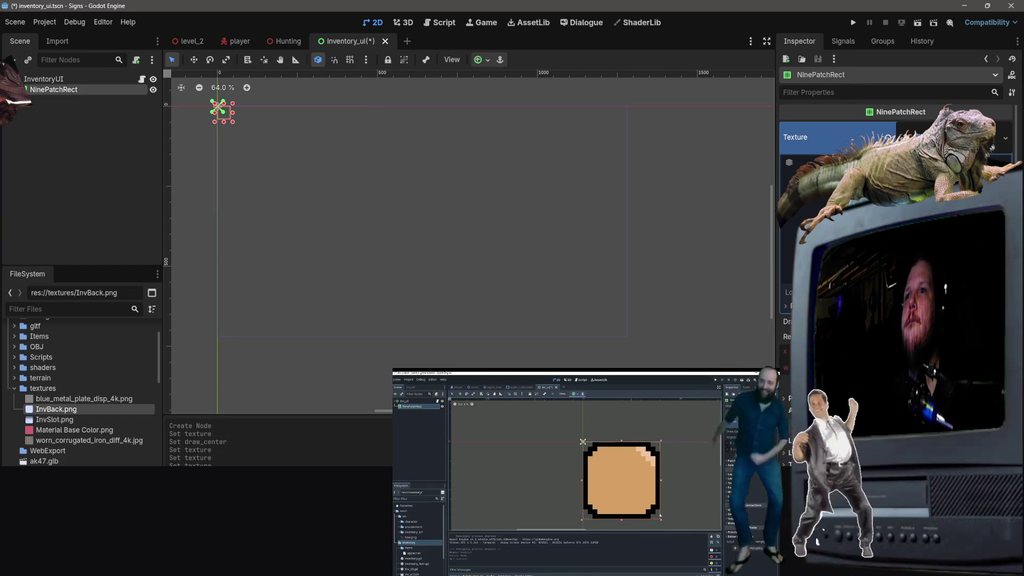
pyautogui.hotkey('ctrl', 'z')
pyautogui.moveTo(231, 124)
pyautogui.mouseDown()
pyautogui.moveTo(306, 179)
pyautogui.moveTo(334, 227)
pyautogui.moveTo(388, 220)
pyautogui.moveTo(297, 247)
pyautogui.moveTo(251, 238)
pyautogui.moveTo(473, 217)
pyautogui.moveTo(468, 155)
pyautogui.moveTo(439, 291)
pyautogui.moveTo(480, 182)
pyautogui.moveTo(464, 176)
pyautogui.moveTo(393, 306)
pyautogui.moveTo(390, 265)
pyautogui.mouseUp()
pyautogui.hotkey('ctrl', 'z')
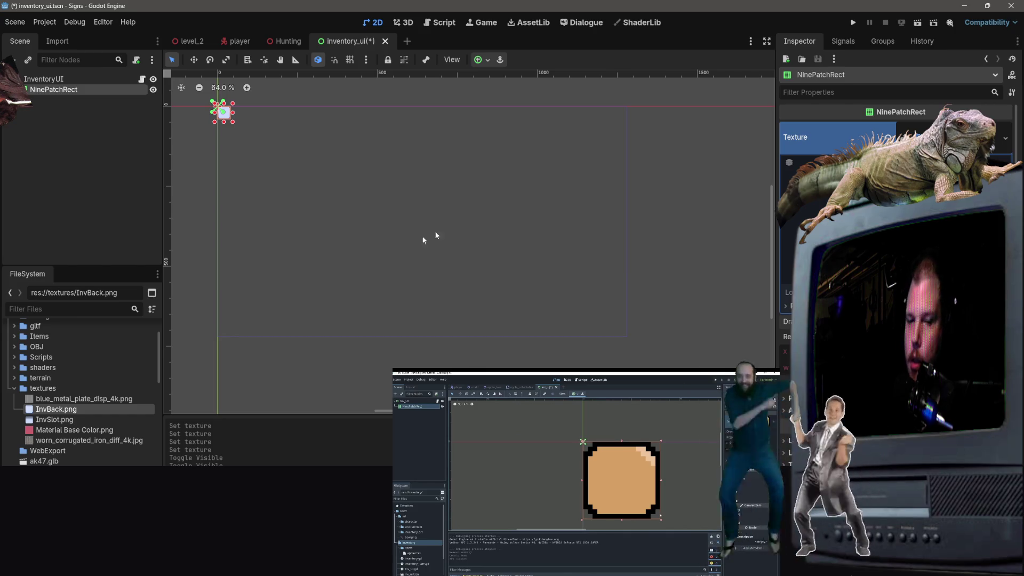
pyautogui.scroll(-10, 54, 426)
pyautogui.click(48, 432)
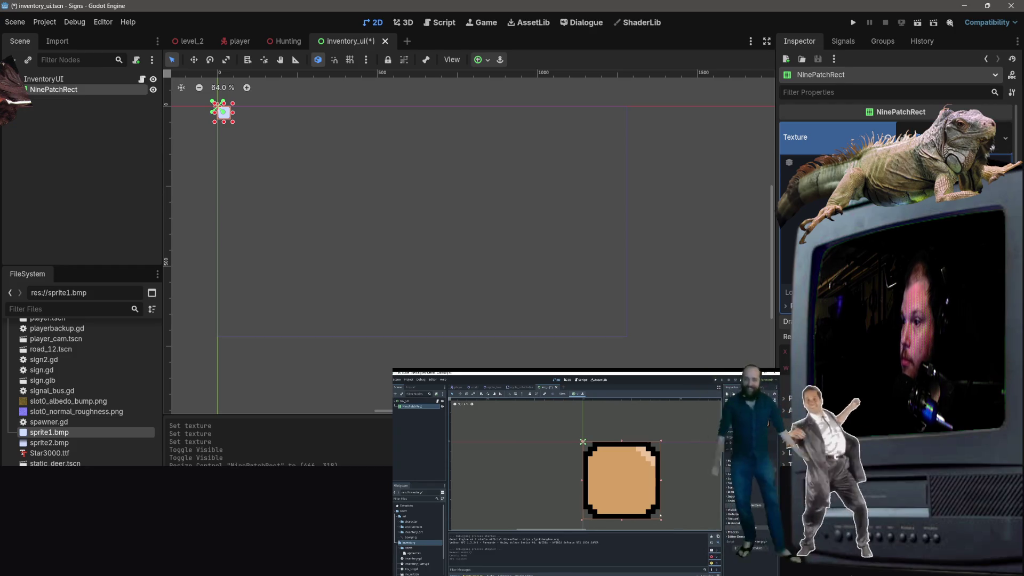
# Step: Stretch the NinePatchRect to a 466 × 318 panel and save the inventory_ui scene
pyautogui.moveTo(234, 123); pyautogui.dragTo(435, 305)
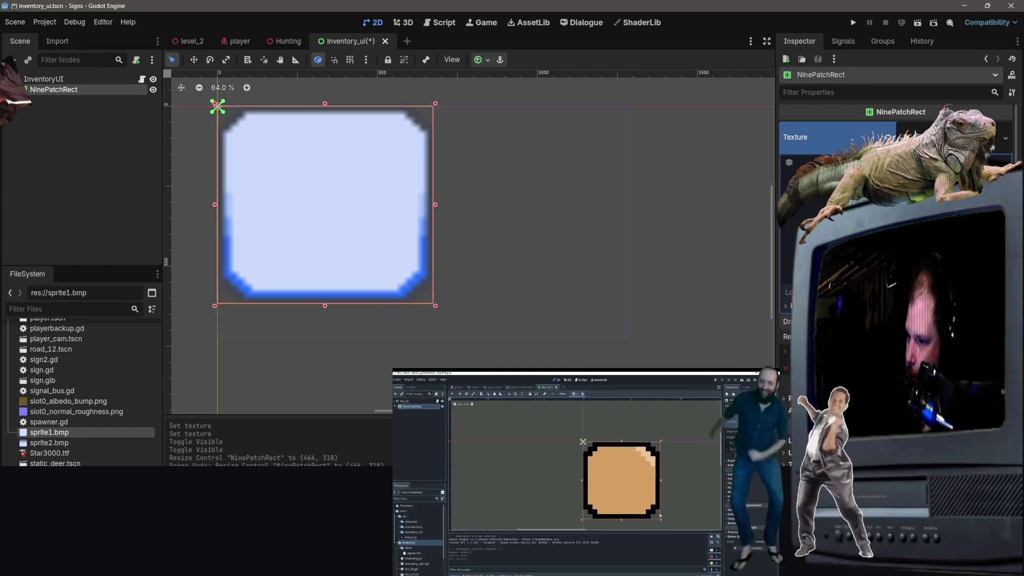
pyautogui.click(788, 305)
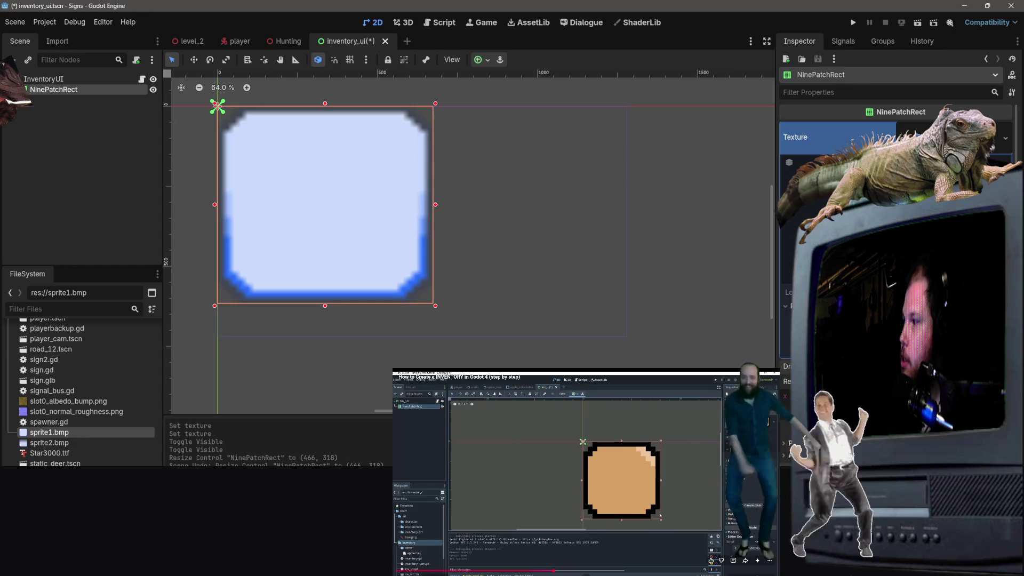
pyautogui.hotkey('ctrl', 's')
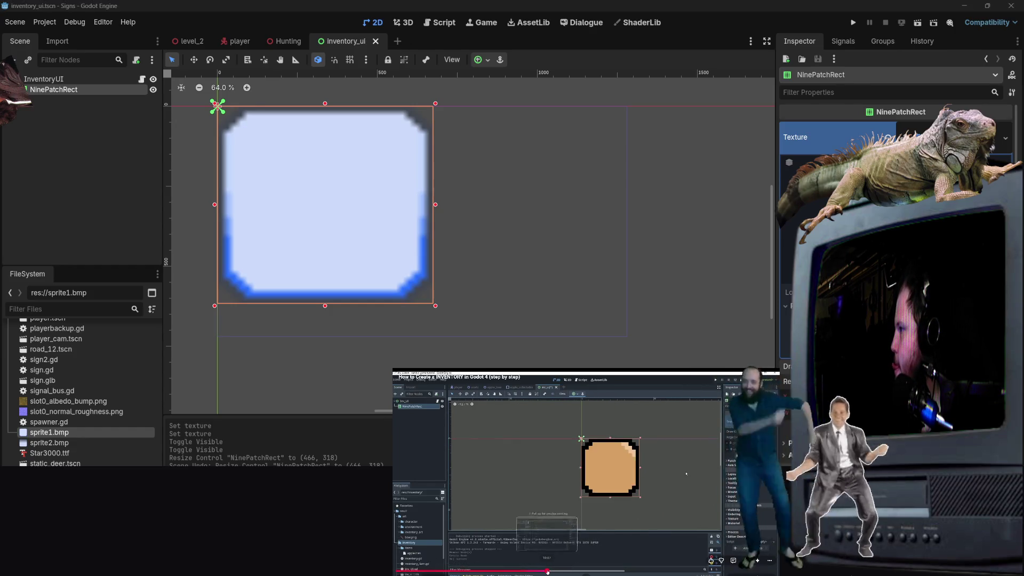
pyautogui.click(548, 570)
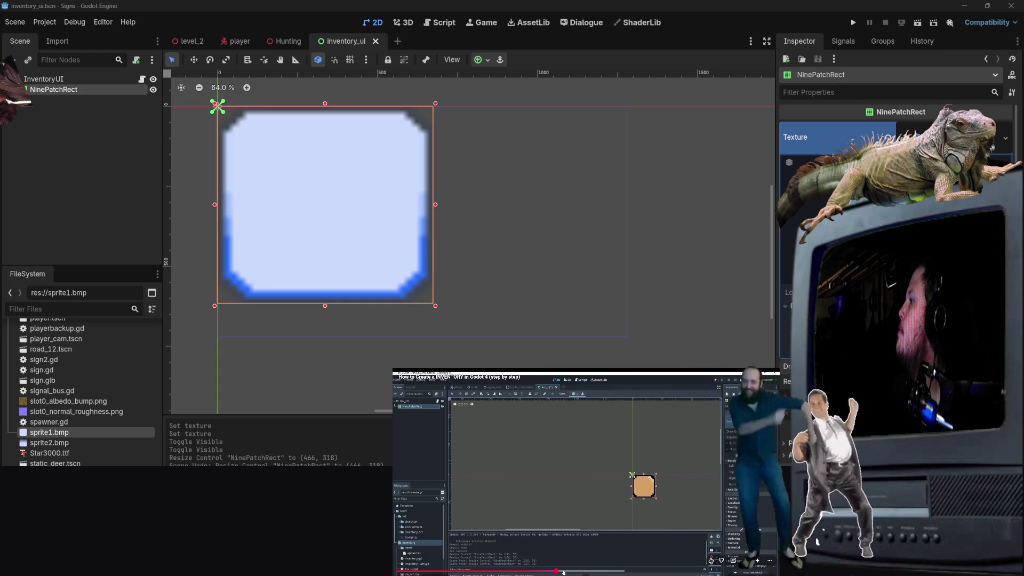
pyautogui.click(552, 571)
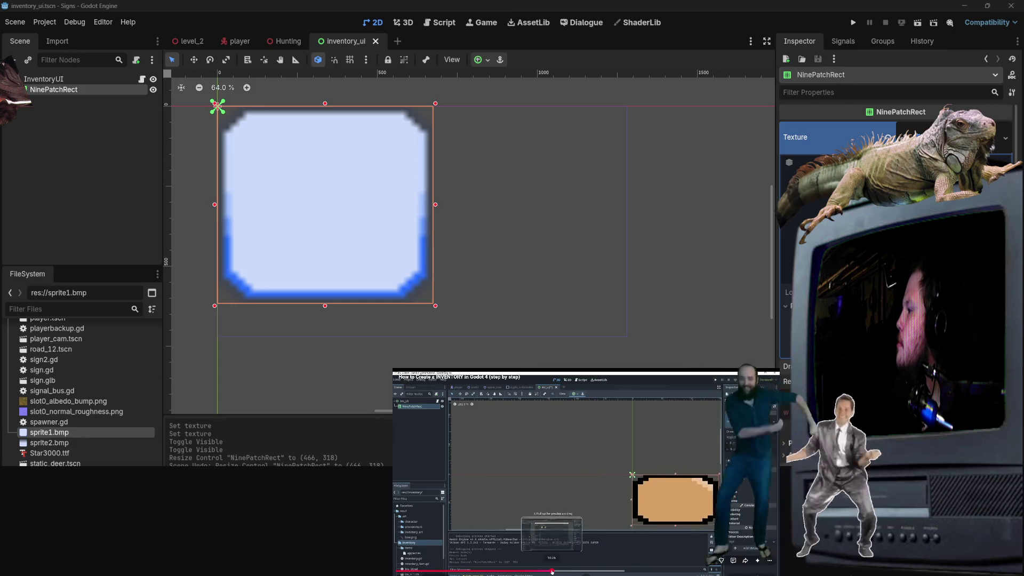
pyautogui.moveTo(531, 490)
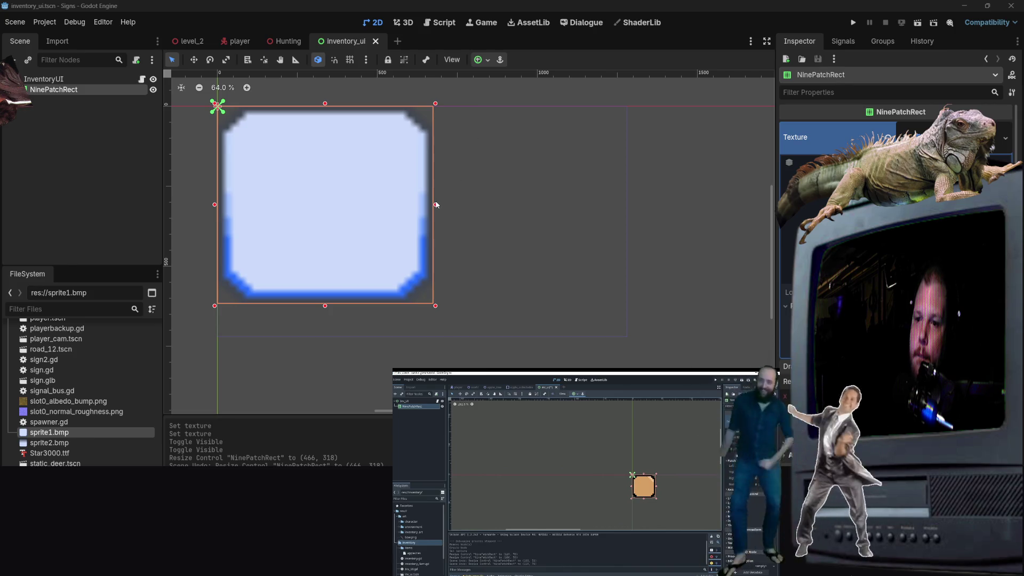
pyautogui.click(28, 213)
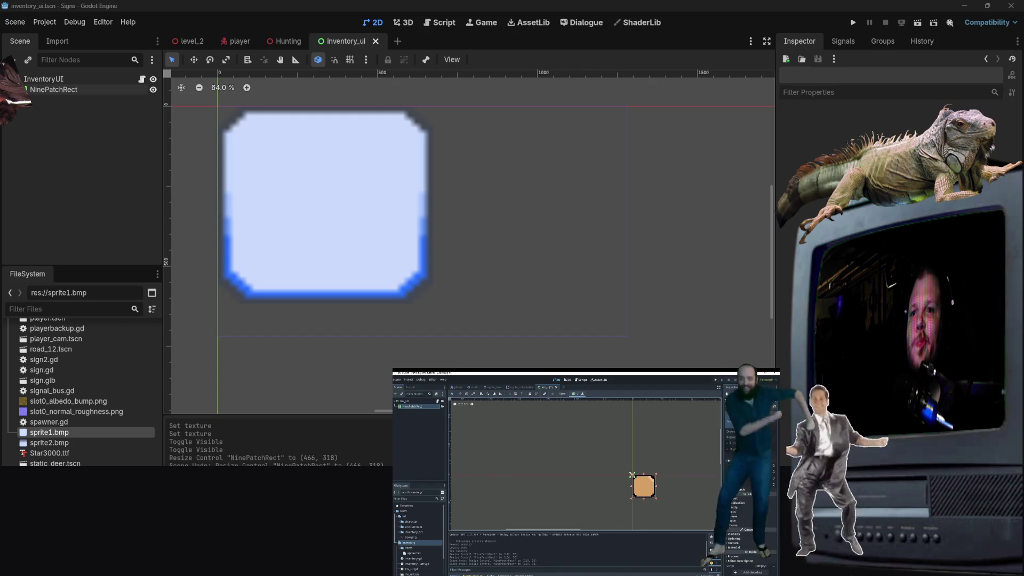
# Step: Resize sprite2.bmp to 500 × 500 pixels with Lock Ratio and nearest-neighbor interpolation
pyautogui.hotkey('alt', 'Tab')
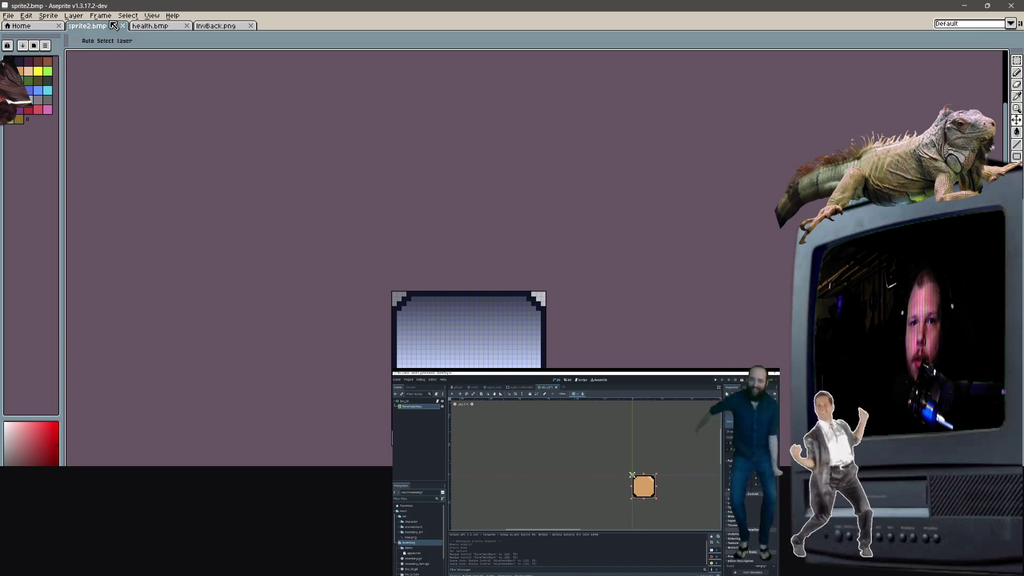
pyautogui.click(9, 15)
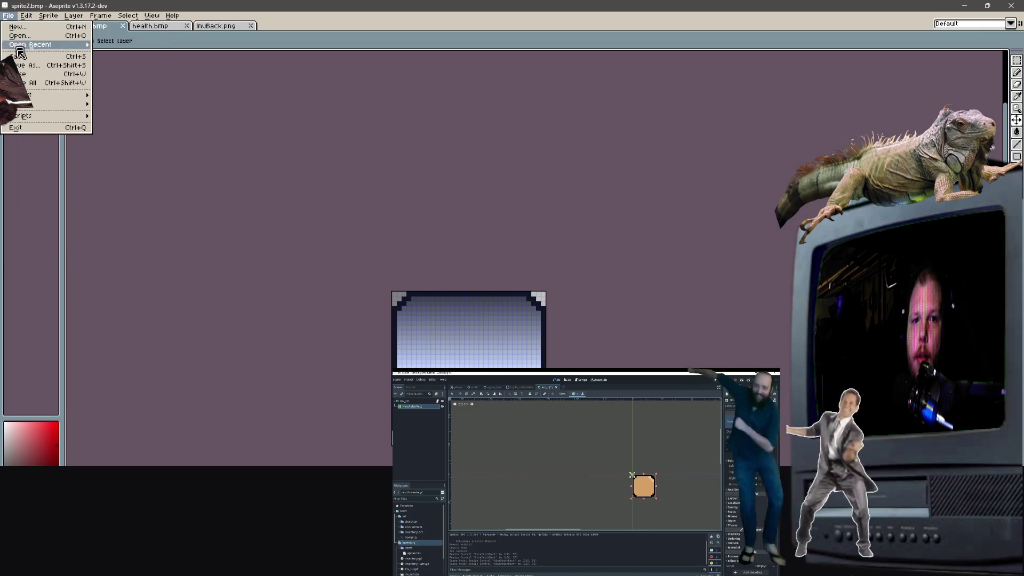
pyautogui.moveTo(50, 17)
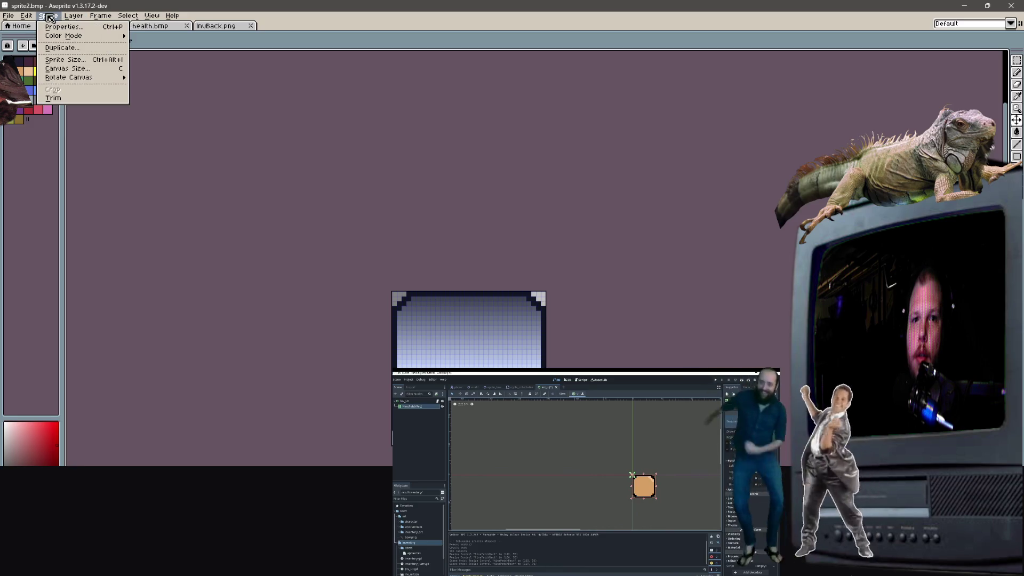
pyautogui.moveTo(59, 35)
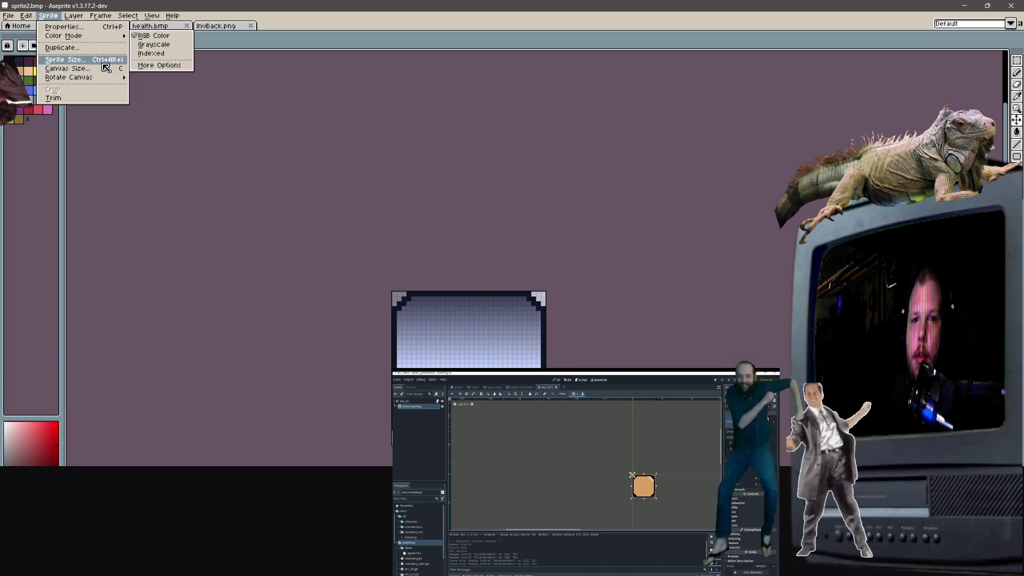
pyautogui.click(105, 65)
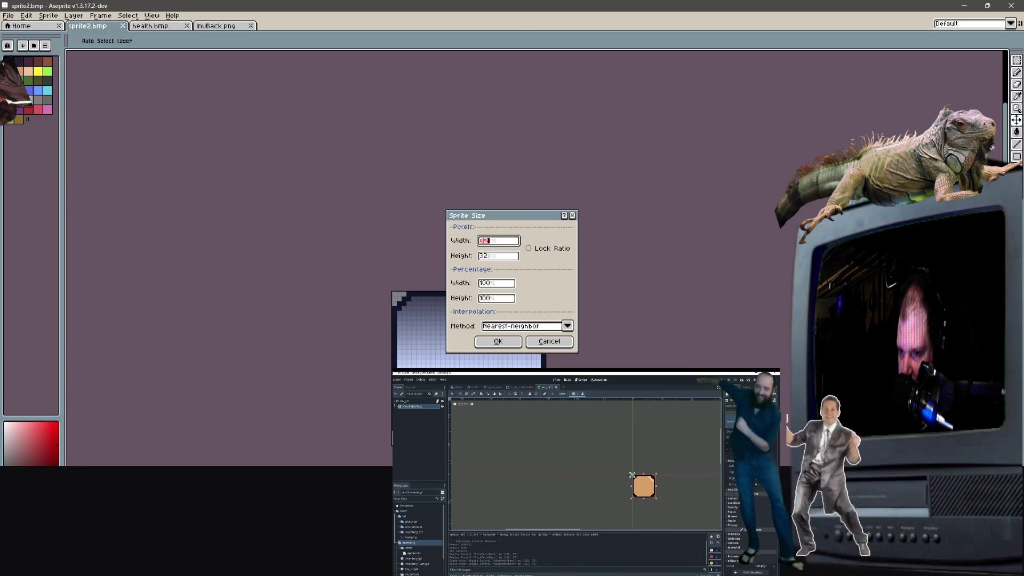
pyautogui.write('500')
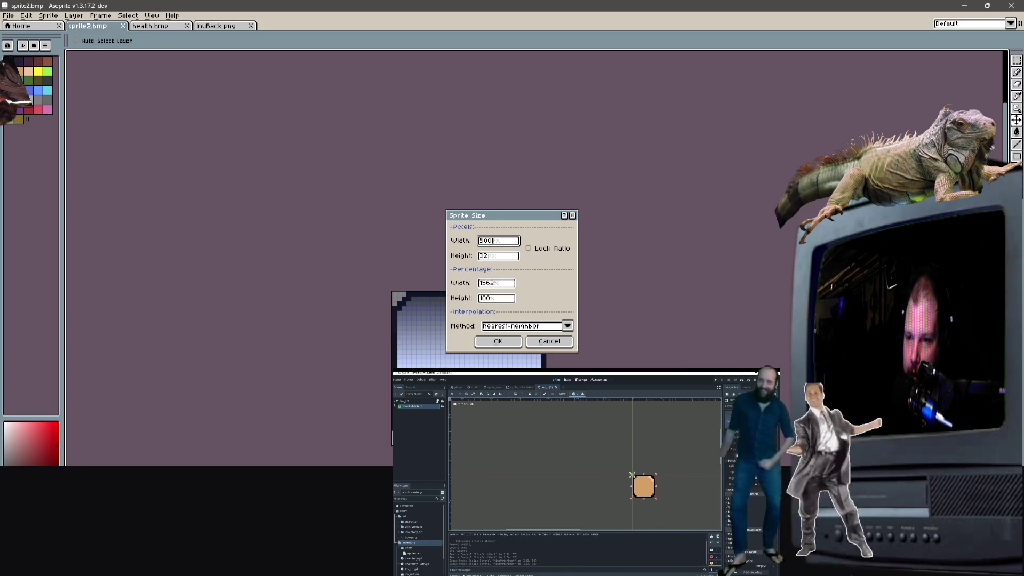
pyautogui.press('Tab')
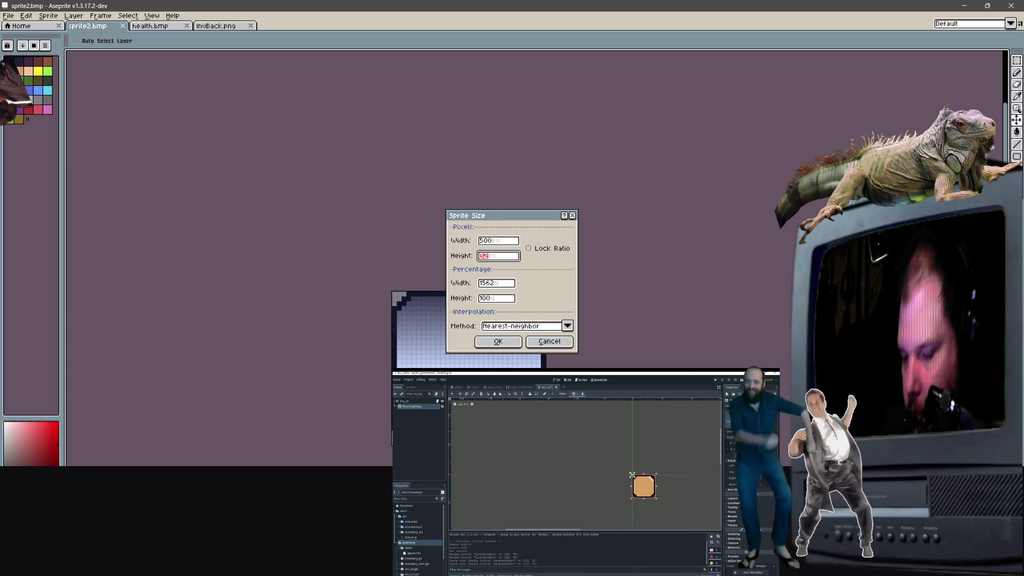
pyautogui.write('500')
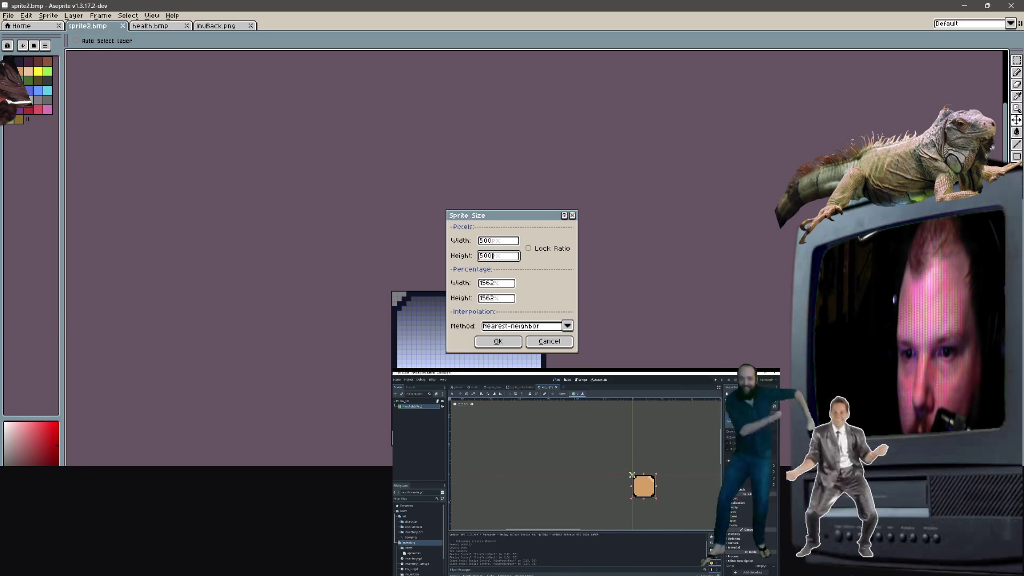
pyautogui.click(539, 249)
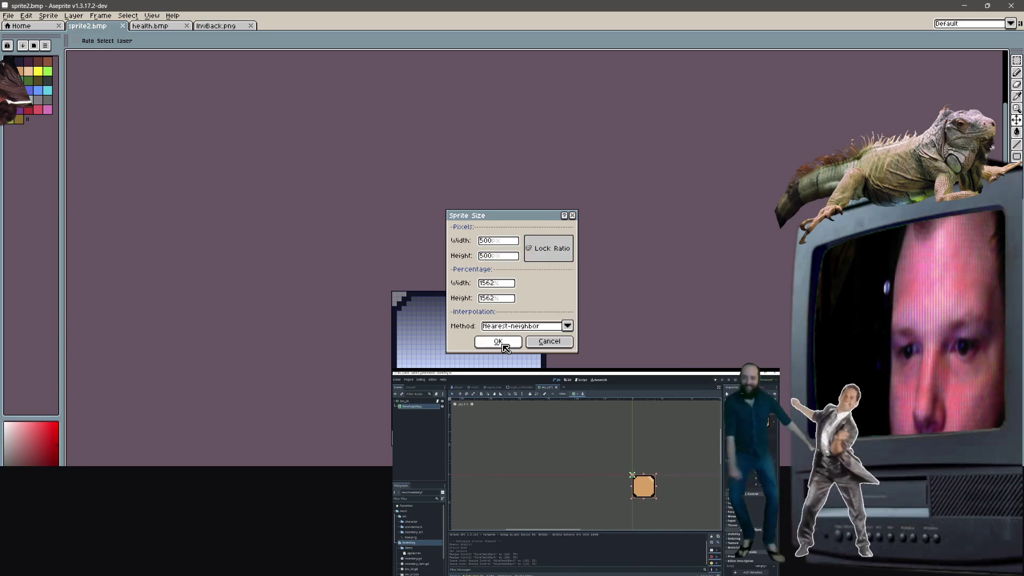
pyautogui.click(501, 342)
pyautogui.scroll(-10, 403, 335)
pyautogui.scroll(6, 401, 350)
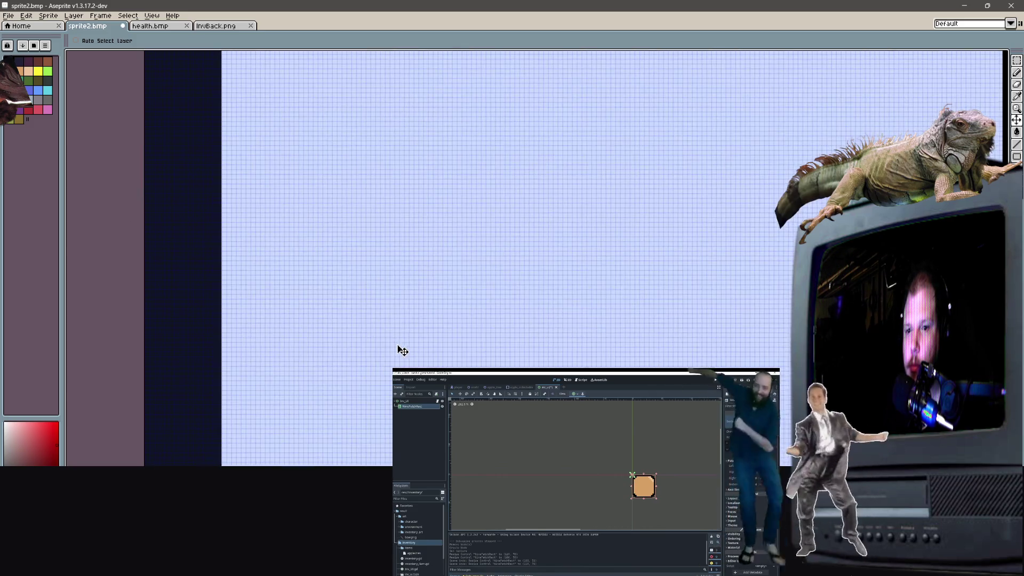
# Step: Export the enlarged sprite2 over textures/InvSlot.png, confirming the overwrite, and switch to InvBack.png
pyautogui.scroll(-3, 399, 352)
pyautogui.scroll(2, 364, 234)
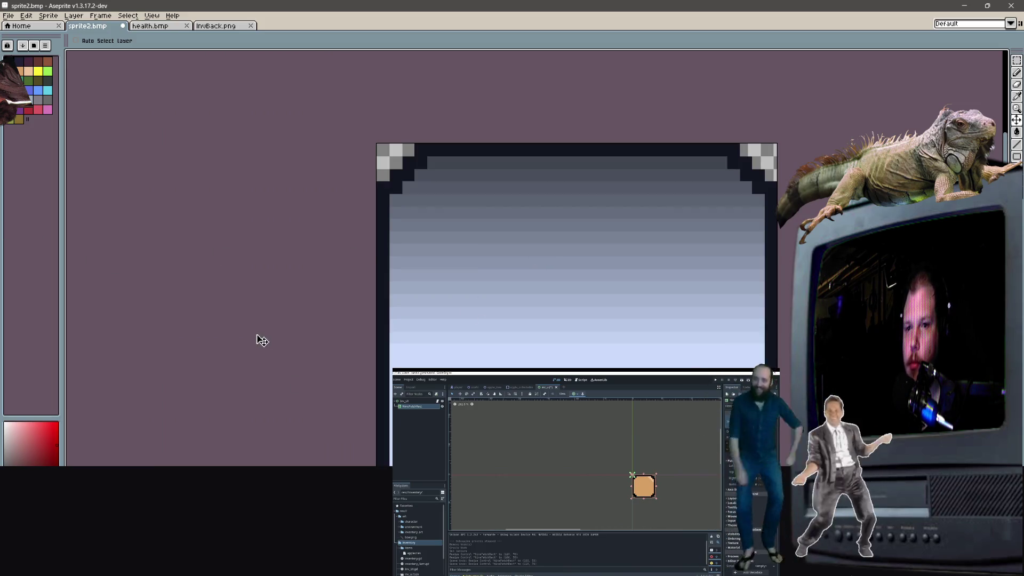
pyautogui.scroll(-2, 259, 338)
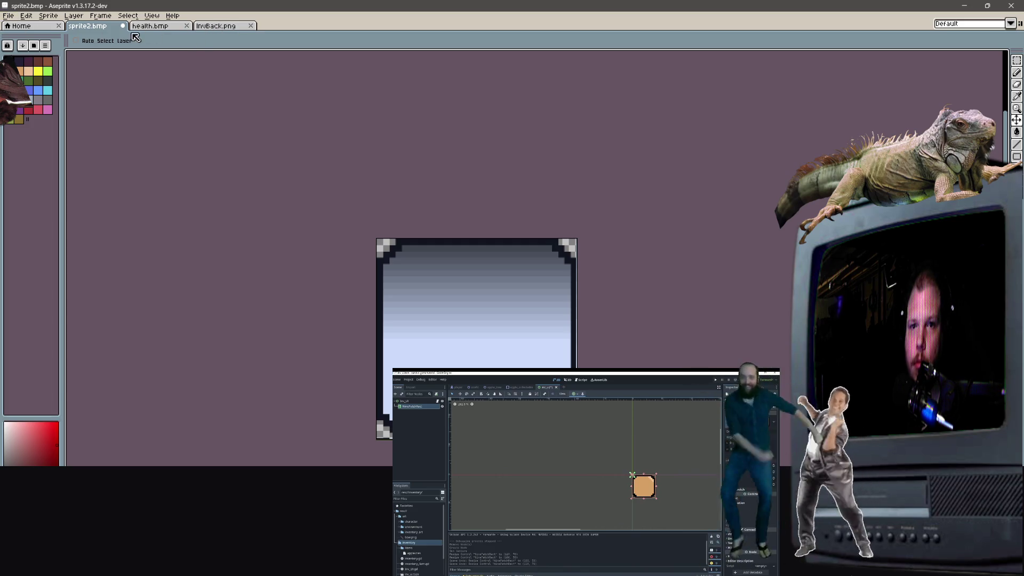
pyautogui.click(9, 16)
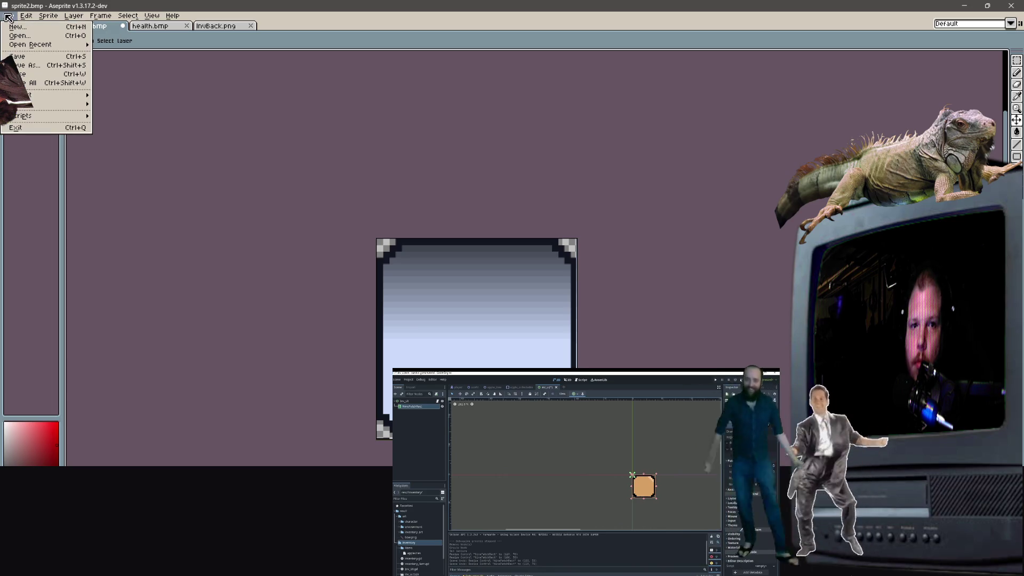
pyautogui.moveTo(52, 99)
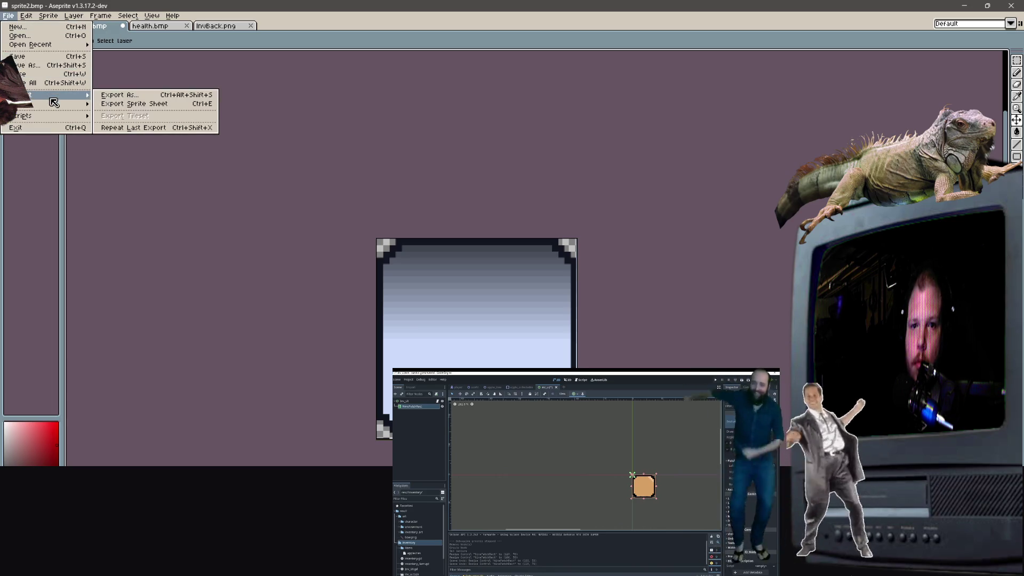
pyautogui.click(182, 99)
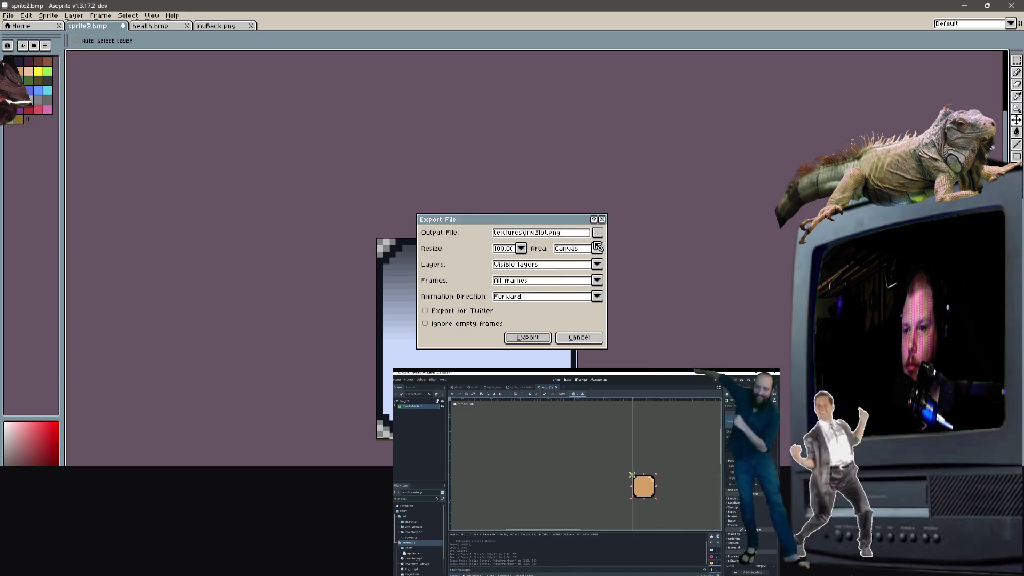
pyautogui.click(531, 338)
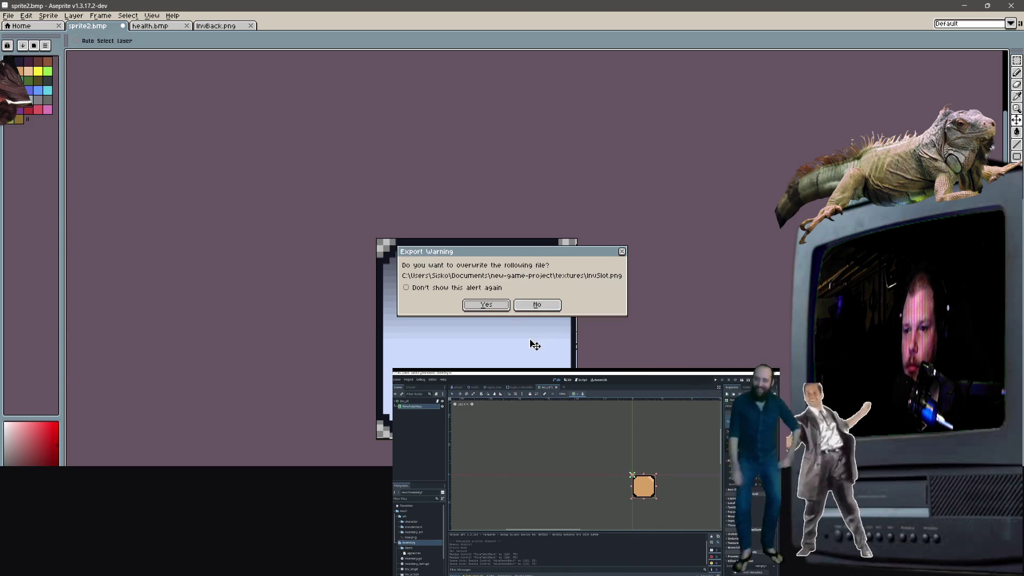
pyautogui.click(494, 305)
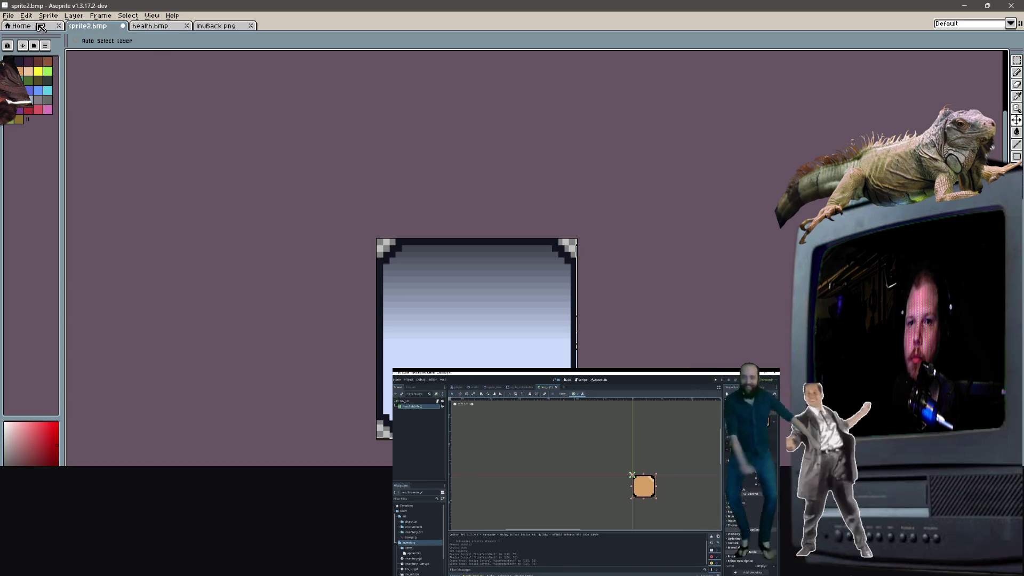
pyautogui.click(246, 27)
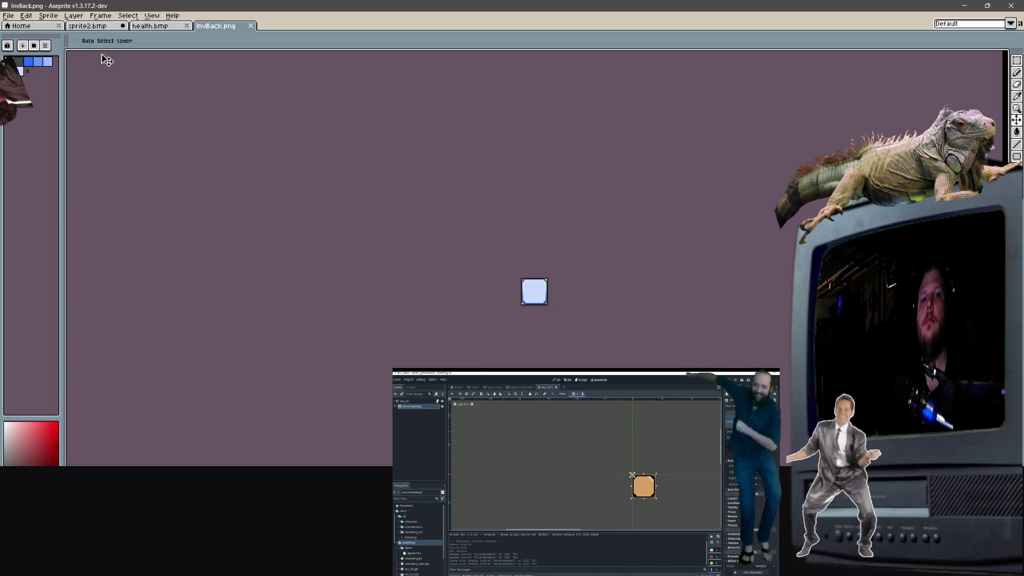
# Step: Check in Sprite Properties that InvBack.png is only 32 × 32 pixels
pyautogui.scroll(5, 551, 297)
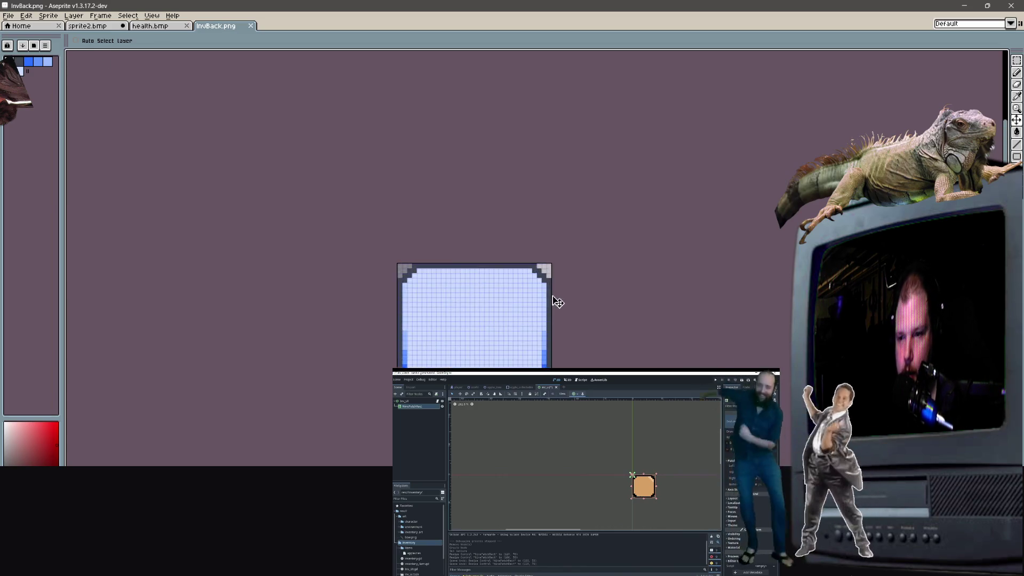
pyautogui.scroll(-3, 550, 303)
pyautogui.scroll(5, 487, 219)
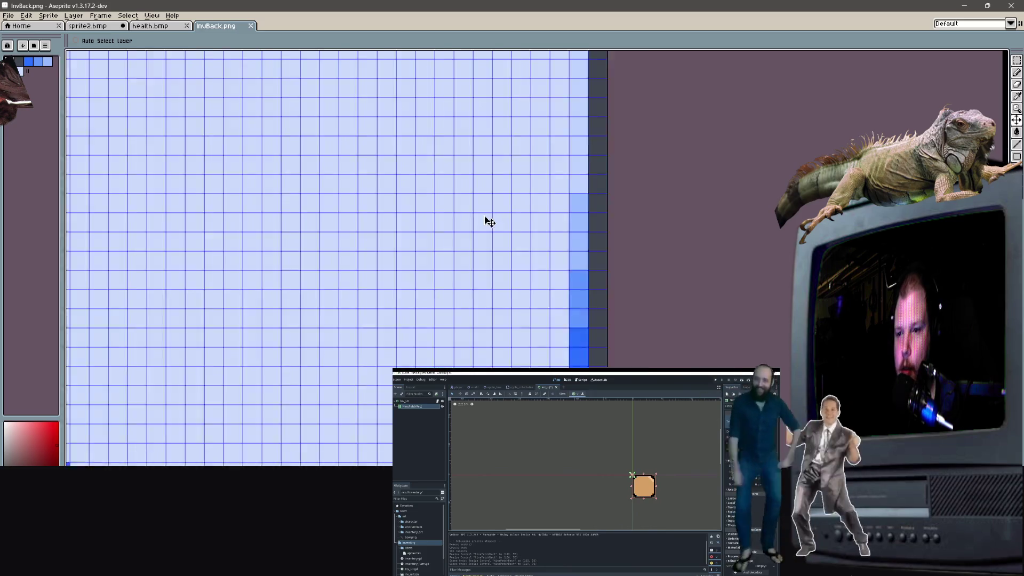
pyautogui.scroll(-8, 486, 219)
pyautogui.scroll(8, 349, 142)
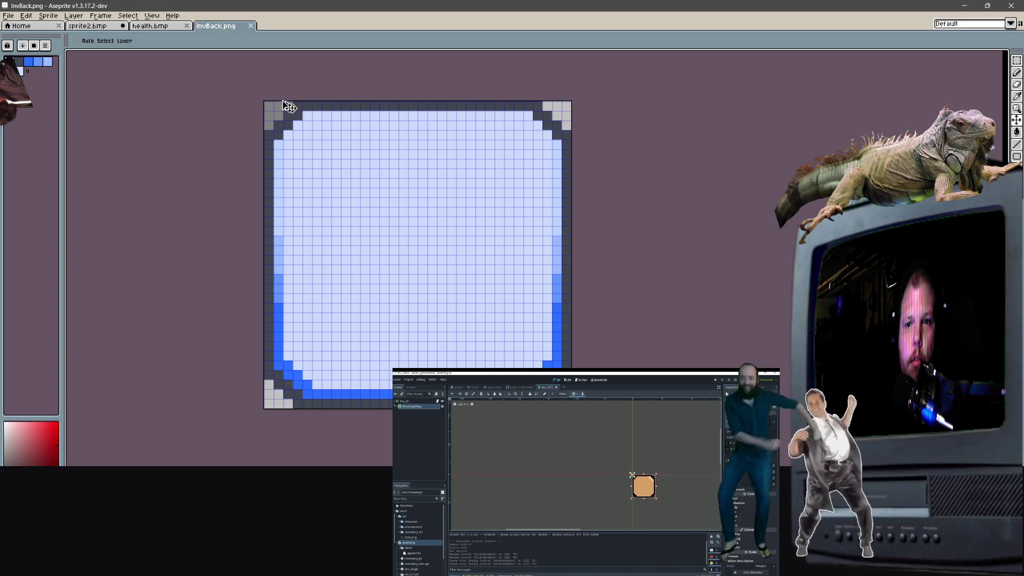
pyautogui.click(100, 17)
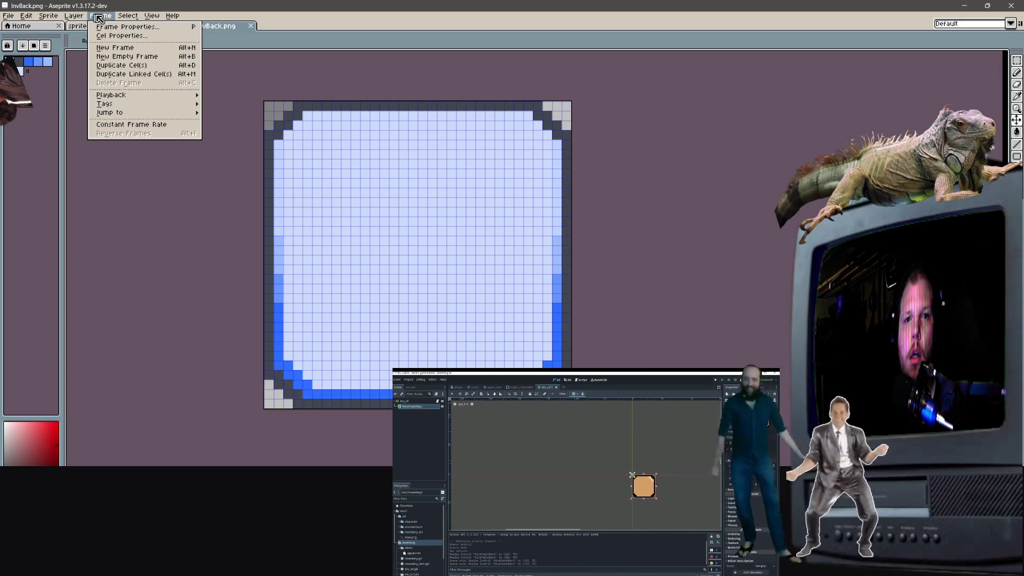
pyautogui.click(62, 26)
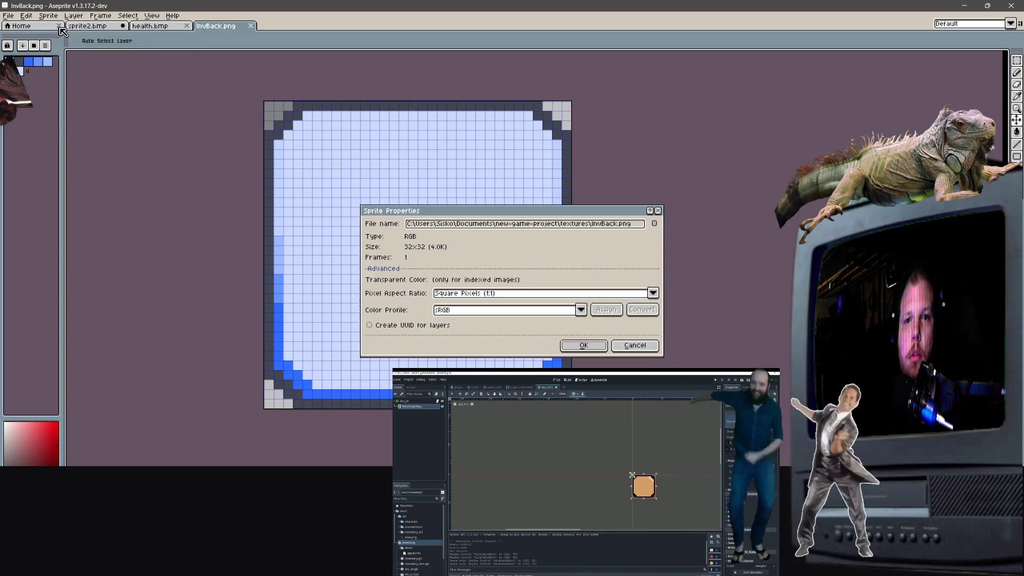
pyautogui.click(657, 210)
# Step: Open the Sprite Size dialog for InvBack.png
pyautogui.click(48, 15)
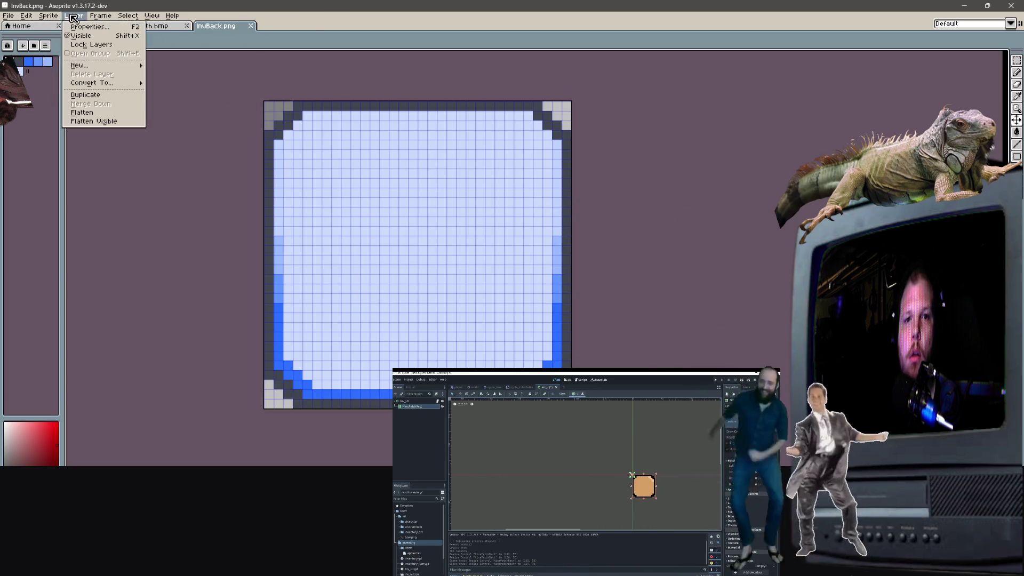
pyautogui.moveTo(59, 37)
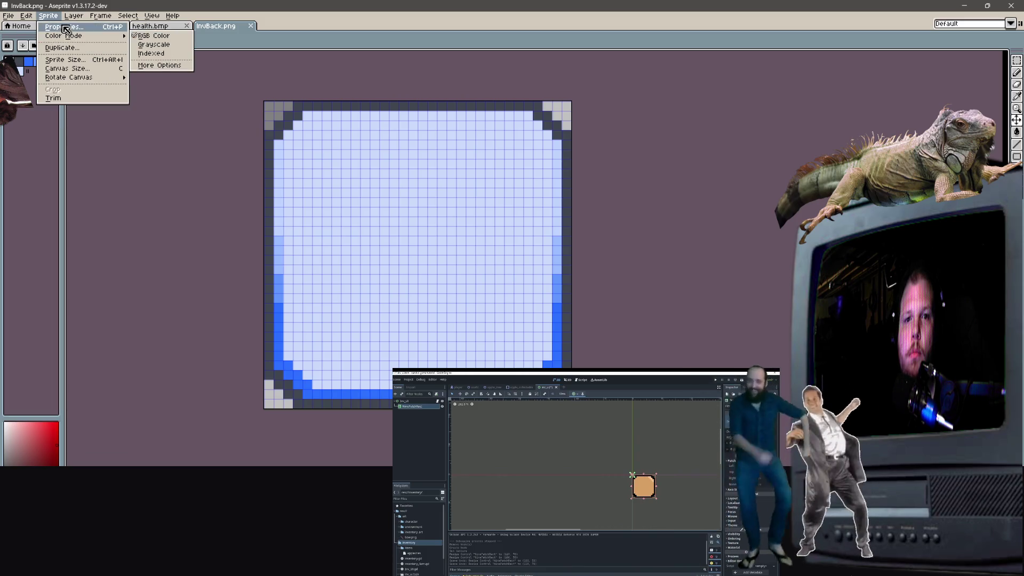
pyautogui.click(87, 63)
# Step: Enlarge InvBack.png to 500 pixels wide
pyautogui.write('500')
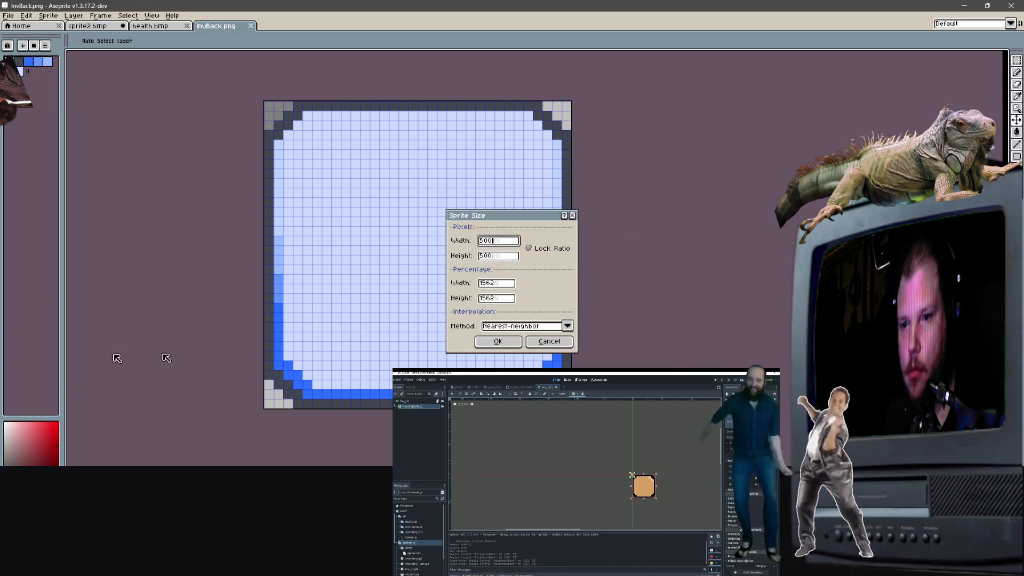
pyautogui.click(501, 343)
pyautogui.scroll(-5, 445, 311)
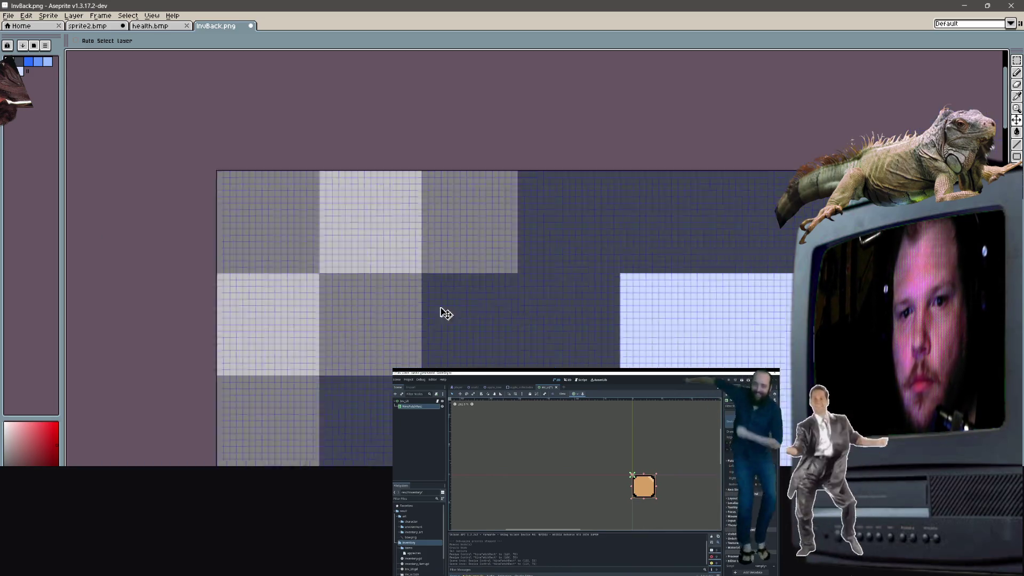
pyautogui.scroll(3, 480, 347)
pyautogui.scroll(-4, 466, 338)
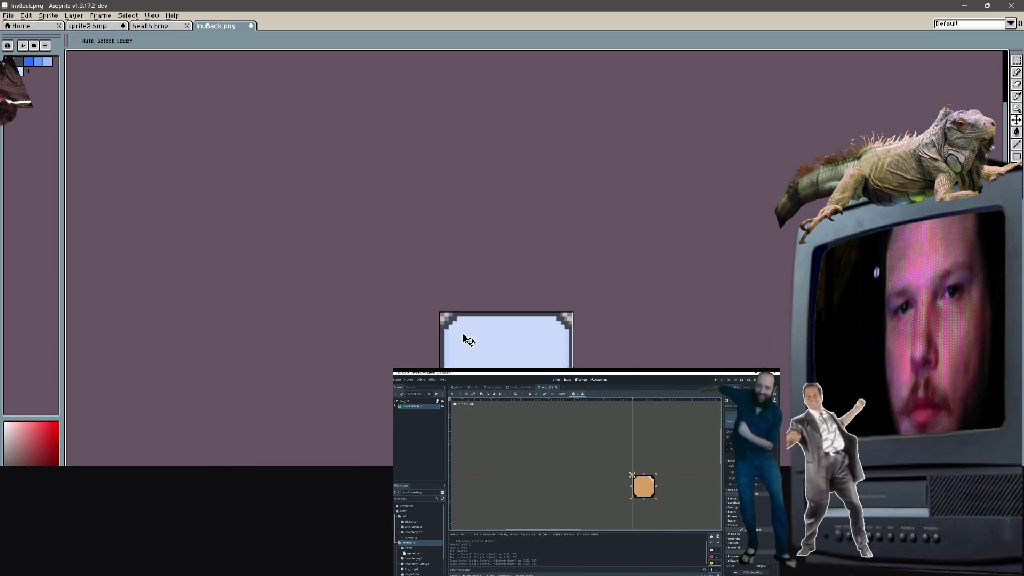
pyautogui.scroll(1, 466, 338)
# Step: Export it over textures/InvBack.png, confirming the overwrite, and return to Godot
pyautogui.click(8, 16)
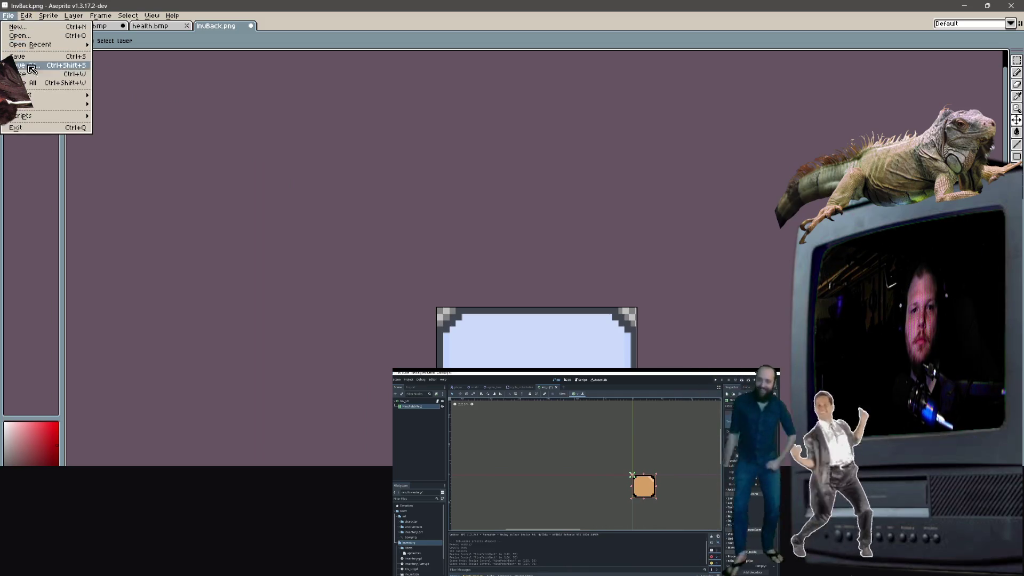
pyautogui.moveTo(43, 97)
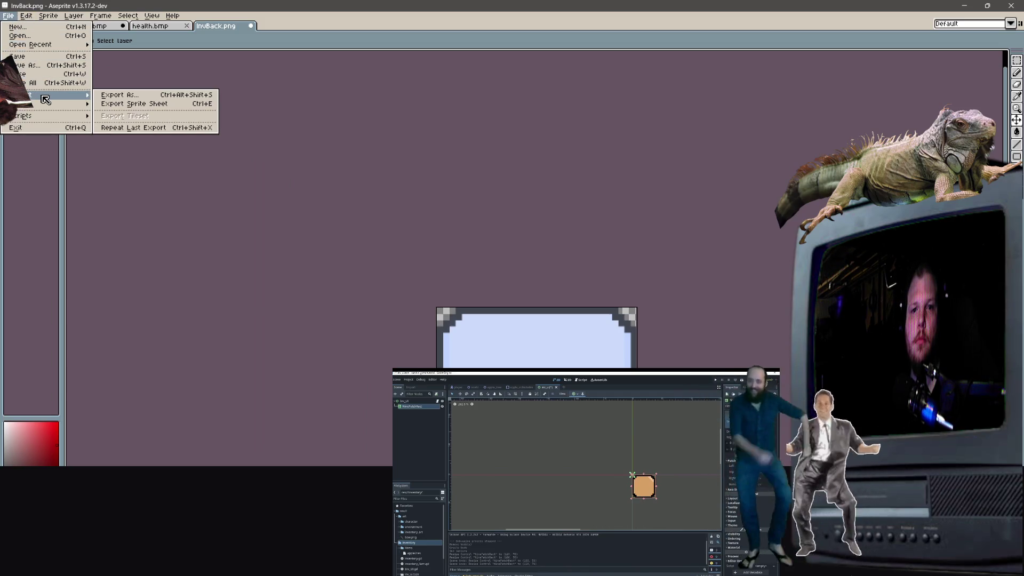
pyautogui.click(131, 99)
pyautogui.click(575, 235)
pyautogui.click(597, 232)
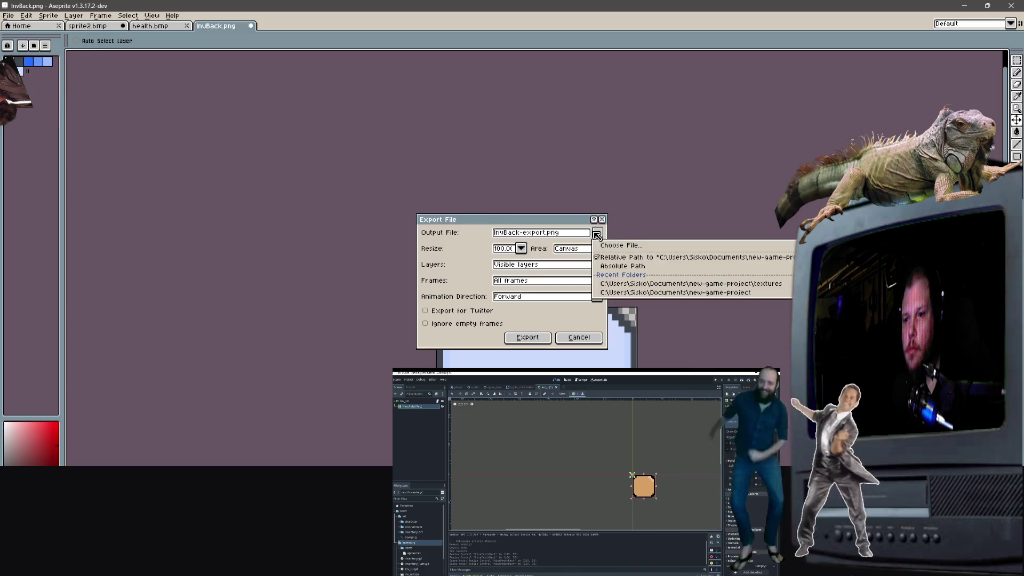
pyautogui.click(640, 284)
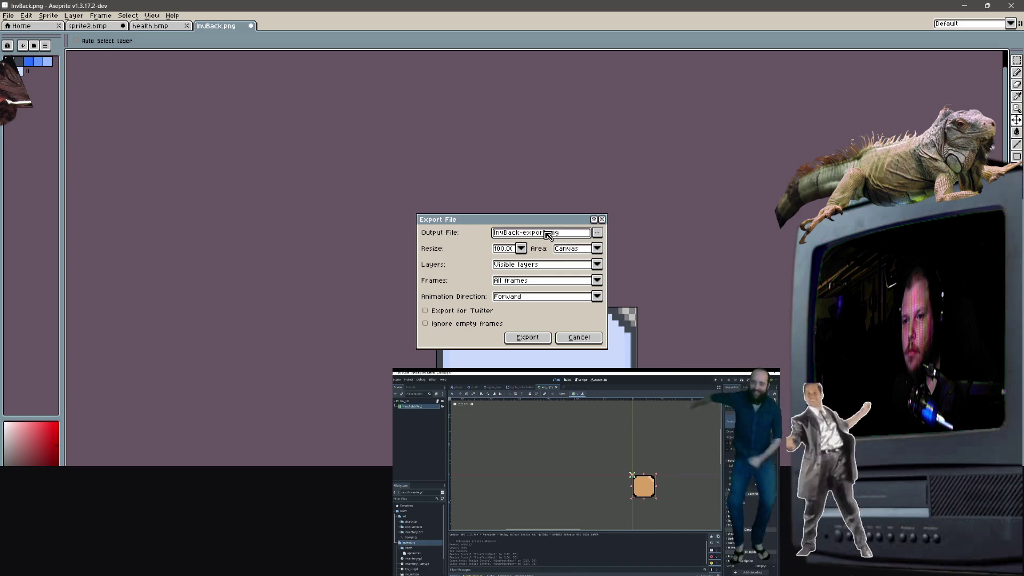
pyautogui.press('BackSpace')
pyautogui.press('BackSpace')
pyautogui.press('BackSpace')
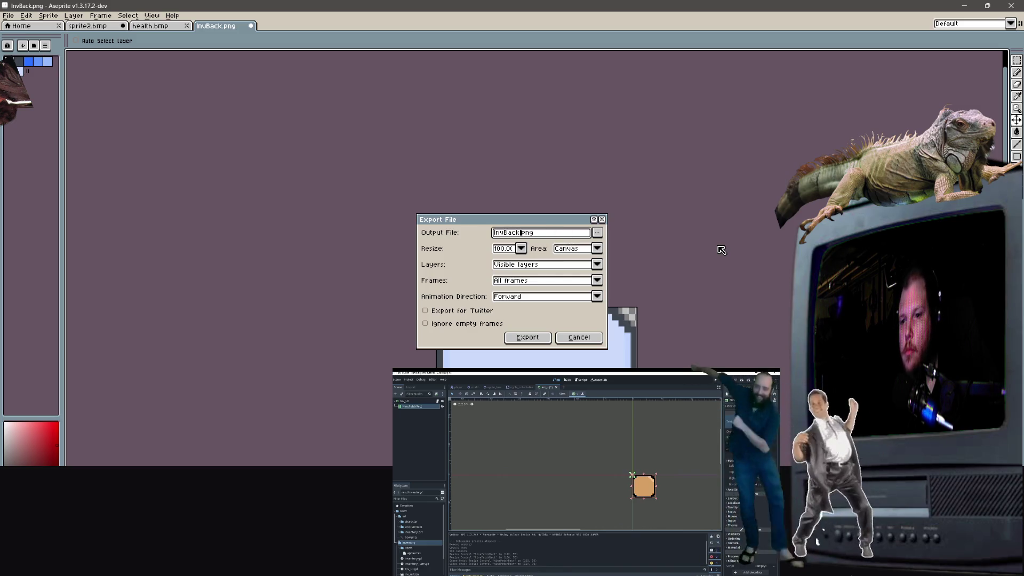
pyautogui.press('Return')
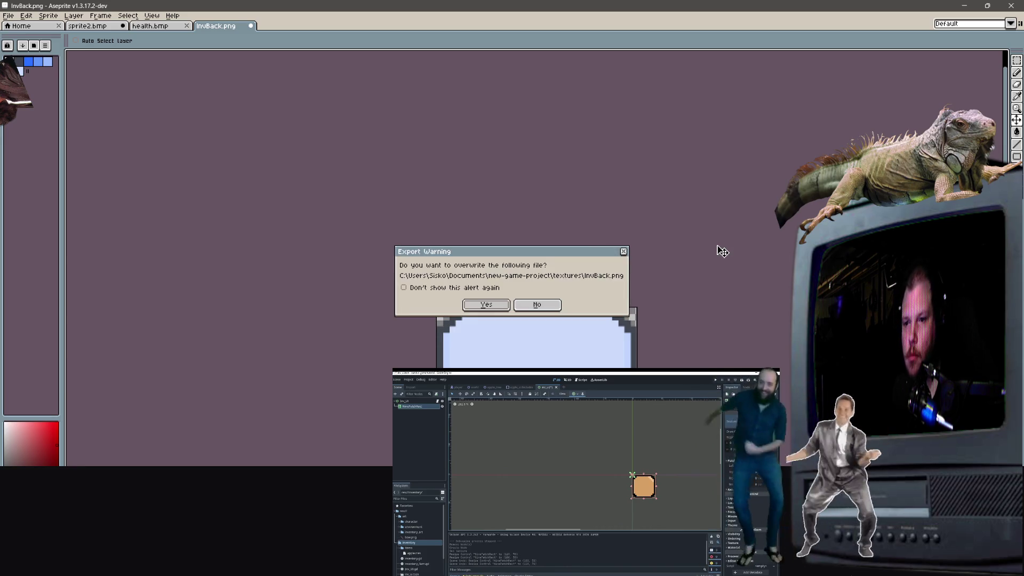
pyautogui.click(485, 306)
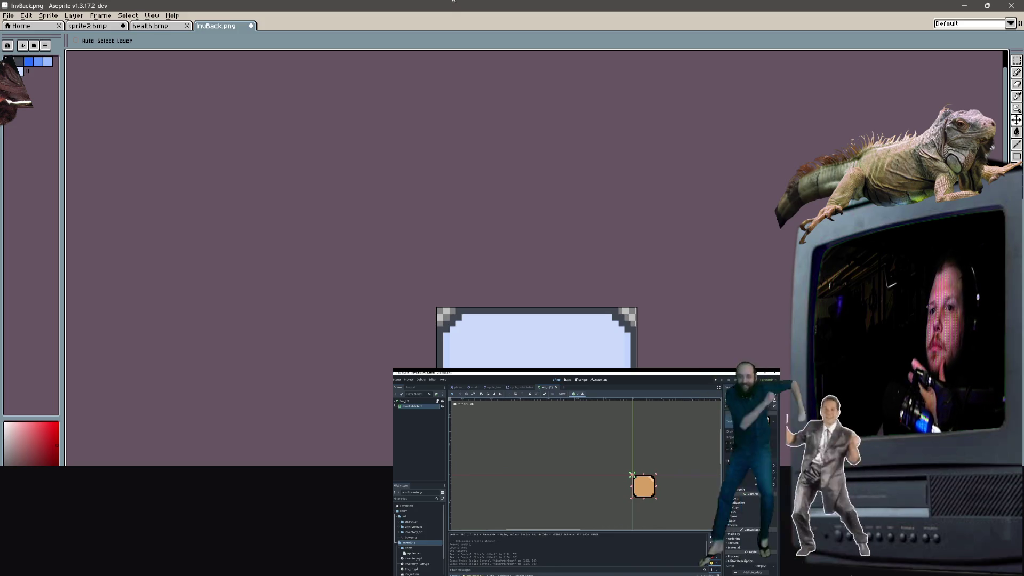
pyautogui.hotkey('alt', 'Tab')
# Step: Reassign the reimported InvBack.png to the NinePatchRect and change its texture draw setting
pyautogui.click(362, 182)
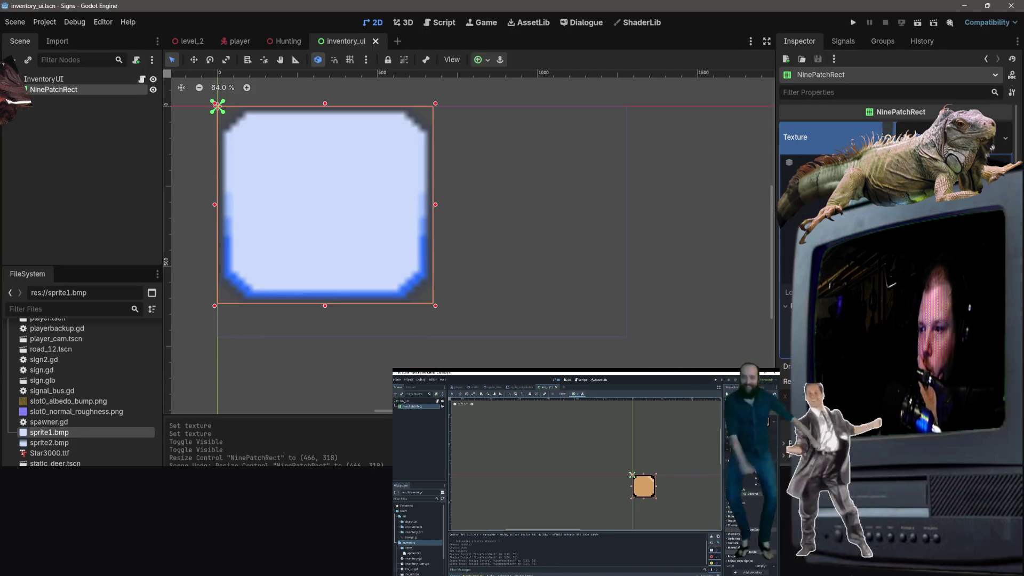
pyautogui.scroll(15, 51, 407)
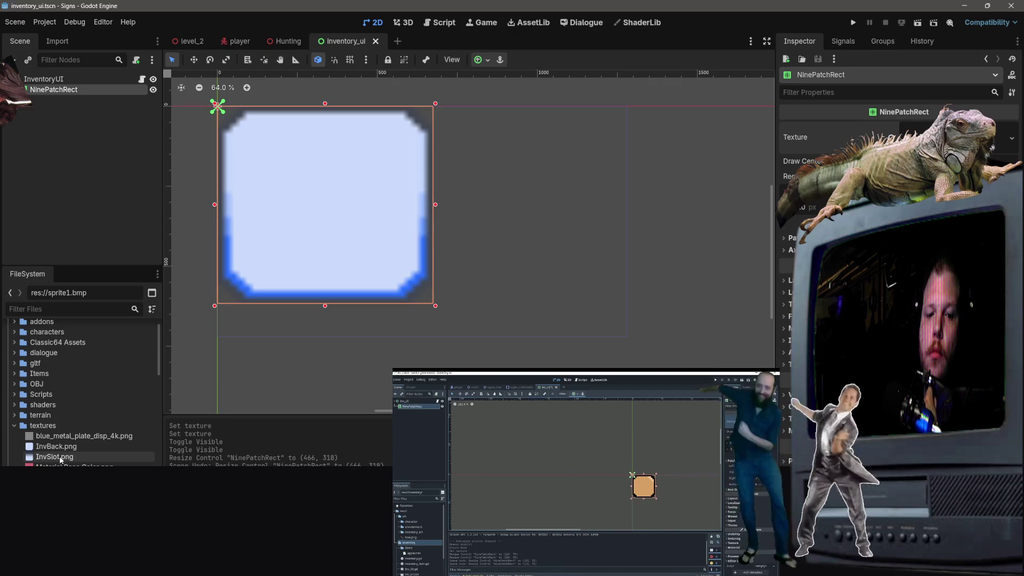
pyautogui.moveTo(59, 448)
pyautogui.mouseDown()
pyautogui.moveTo(773, 214)
pyautogui.moveTo(955, 137)
pyautogui.mouseUp()
pyautogui.click(911, 161)
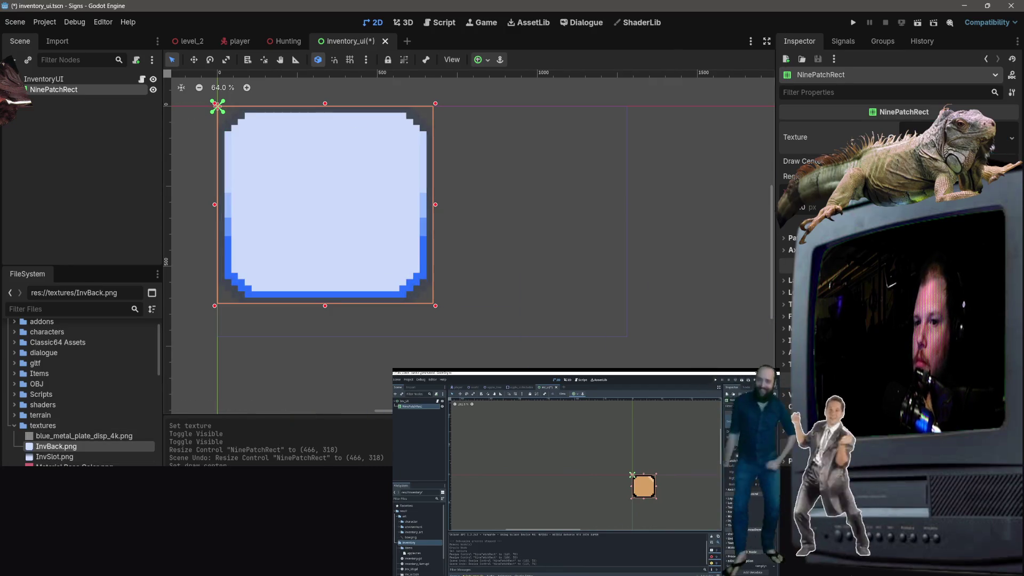
# Step: Try widening and heightening the panel, then undo back to the tiny default size
pyautogui.moveTo(438, 204); pyautogui.dragTo(631, 189)
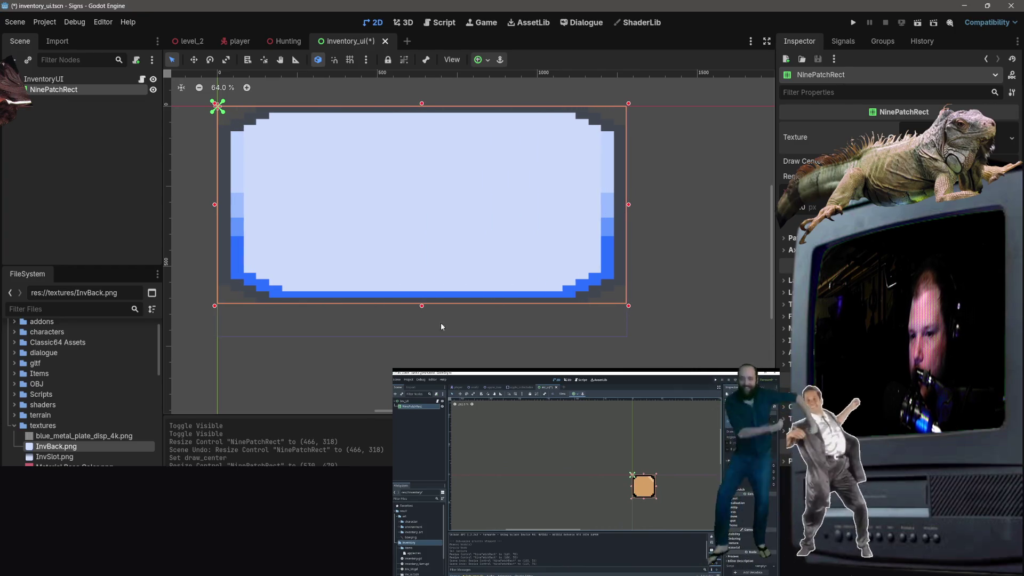
pyautogui.moveTo(425, 308); pyautogui.dragTo(425, 343)
pyautogui.hotkey('ctrl', 'z')
pyautogui.hotkey('ctrl', 'z')
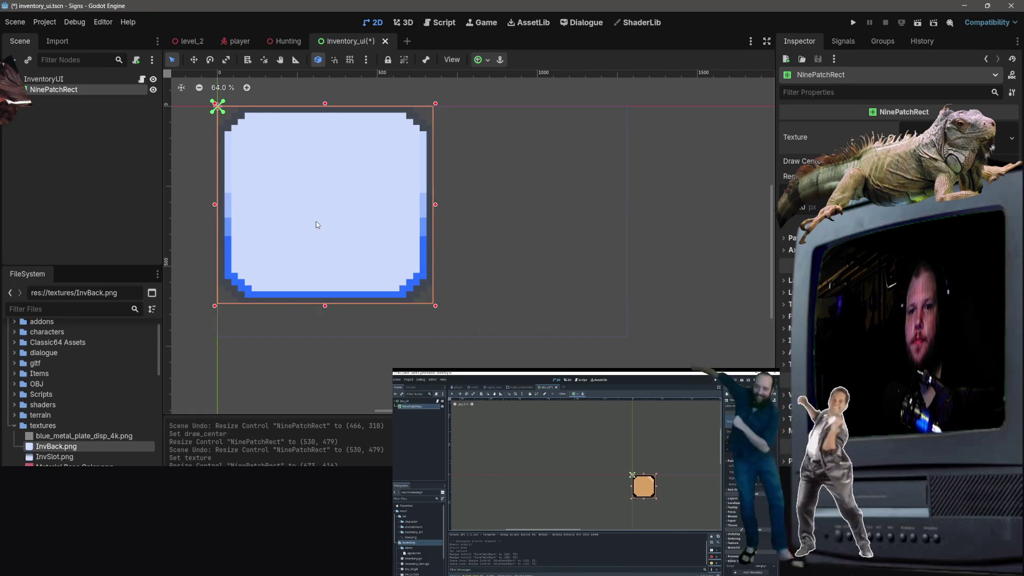
pyautogui.hotkey('ctrl', 'z')
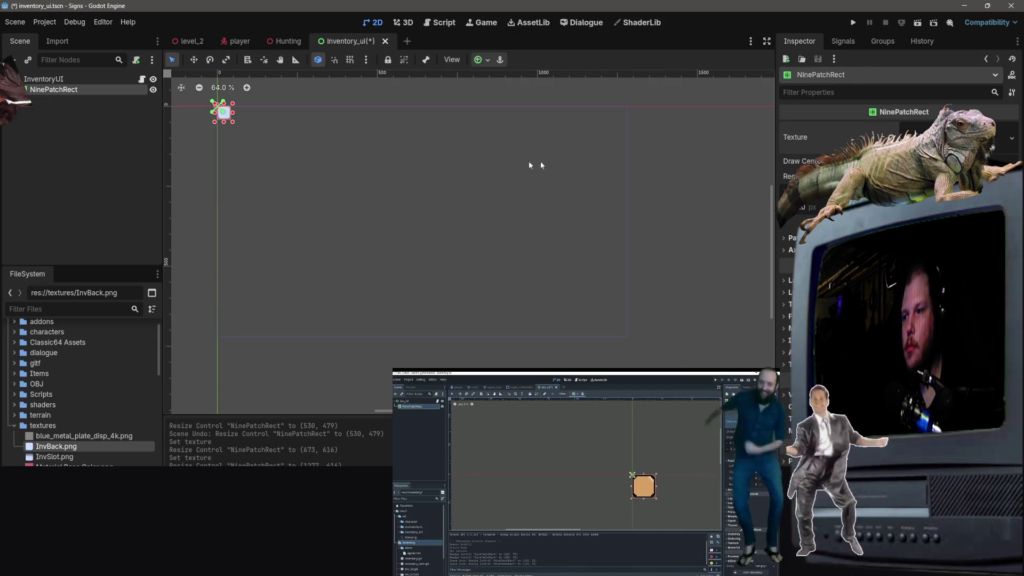
# Step: Give the NinePatchRect the InvBack.png texture and preview it stretched, showing the Patch Margin settings
pyautogui.moveTo(56, 447)
pyautogui.mouseDown()
pyautogui.moveTo(959, 137)
pyautogui.moveTo(995, 150)
pyautogui.mouseUp()
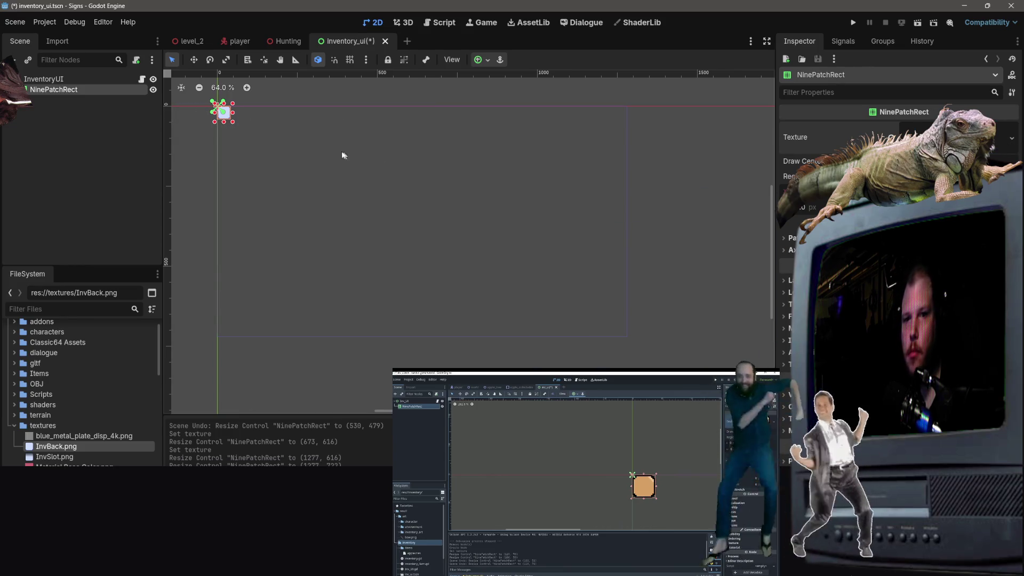
pyautogui.moveTo(232, 122)
pyautogui.mouseDown()
pyautogui.moveTo(275, 161)
pyautogui.moveTo(319, 233)
pyautogui.moveTo(517, 238)
pyautogui.moveTo(516, 248)
pyautogui.mouseUp()
pyautogui.hotkey('ctrl', 'z')
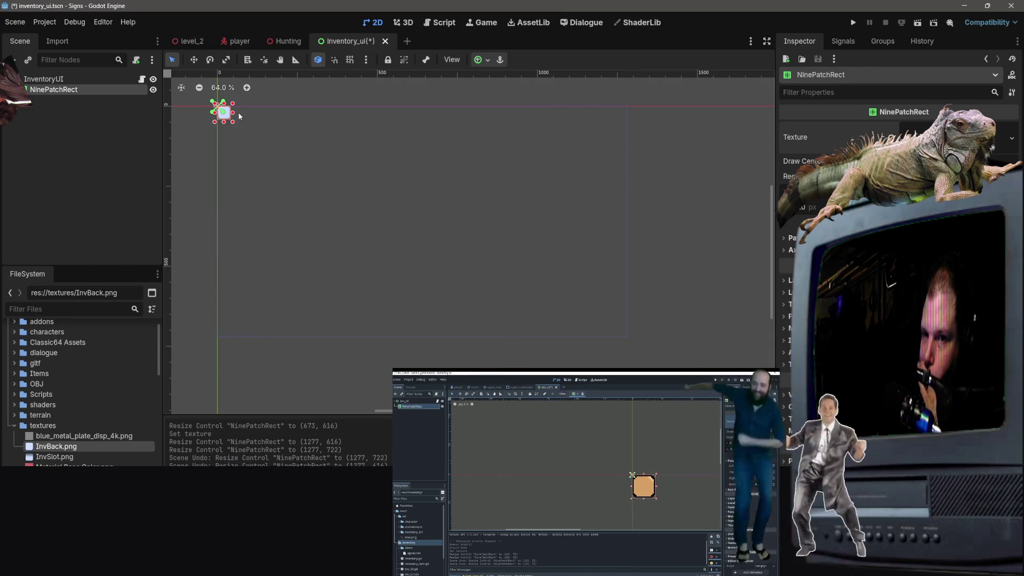
pyautogui.click(784, 241)
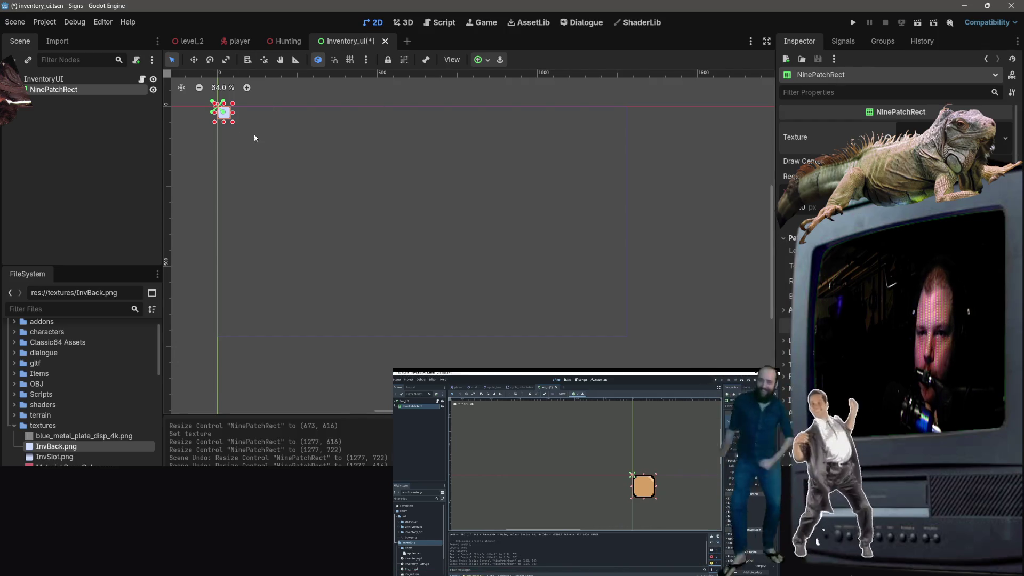
pyautogui.moveTo(233, 124)
pyautogui.mouseDown()
pyautogui.moveTo(388, 290)
pyautogui.moveTo(434, 285)
pyautogui.mouseUp()
pyautogui.hotkey('ctrl', 'z')
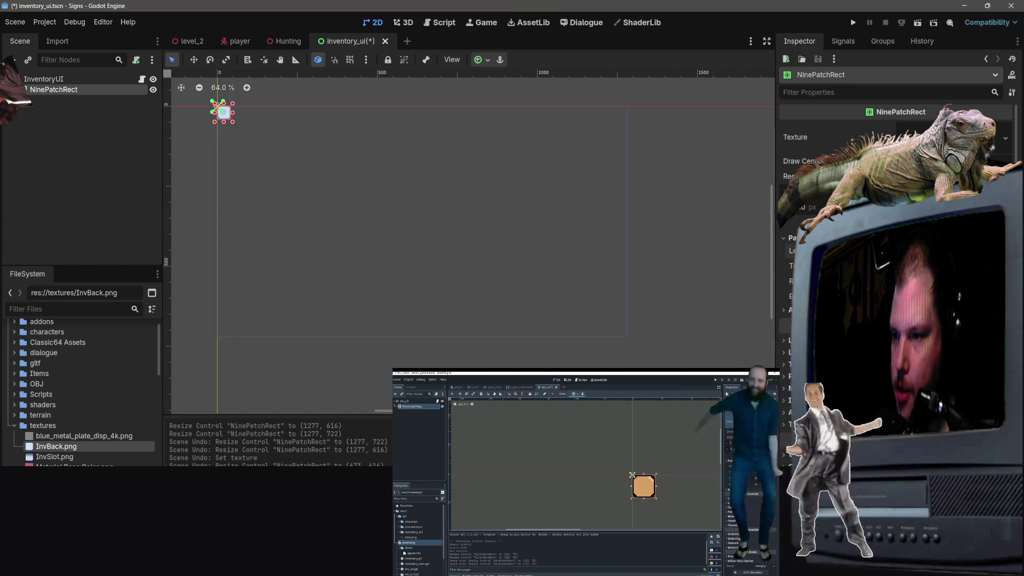
# Step: Enter the left and top patch margins and test them on a stretched panel, undoing the stretch
pyautogui.hotkey('ctrl', 'z')
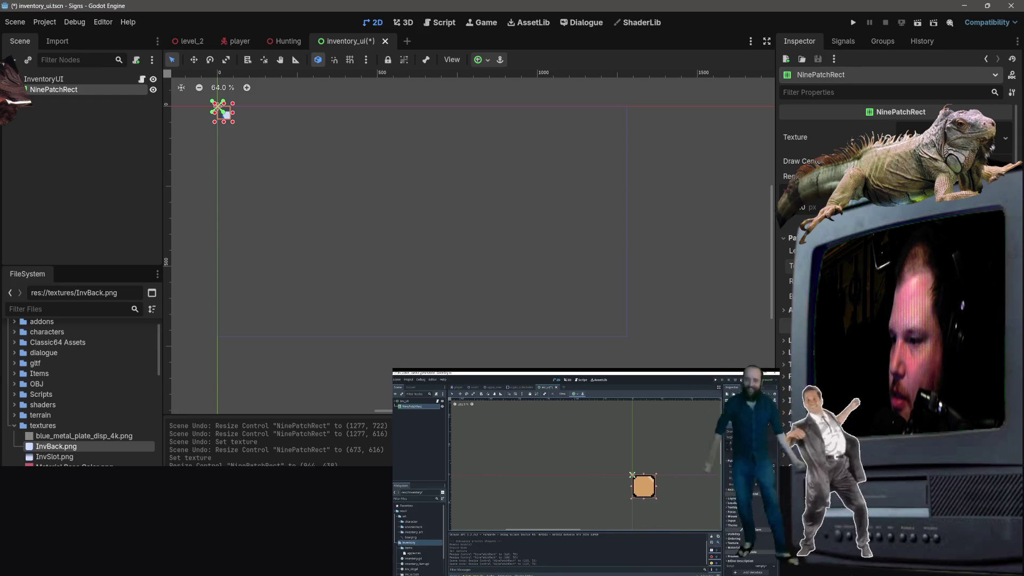
pyautogui.hotkey('ctrl', 'z')
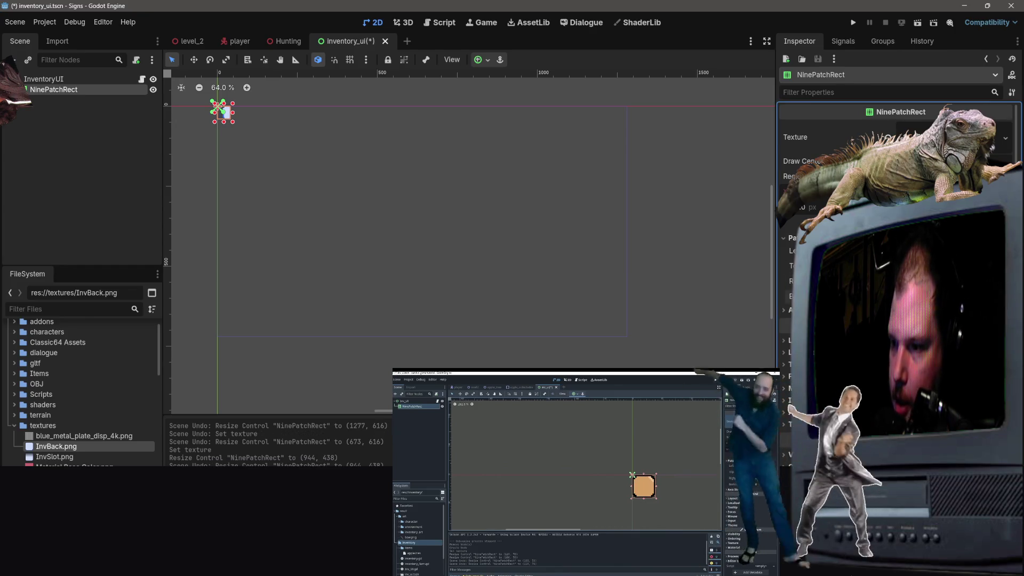
pyautogui.hotkey('ctrl', 'shift', 'z')
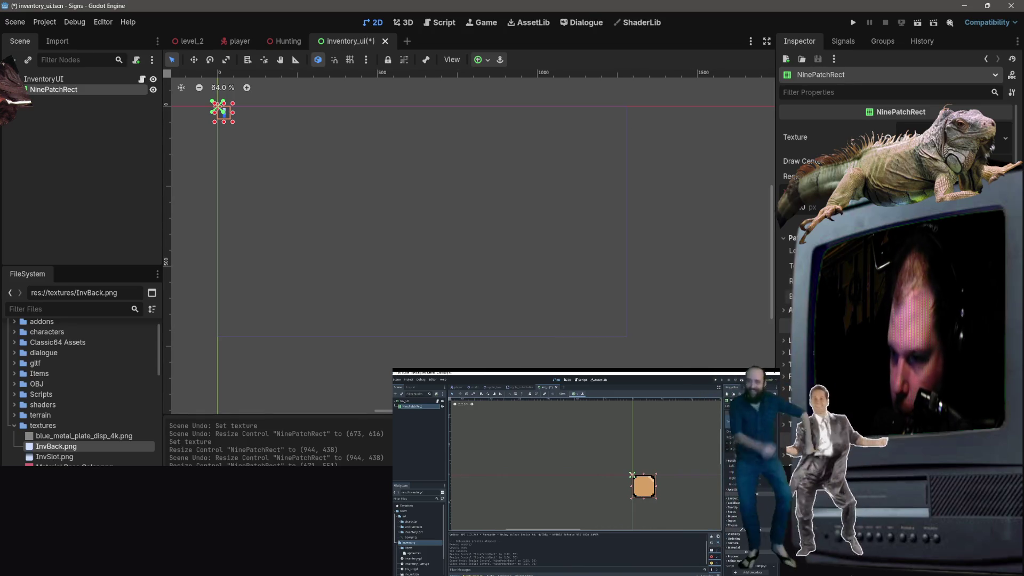
pyautogui.hotkey('ctrl', 'z')
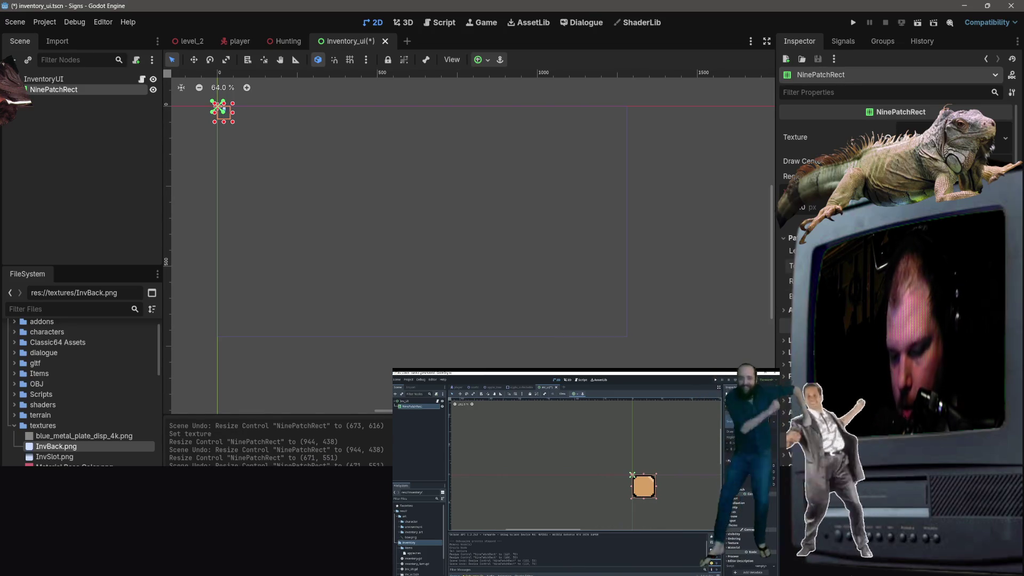
pyautogui.press('Return')
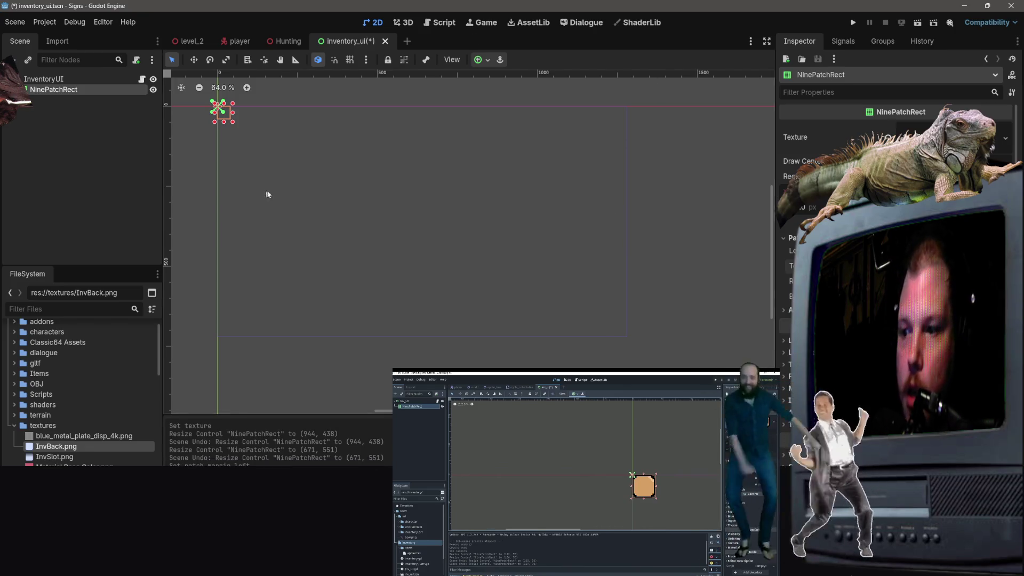
pyautogui.moveTo(232, 122)
pyautogui.mouseDown()
pyautogui.moveTo(291, 210)
pyautogui.moveTo(557, 341)
pyautogui.moveTo(630, 245)
pyautogui.moveTo(626, 358)
pyautogui.moveTo(628, 288)
pyautogui.moveTo(632, 346)
pyautogui.moveTo(232, 342)
pyautogui.moveTo(611, 340)
pyautogui.moveTo(601, 341)
pyautogui.mouseUp()
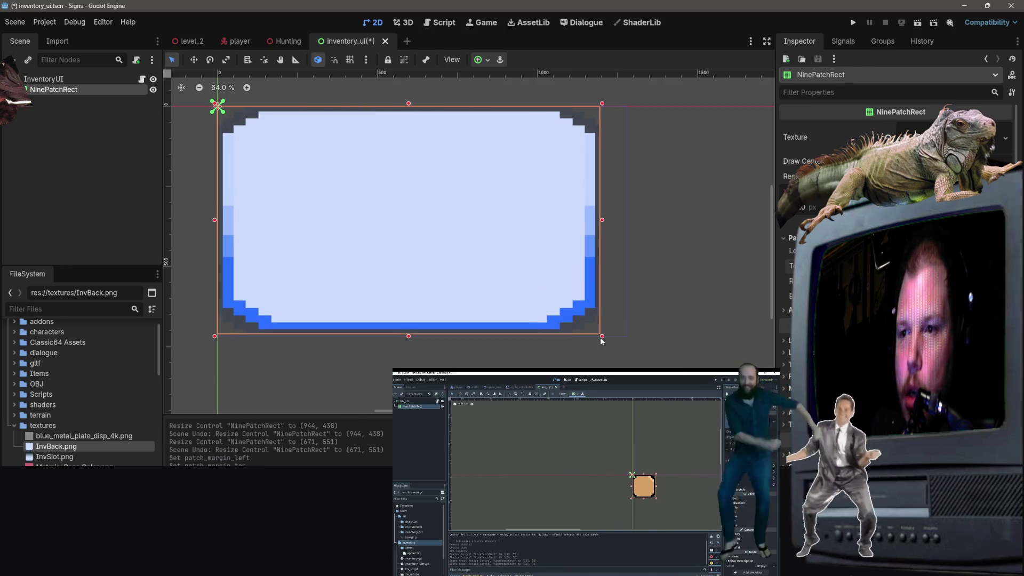
pyautogui.hotkey('ctrl', 'z')
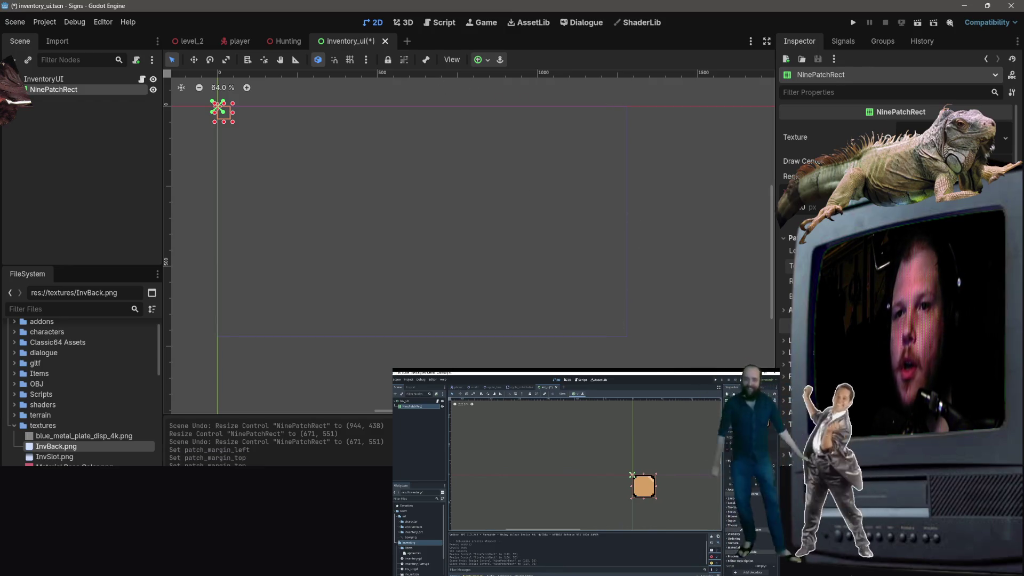
pyautogui.hotkey('alt', 'Tab')
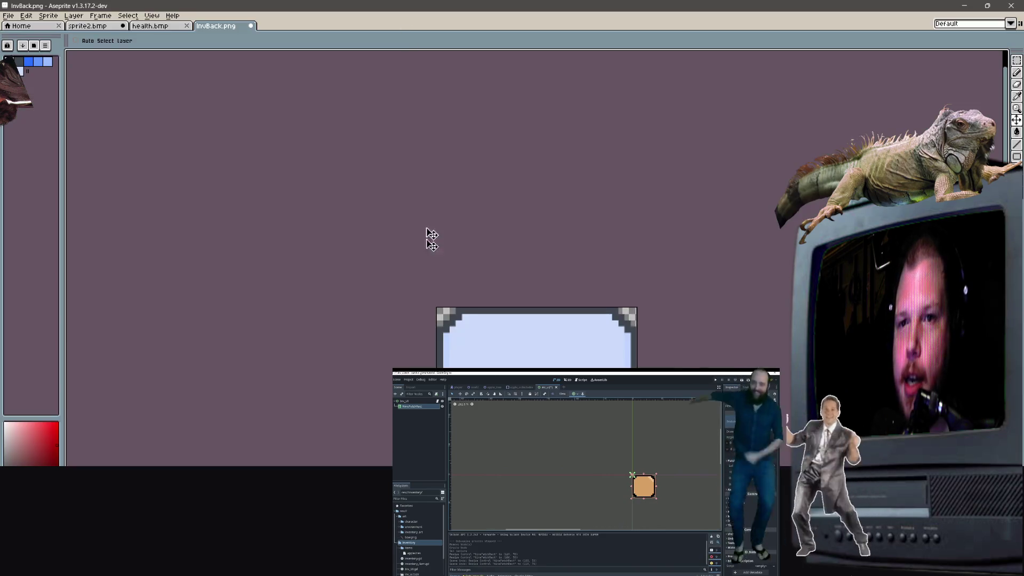
# Step: Zoom in on InvBack.png's grey stepped corner pixels in Aseprite, then minimize Aseprite
pyautogui.scroll(3, 427, 235)
pyautogui.scroll(2, 395, 315)
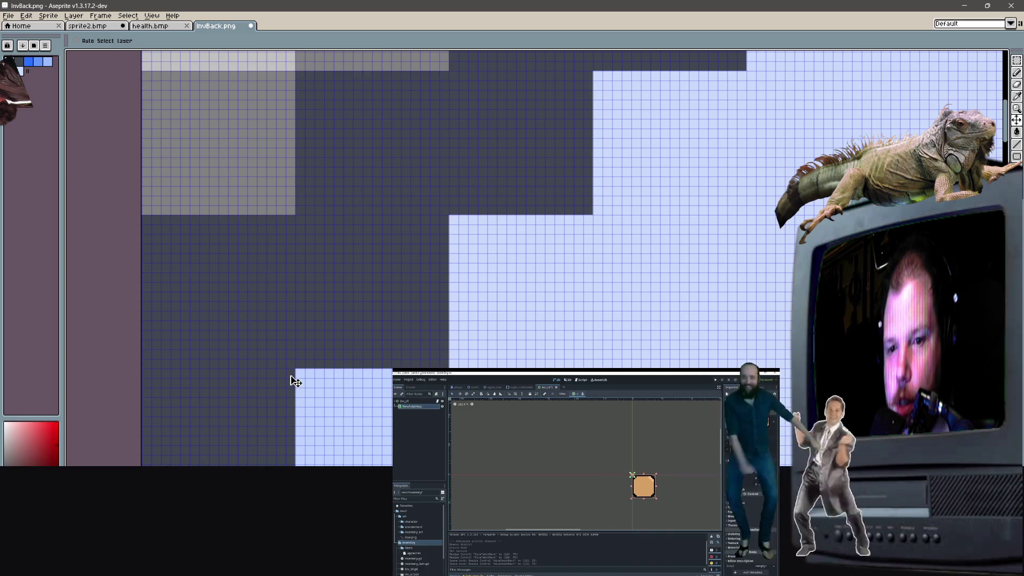
pyautogui.scroll(-4, 284, 288)
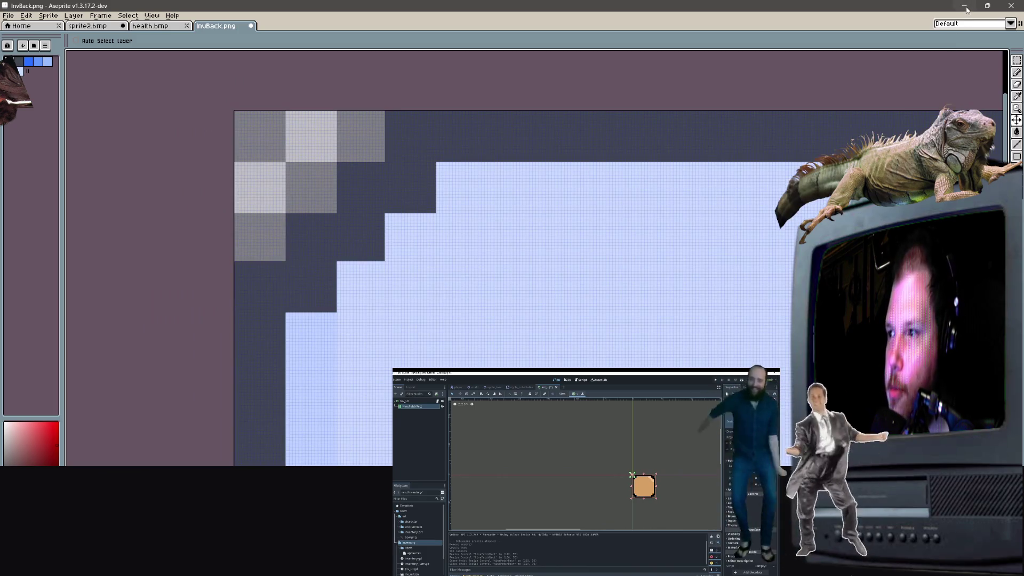
pyautogui.click(965, 7)
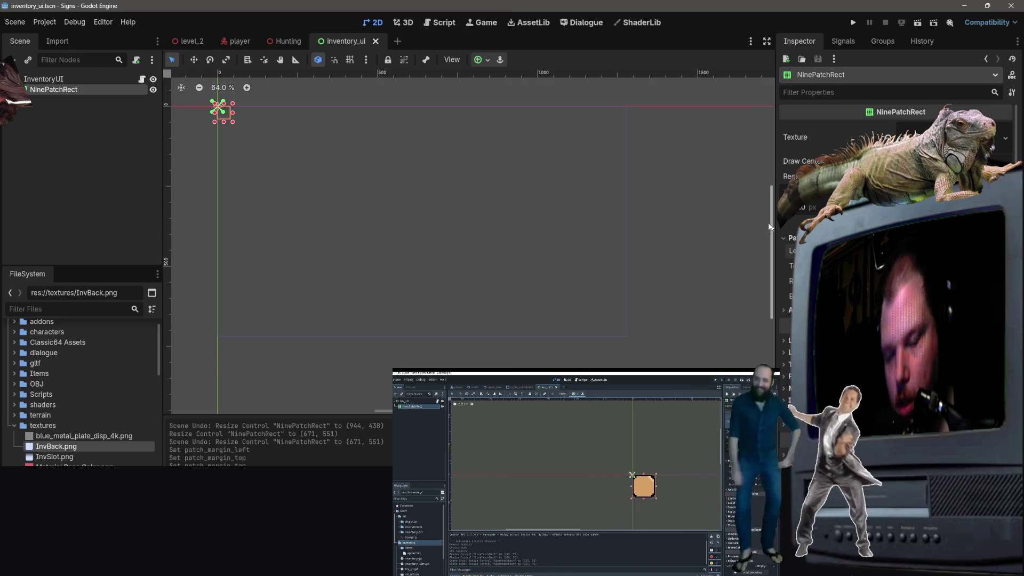
# Step: Enter the right and bottom patch margins and preview them on an enlarged panel
pyautogui.press('Tab')
pyautogui.press('Tab')
pyautogui.press('Tab')
pyautogui.click(698, 215)
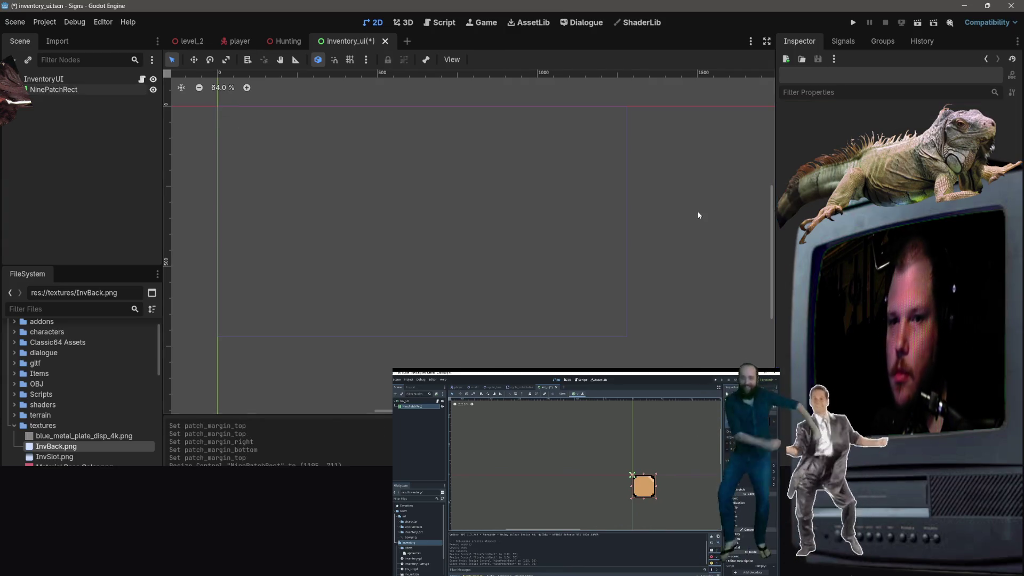
pyautogui.click(43, 89)
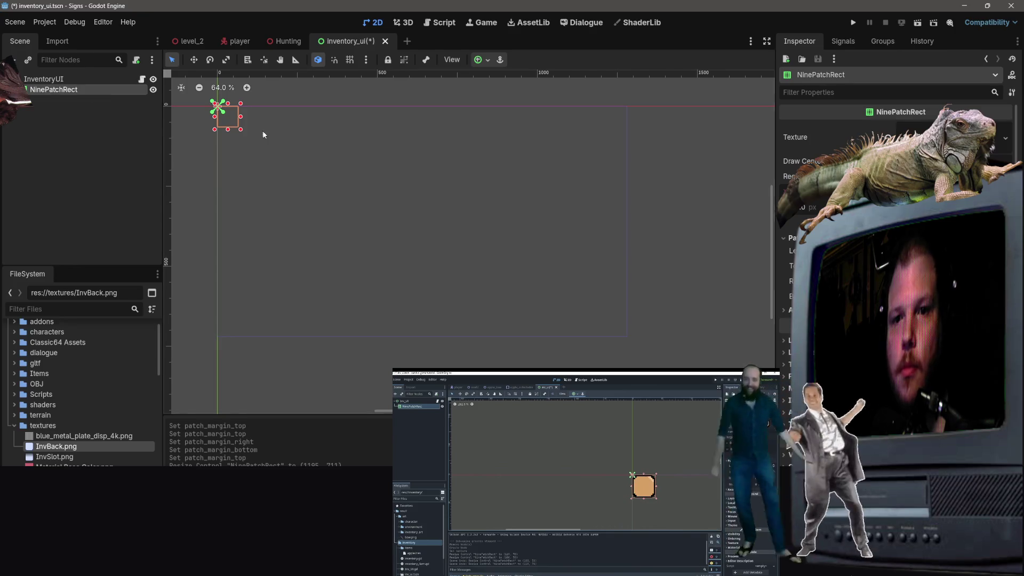
pyautogui.moveTo(244, 132)
pyautogui.mouseDown()
pyautogui.moveTo(256, 165)
pyautogui.moveTo(489, 313)
pyautogui.moveTo(622, 223)
pyautogui.moveTo(622, 368)
pyautogui.moveTo(630, 321)
pyautogui.moveTo(601, 192)
pyautogui.moveTo(429, 251)
pyautogui.moveTo(498, 280)
pyautogui.moveTo(377, 277)
pyautogui.moveTo(510, 209)
pyautogui.moveTo(453, 233)
pyautogui.mouseUp()
pyautogui.hotkey('ctrl', 'z')
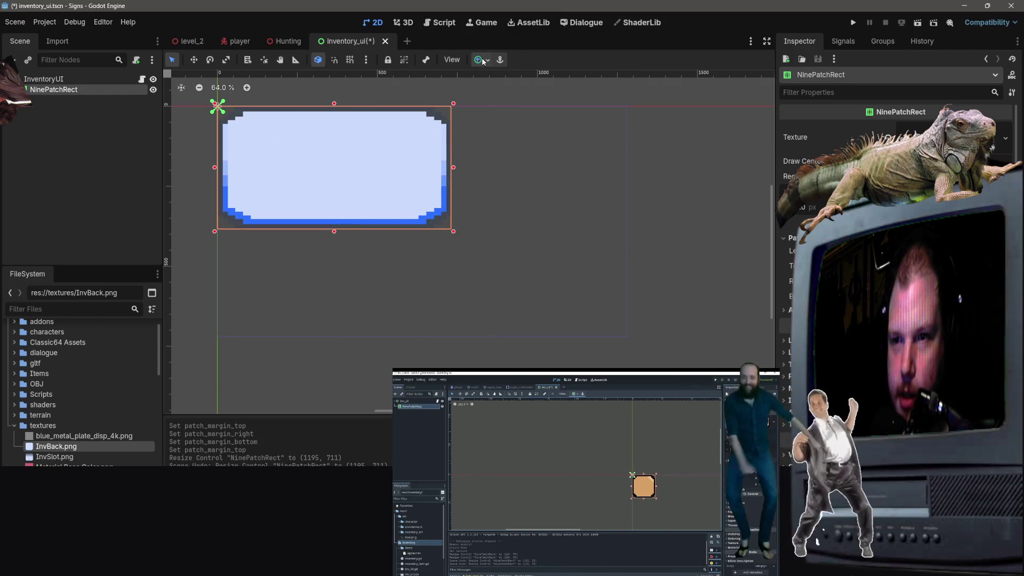
# Step: Apply the Center anchor preset to the InvBack panel and save inventory_ui
pyautogui.click(481, 59)
pyautogui.click(504, 111)
pyautogui.click(630, 193)
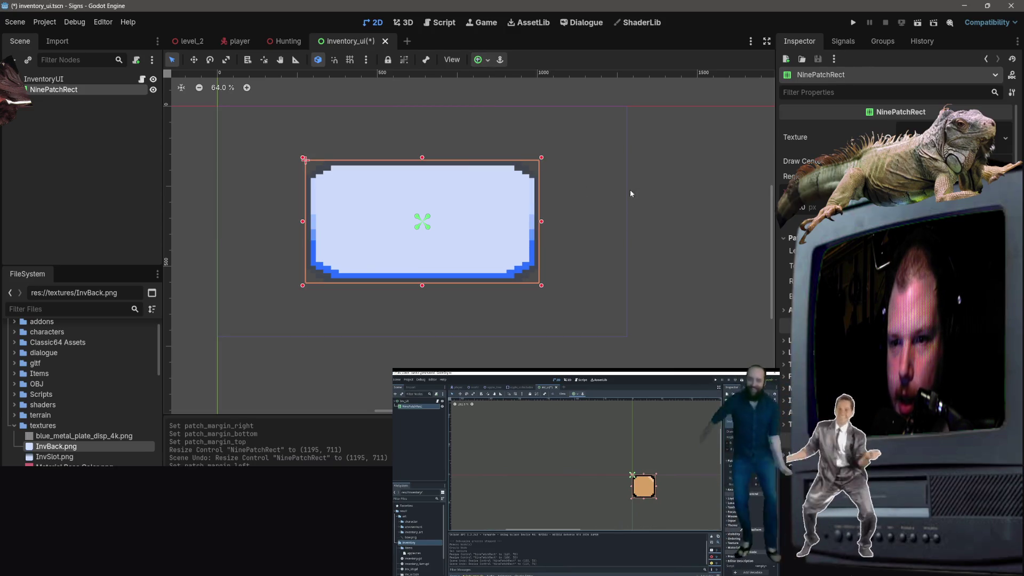
pyautogui.moveTo(541, 160)
pyautogui.mouseDown()
pyautogui.moveTo(531, 183)
pyautogui.moveTo(503, 184)
pyautogui.mouseUp()
pyautogui.hotkey('ctrl', 's')
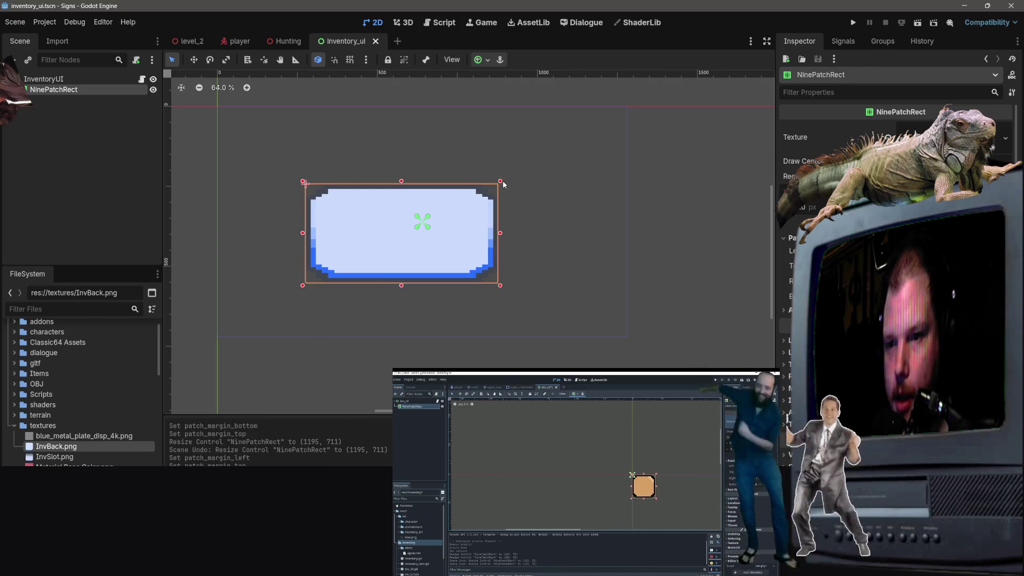
pyautogui.hotkey('ctrl', 'z')
# Step: Test-resize the panel from its corner, save inventory_ui again, and switch to level_2
pyautogui.click(436, 160)
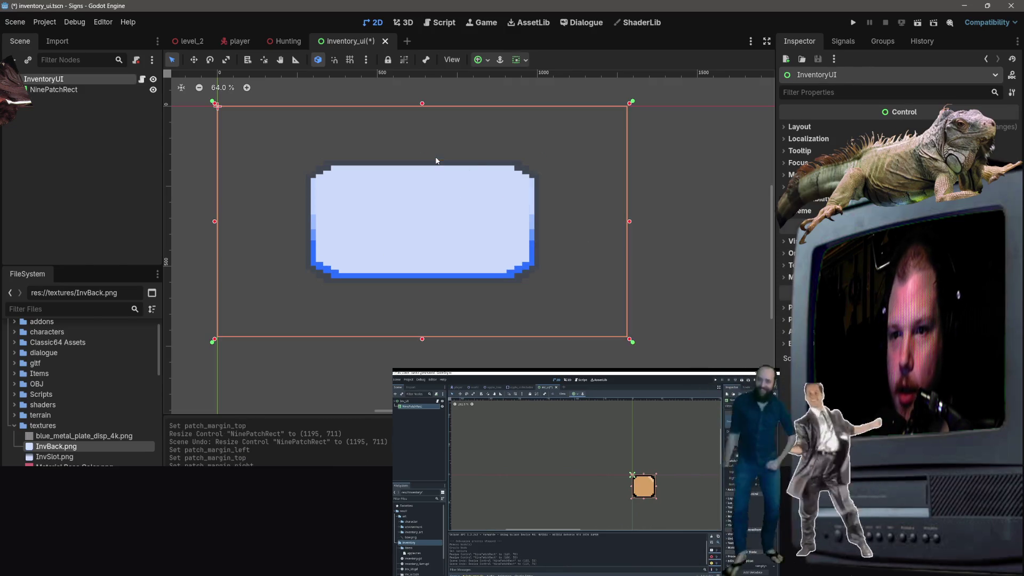
pyautogui.click(418, 197)
pyautogui.moveTo(536, 161); pyautogui.dragTo(584, 134)
pyautogui.hotkey('ctrl', 'z')
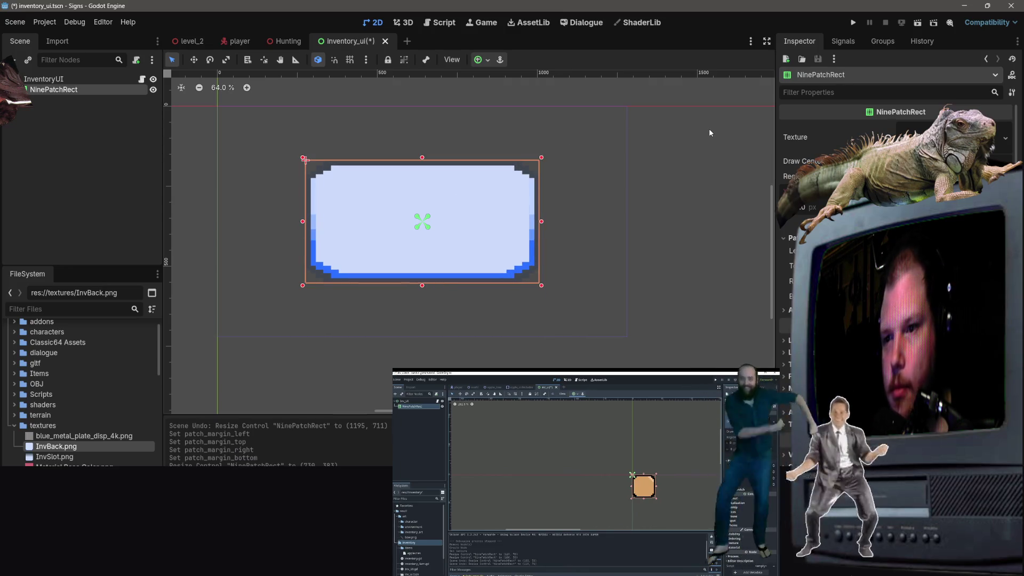
pyautogui.click(708, 132)
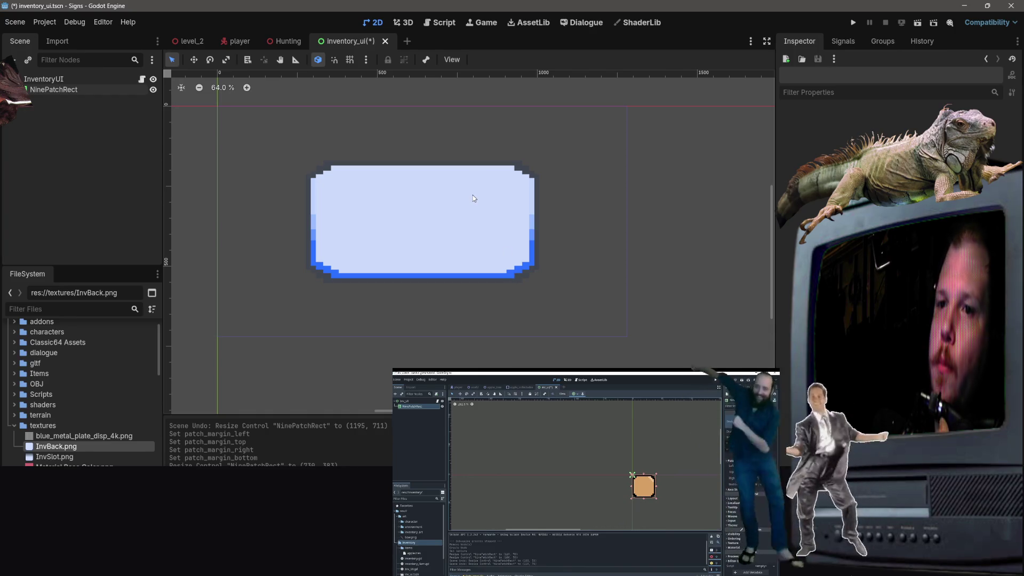
pyautogui.click(424, 200)
pyautogui.hotkey('ctrl', 's')
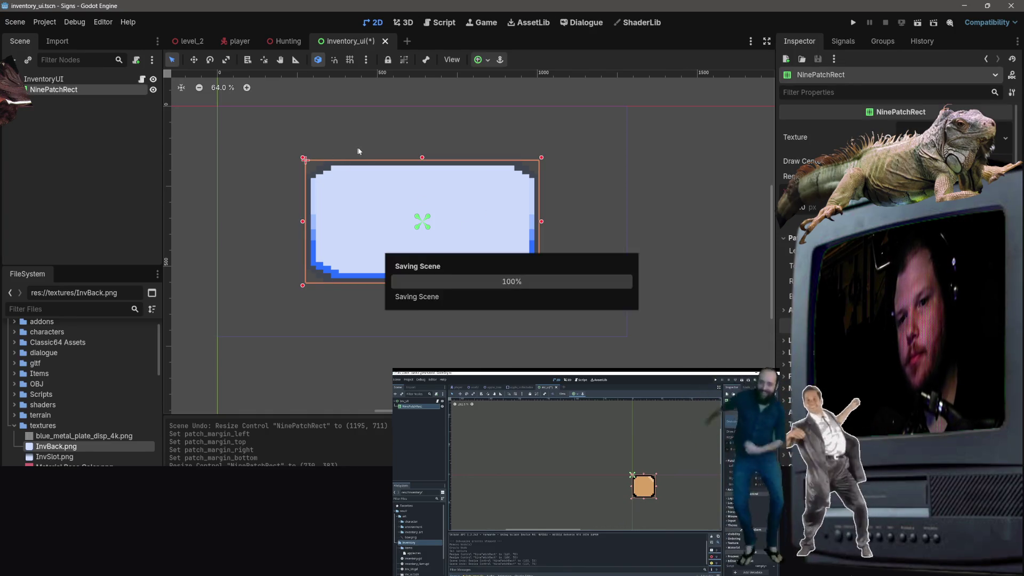
pyautogui.click(683, 165)
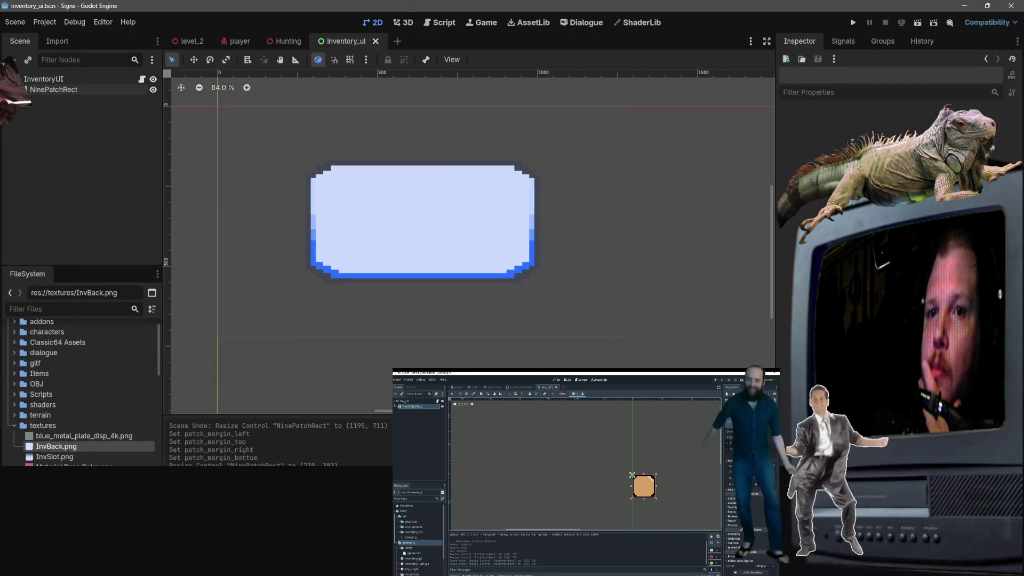
pyautogui.click(190, 41)
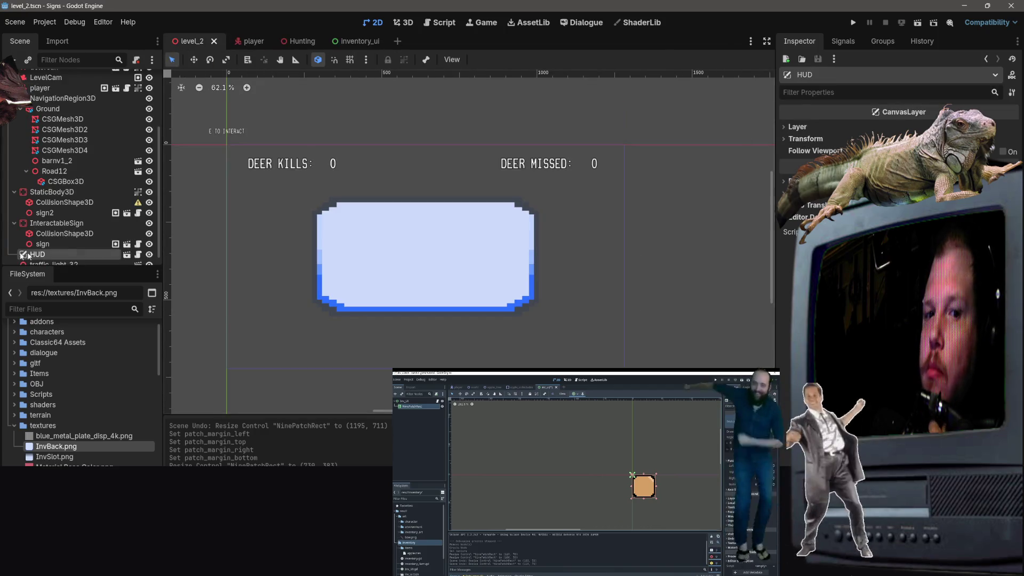
# Step: Run level_2 and toggle the inventory panel on and off with the I key
pyautogui.click(241, 41)
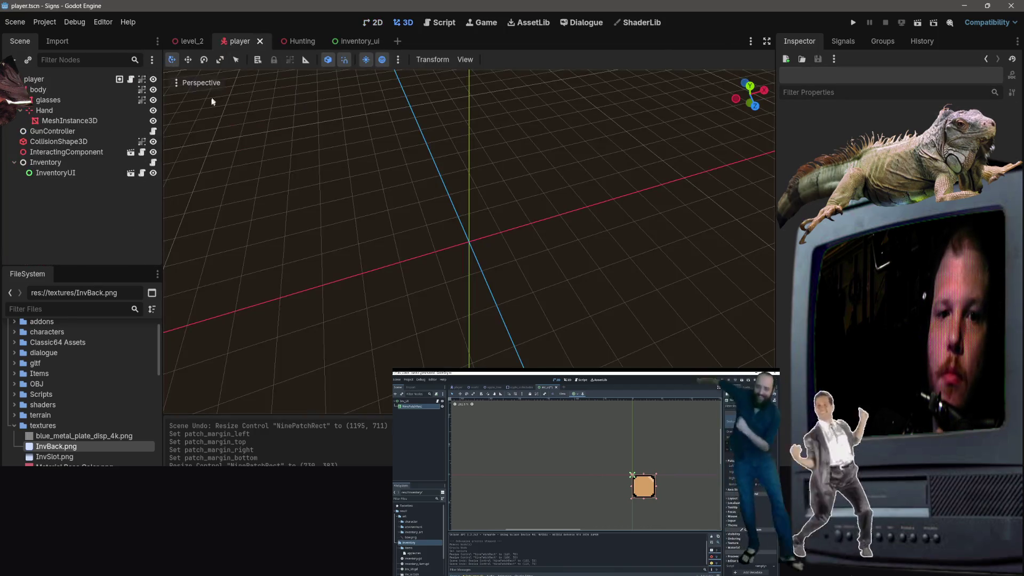
pyautogui.click(190, 41)
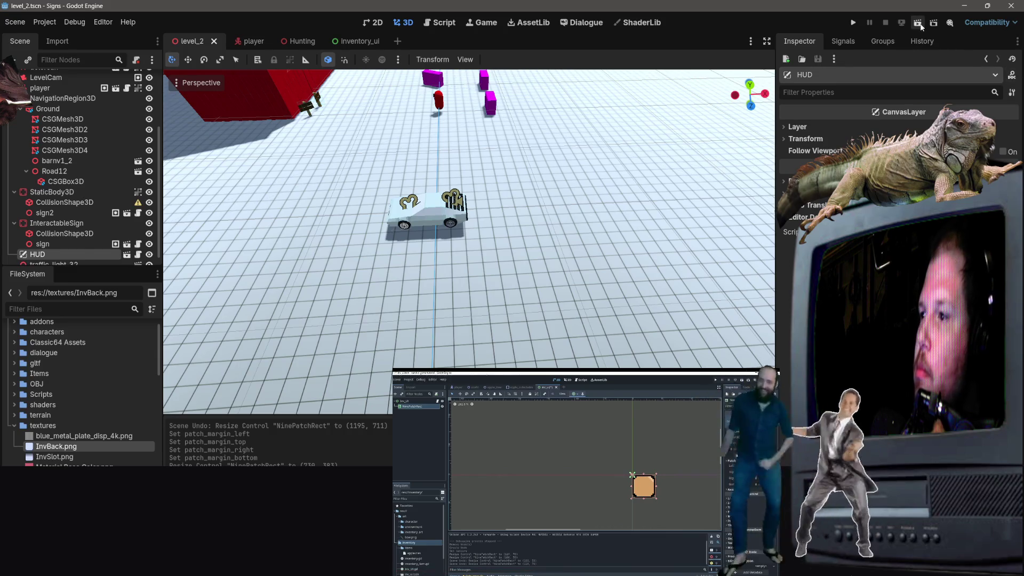
pyautogui.click(917, 22)
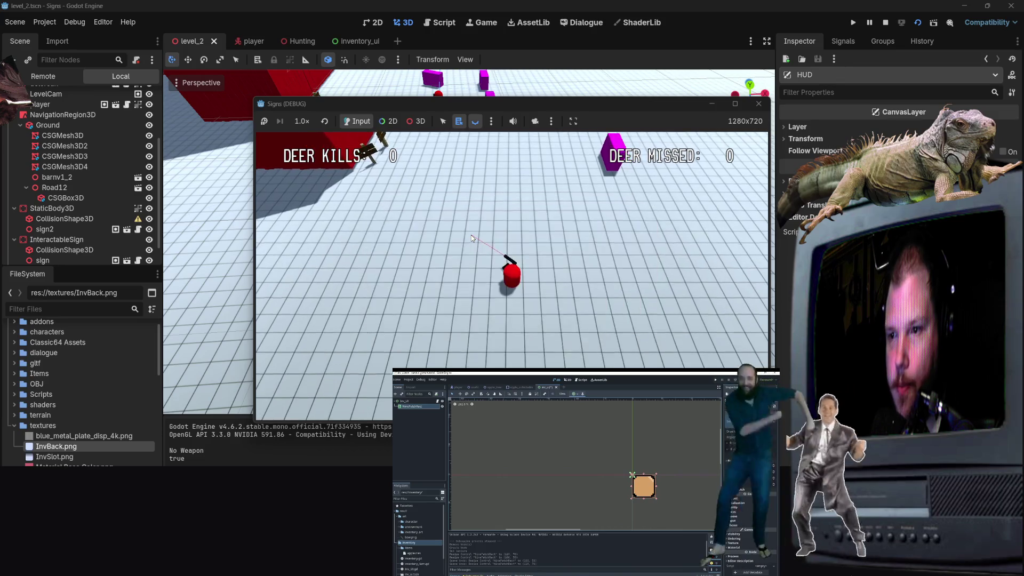
pyautogui.press('i')
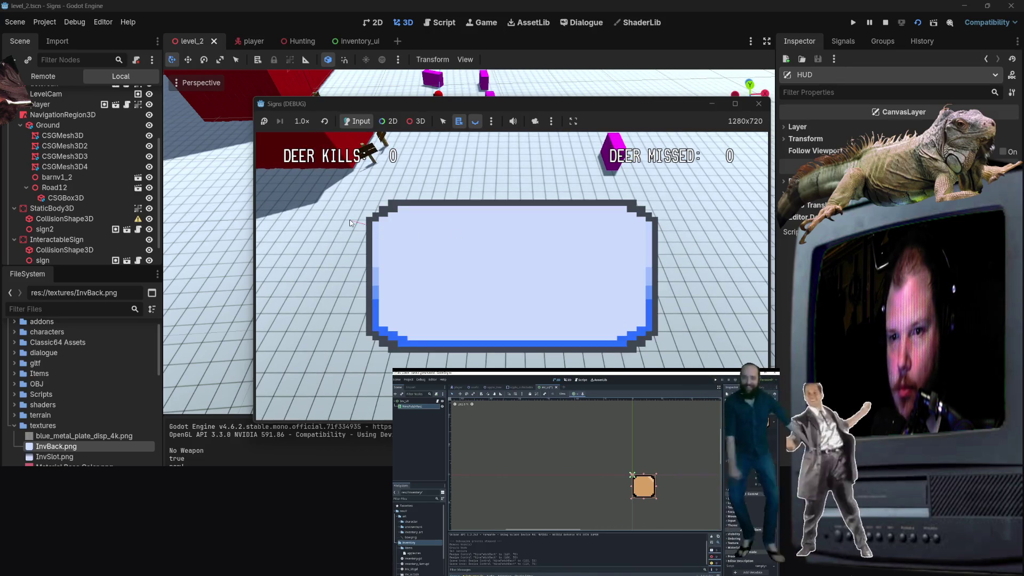
pyautogui.press('i')
# Step: Close the running game window and return to the inventory_ui scene
pyautogui.click(759, 104)
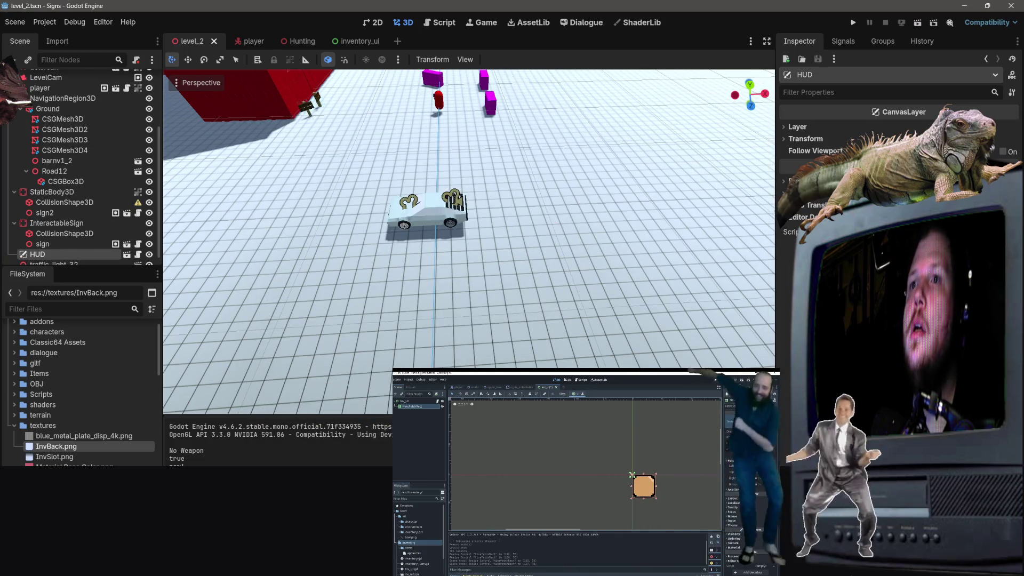
pyautogui.click(608, 494)
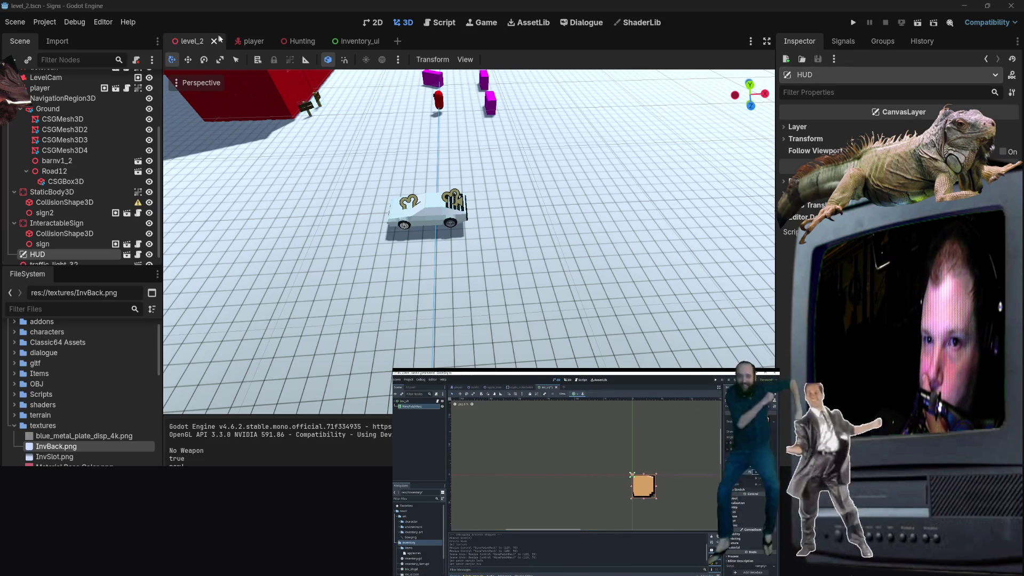
pyautogui.click(364, 42)
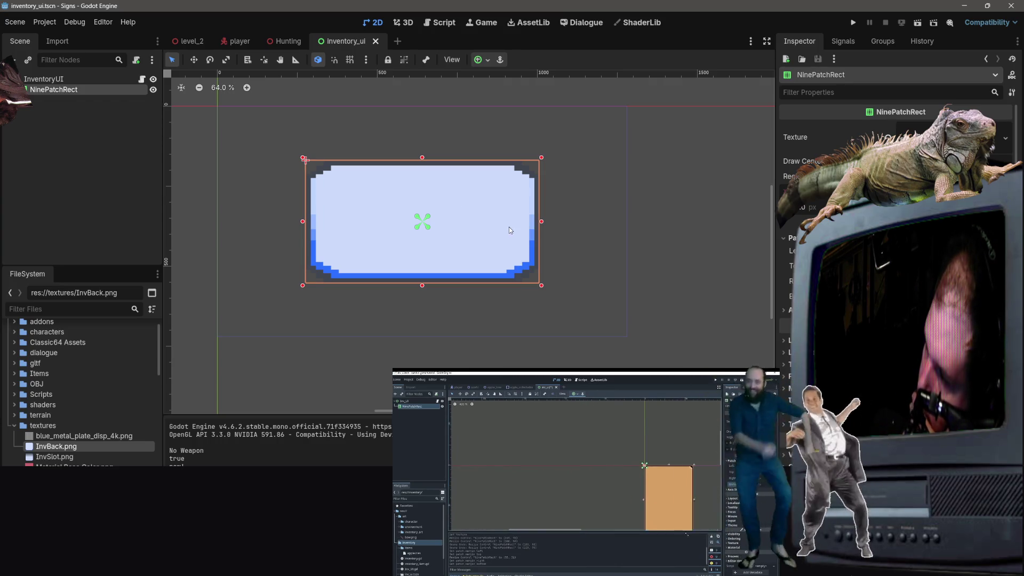
# Step: Enlarge the NinePatchRect panel to the right and downward
pyautogui.scroll(2, 330, 165)
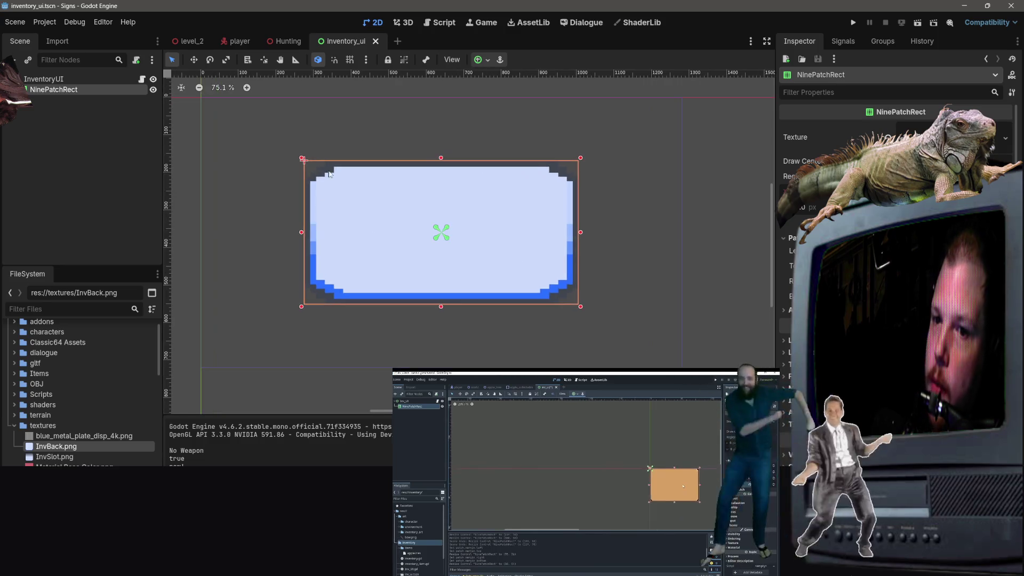
pyautogui.moveTo(628, 241)
pyautogui.mouseDown()
pyautogui.moveTo(509, 233)
pyautogui.moveTo(690, 239)
pyautogui.moveTo(618, 243)
pyautogui.mouseUp()
pyautogui.hotkey('ctrl', 'z')
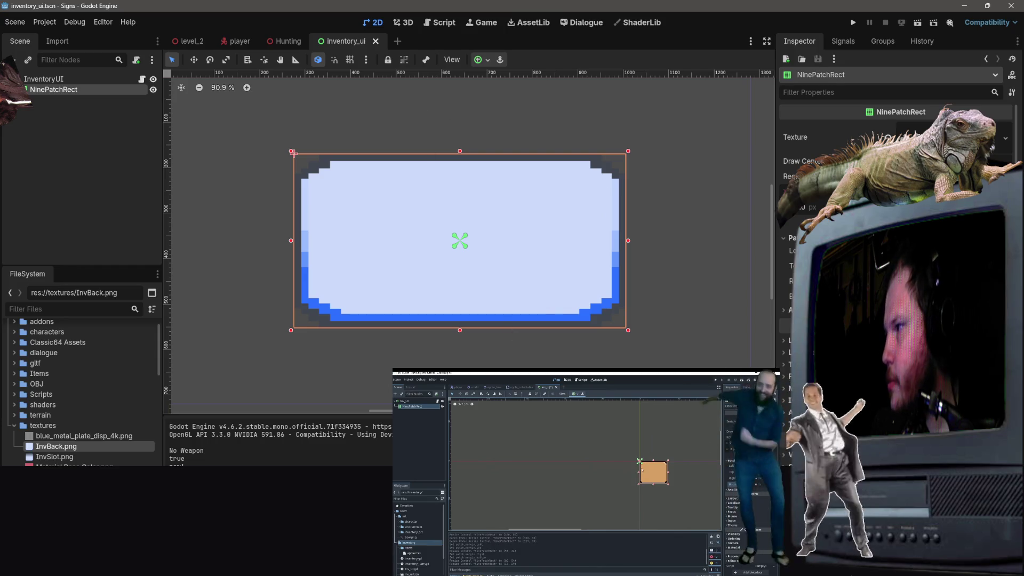
pyautogui.moveTo(628, 331); pyautogui.dragTo(691, 361)
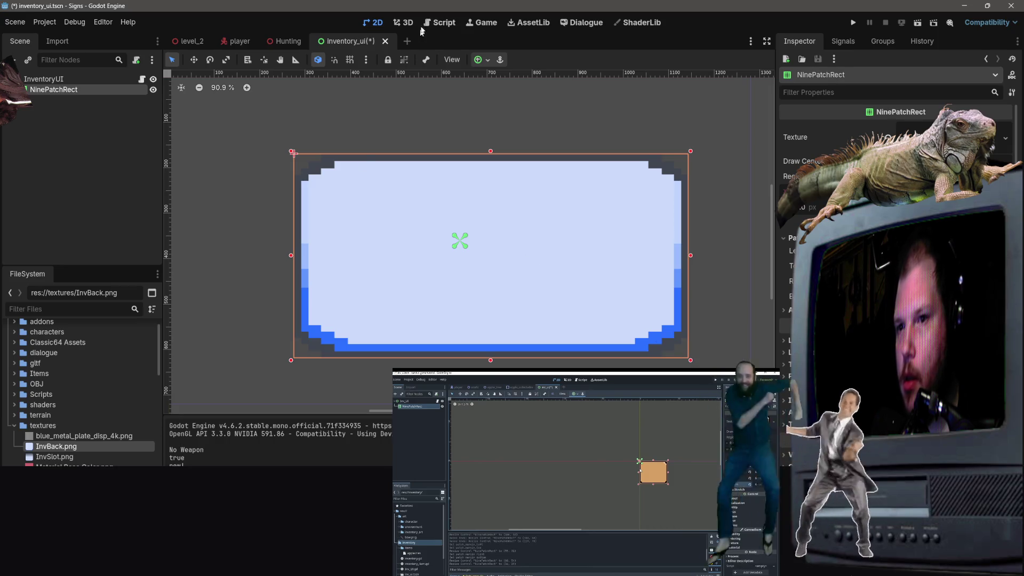
# Step: Re-apply the Center anchor preset to the panel and save inventory_ui
pyautogui.click(480, 60)
pyautogui.click(505, 111)
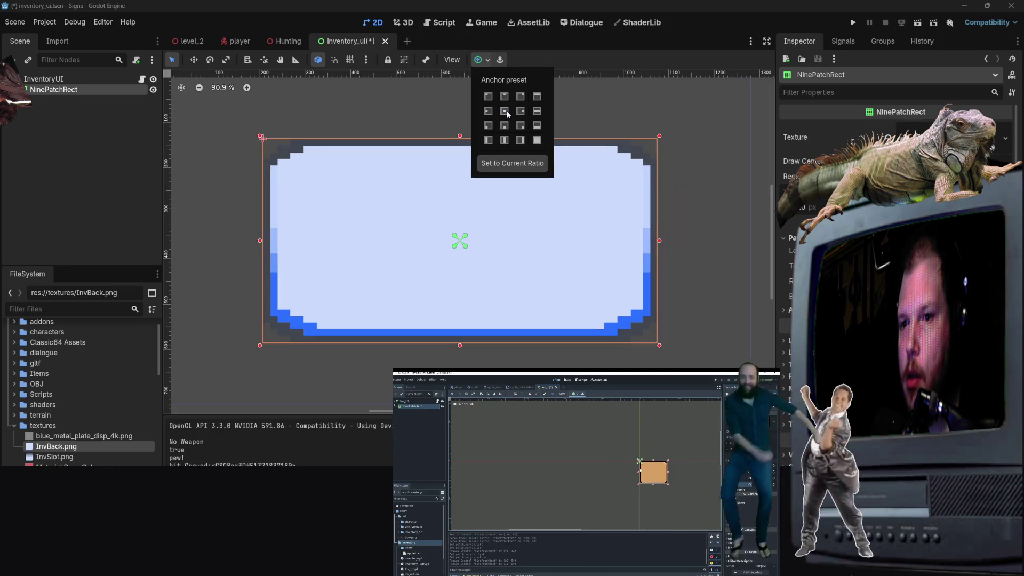
pyautogui.click(666, 197)
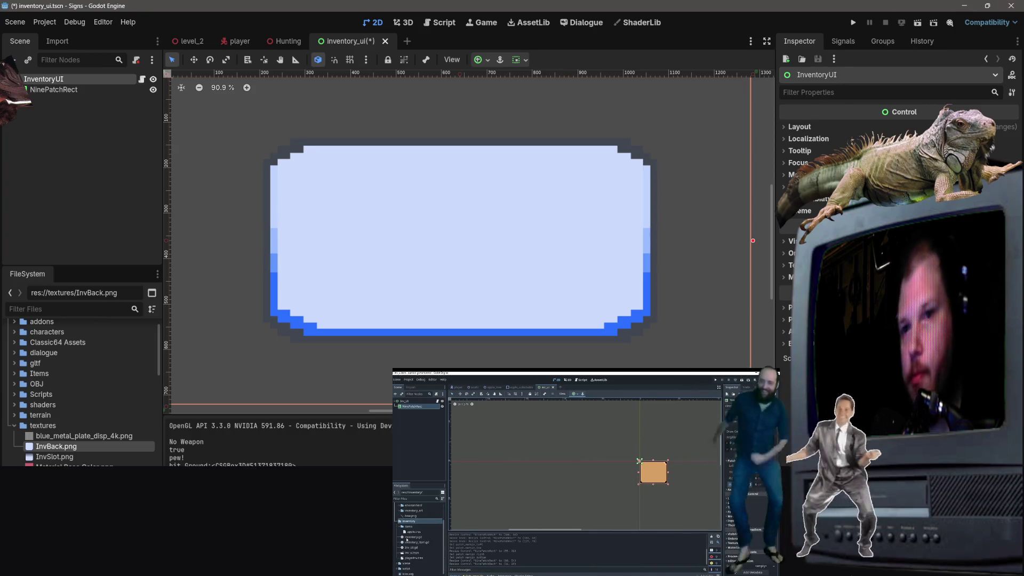
pyautogui.hotkey('ctrl', 's')
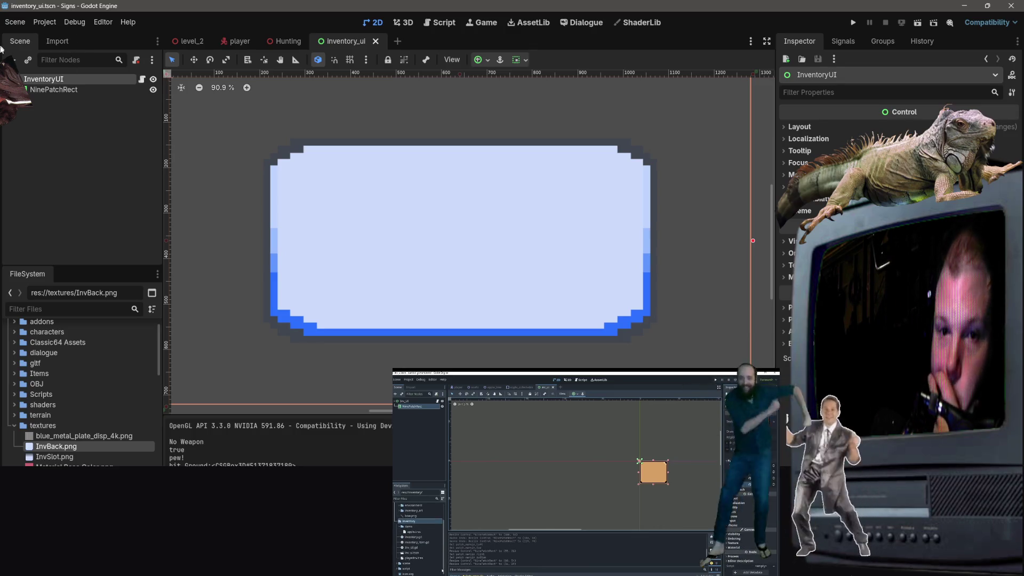
pyautogui.click(43, 126)
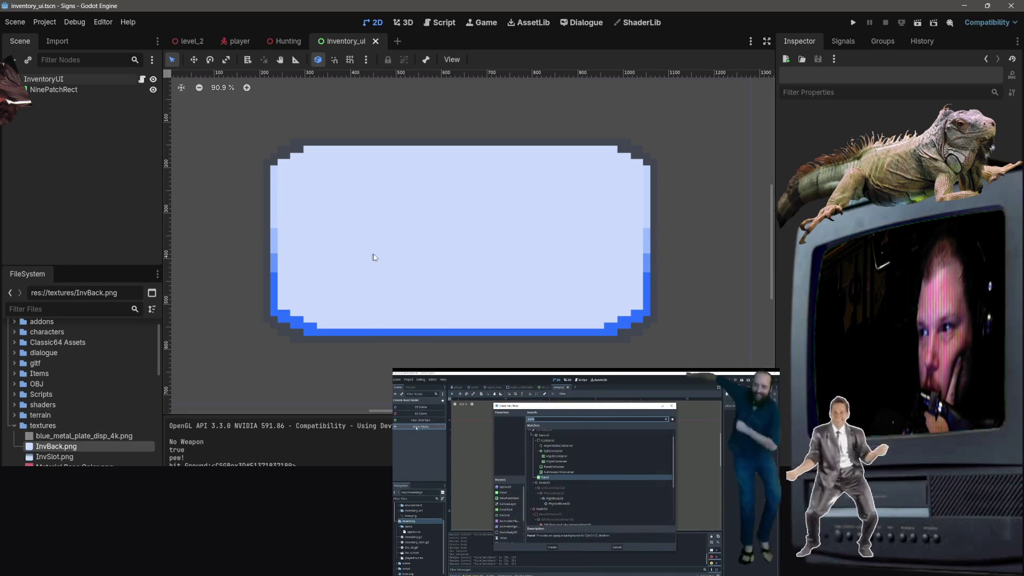
pyautogui.click(15, 21)
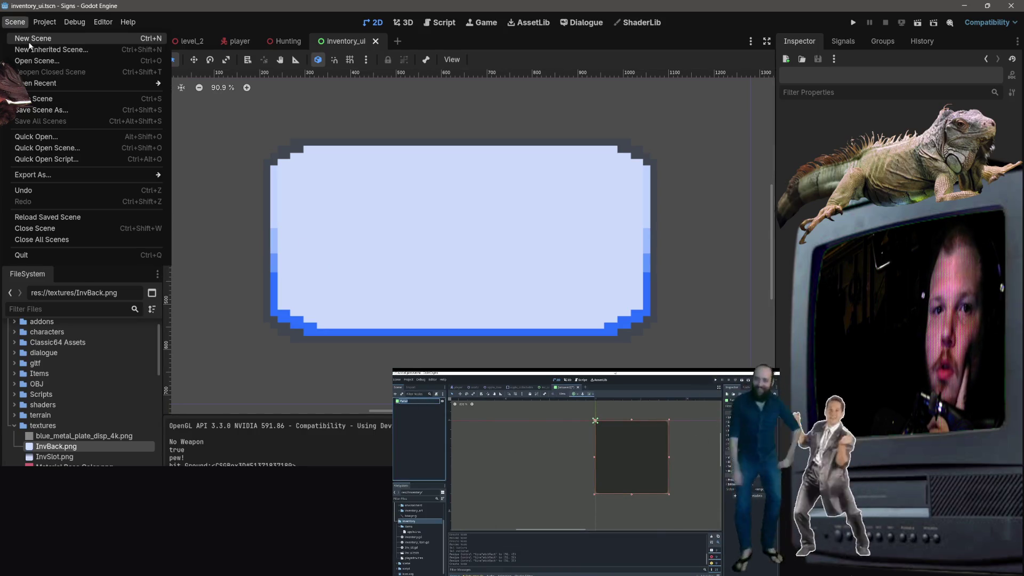
# Step: Create a new User Interface scene and change its root Control's type to Panel
pyautogui.click(30, 43)
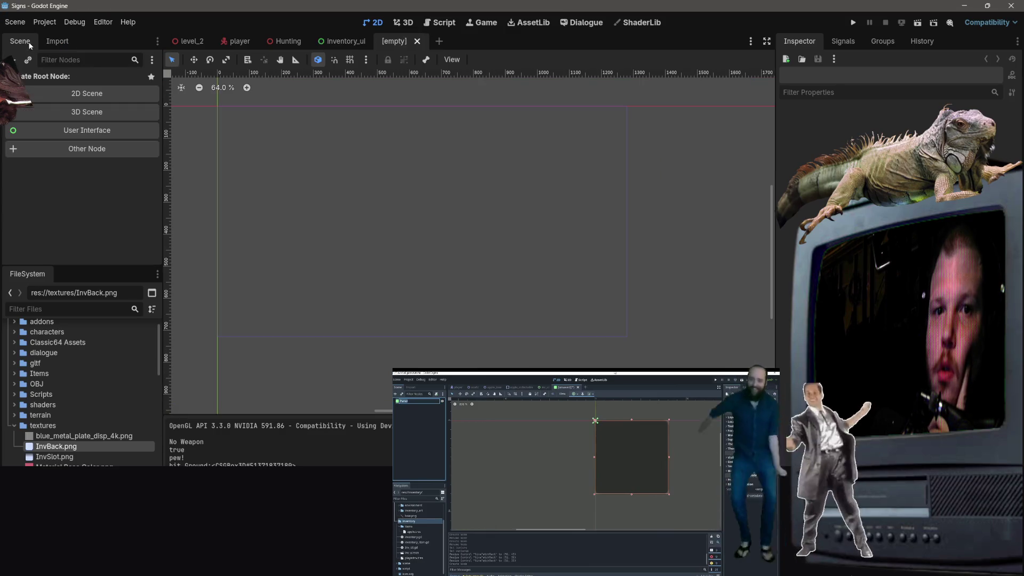
pyautogui.click(72, 135)
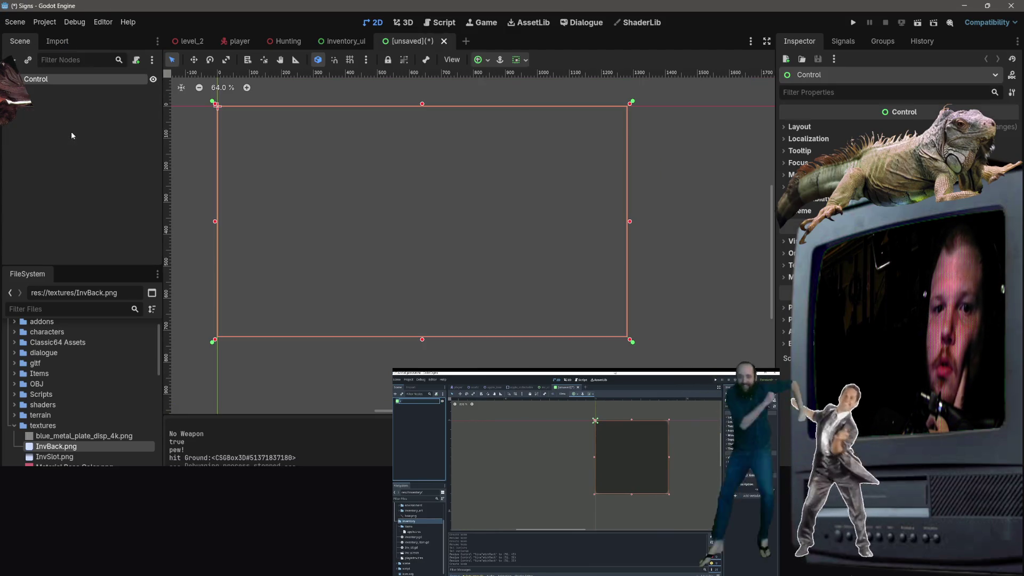
pyautogui.rightClick(33, 81)
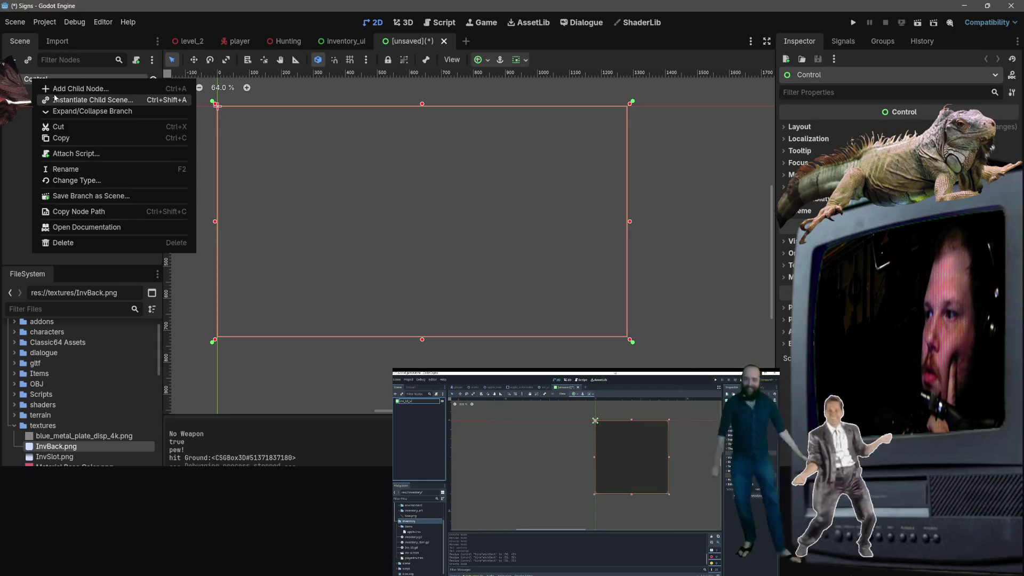
pyautogui.click(90, 180)
pyautogui.write('panel')
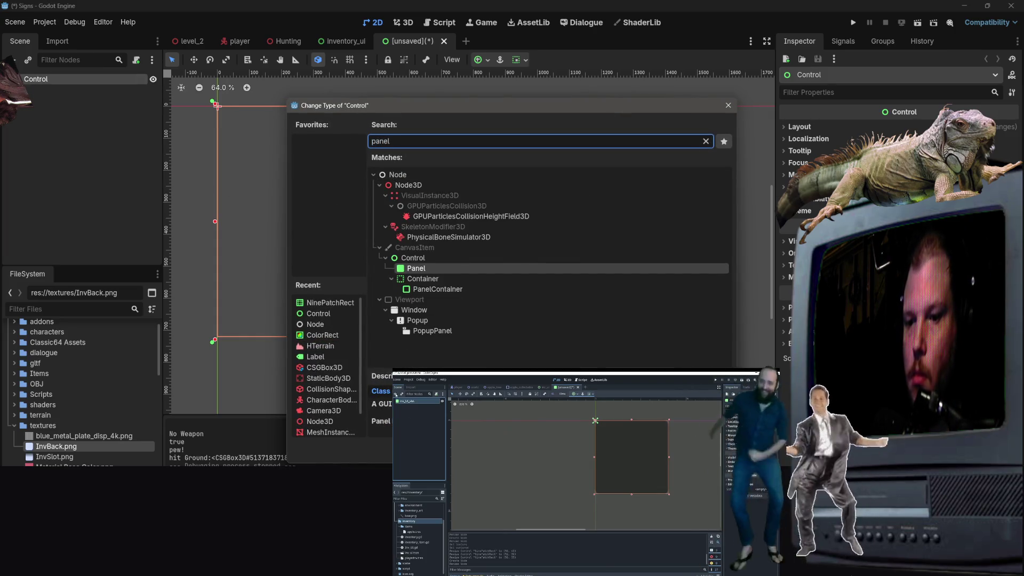
pyautogui.press('Return')
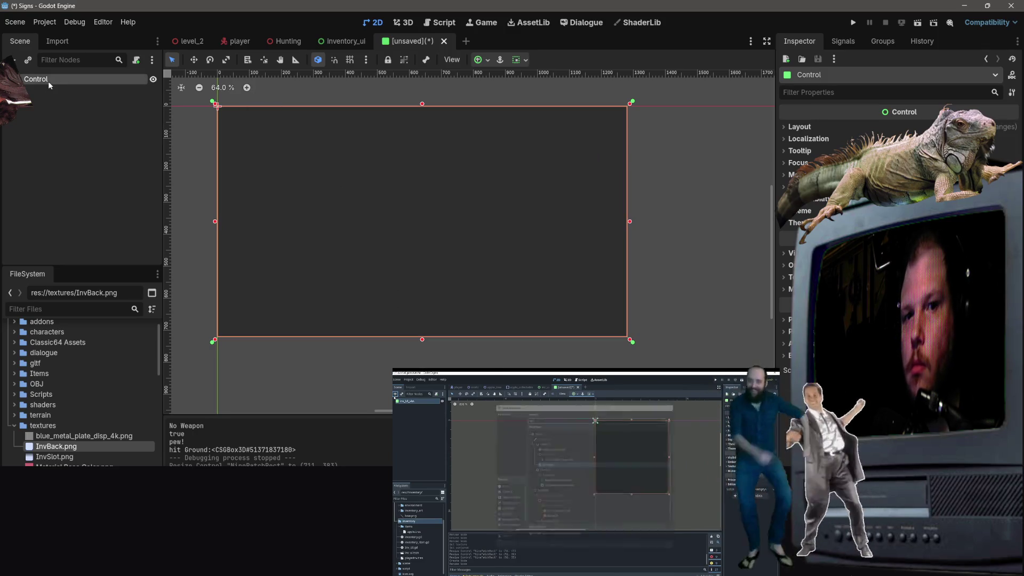
# Step: Rename the root Panel node to InvSlotUI
pyautogui.doubleClick(47, 81)
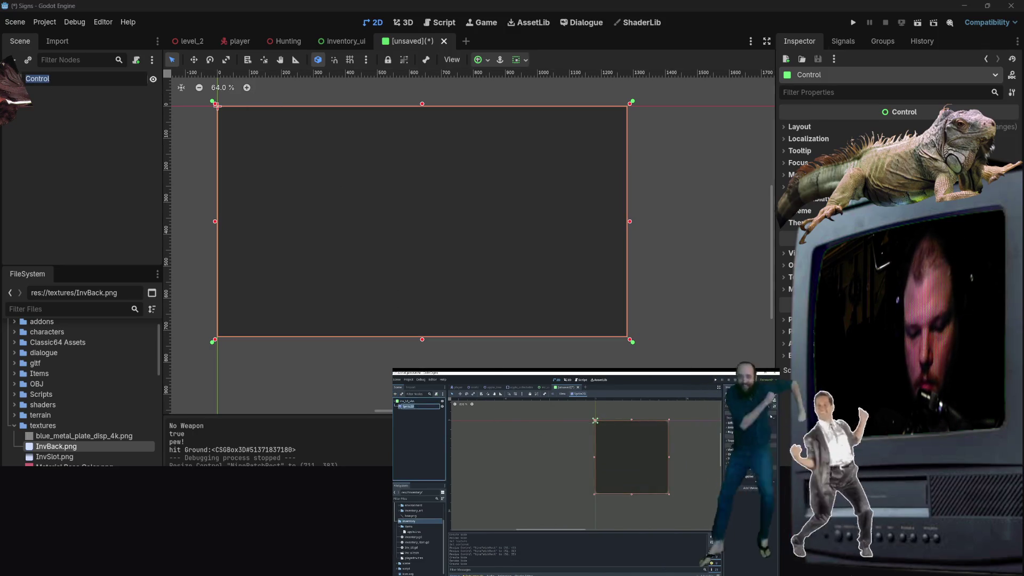
pyautogui.write('inv')
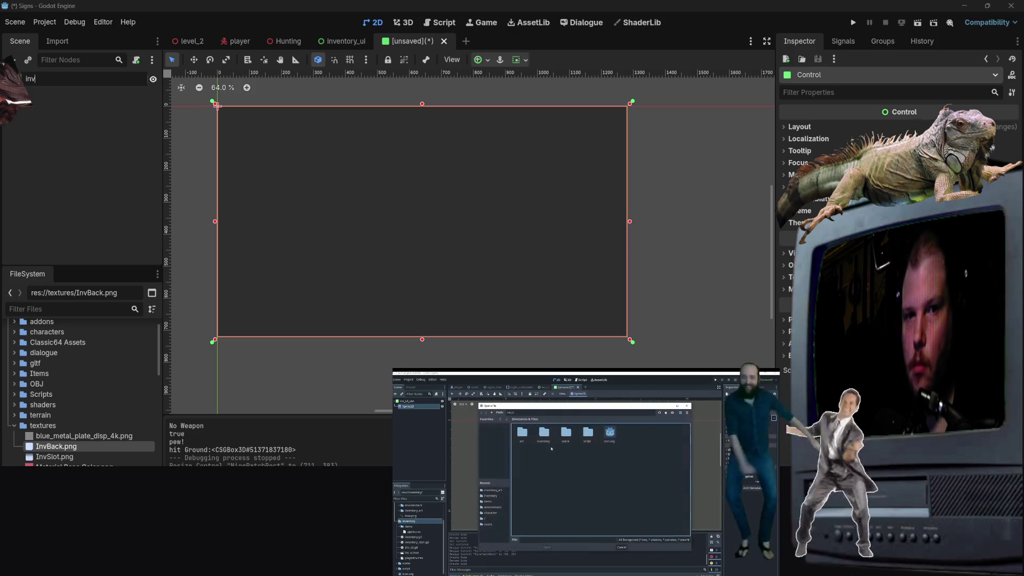
pyautogui.press('BackSpace')
pyautogui.press('BackSpace')
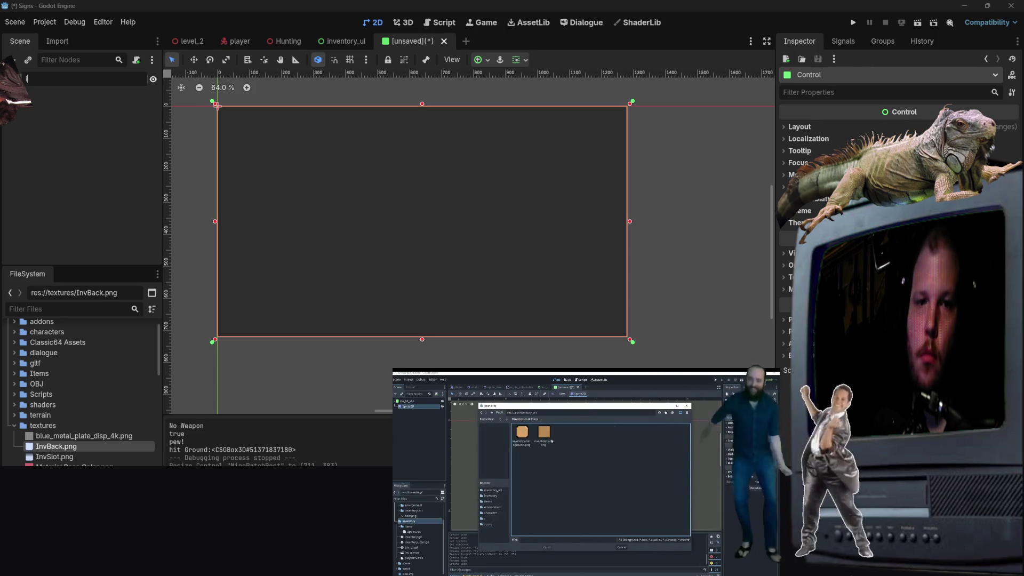
pyautogui.write('InvSlotUI')
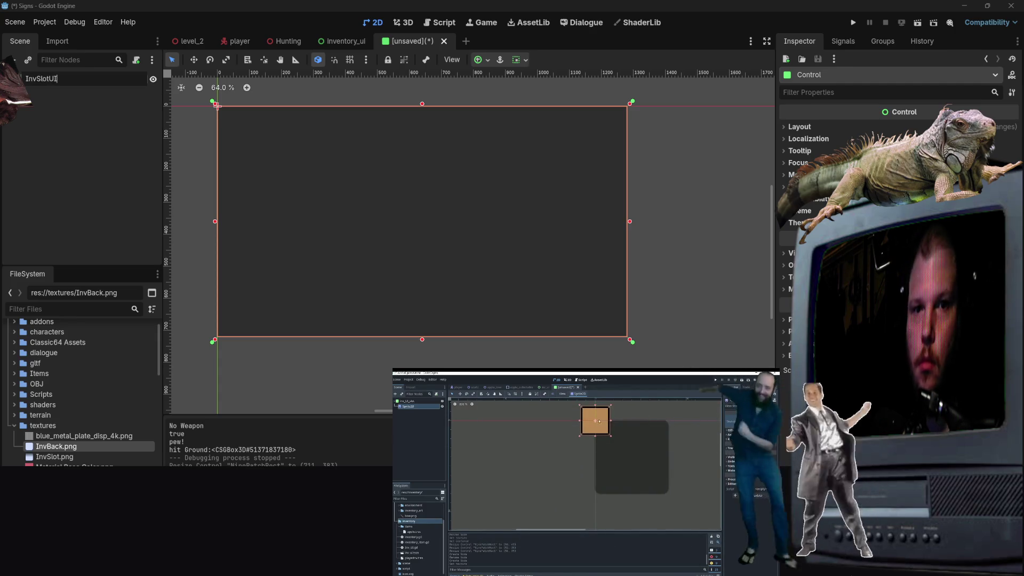
pyautogui.press('Return')
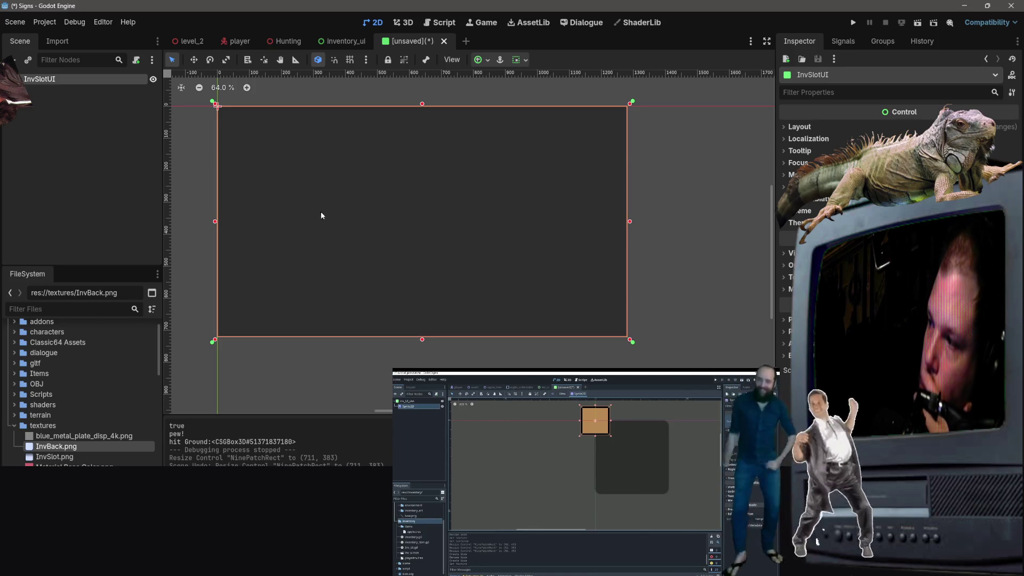
pyautogui.rightClick(48, 79)
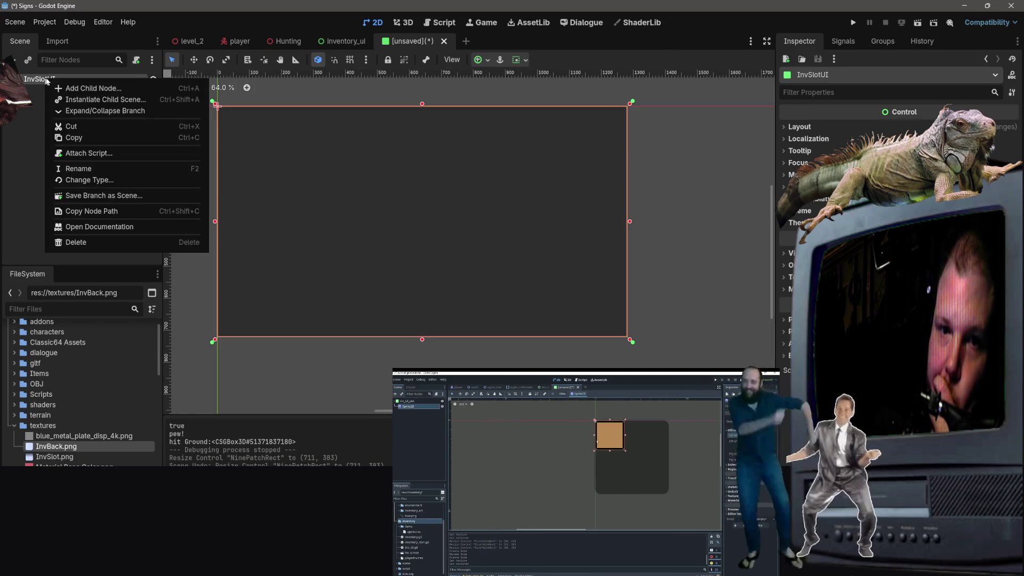
# Step: Add a Sprite2D child under InvSlotUI with the InvSlot.png texture
pyautogui.click(92, 90)
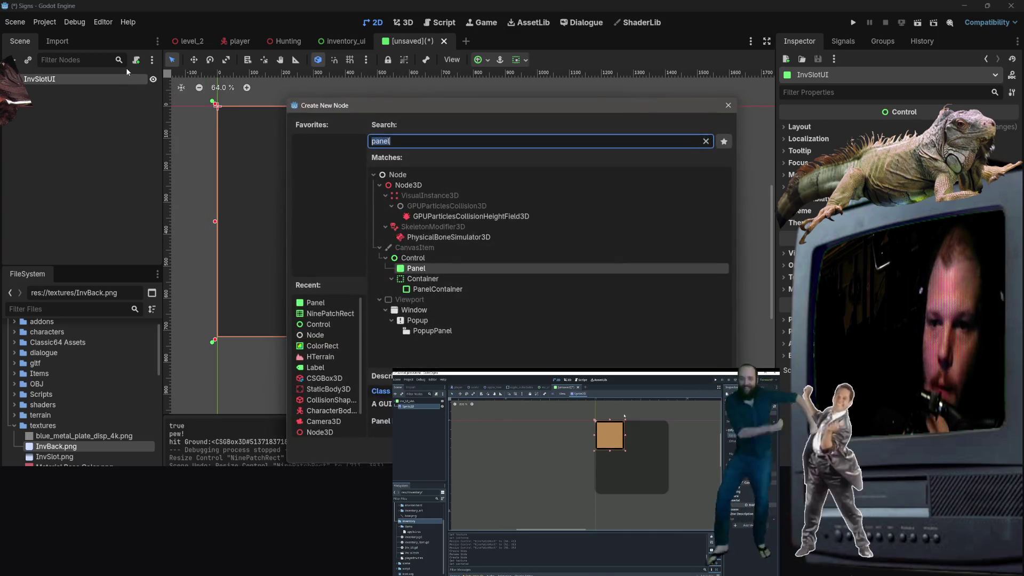
pyautogui.write('sprite')
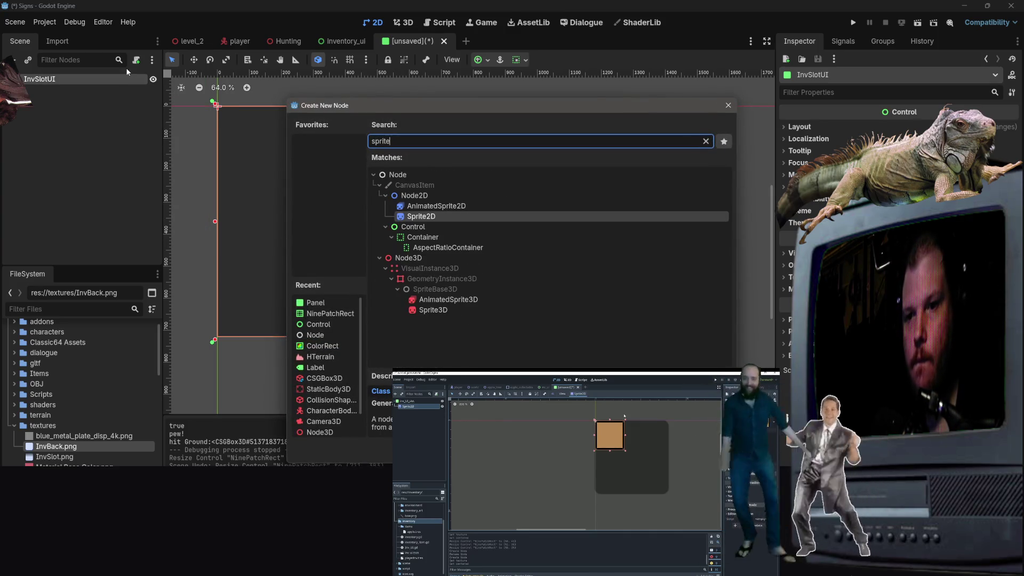
pyautogui.press('Return')
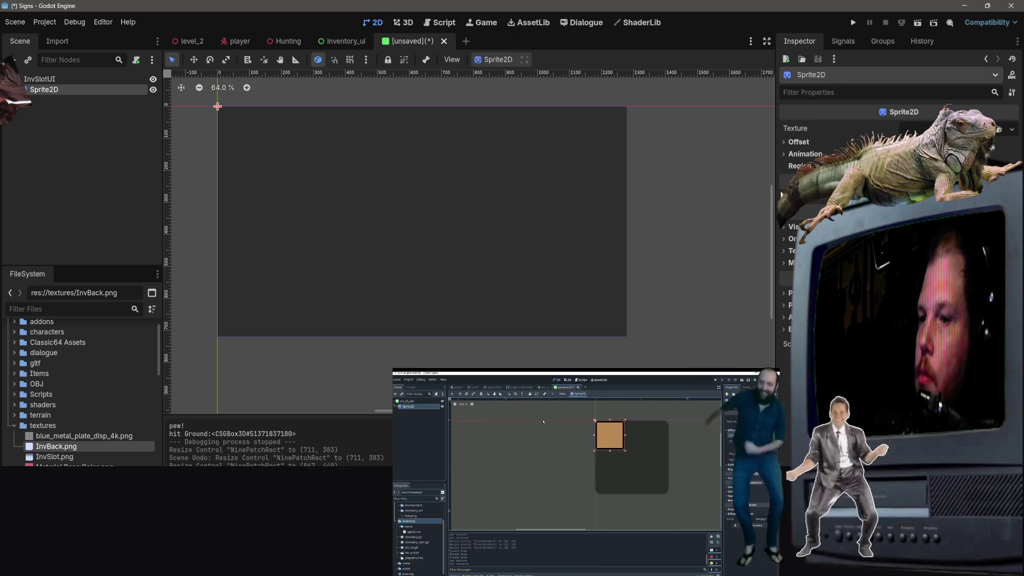
pyautogui.moveTo(55, 456)
pyautogui.mouseDown()
pyautogui.moveTo(341, 433)
pyautogui.moveTo(880, 139)
pyautogui.moveTo(954, 137)
pyautogui.mouseUp()
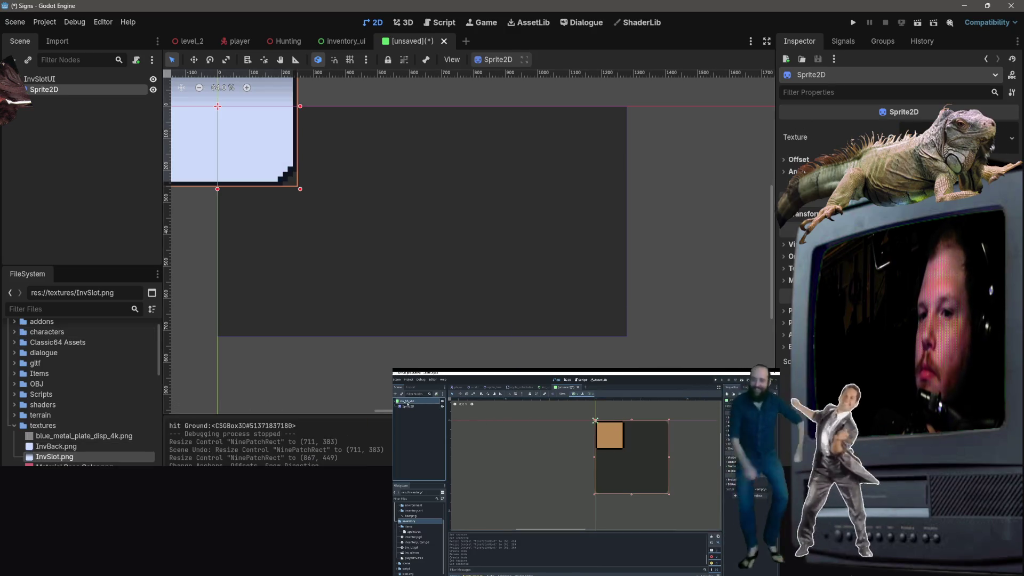
pyautogui.moveTo(256, 124)
pyautogui.mouseDown()
pyautogui.moveTo(340, 210)
pyautogui.moveTo(300, 189)
pyautogui.mouseUp()
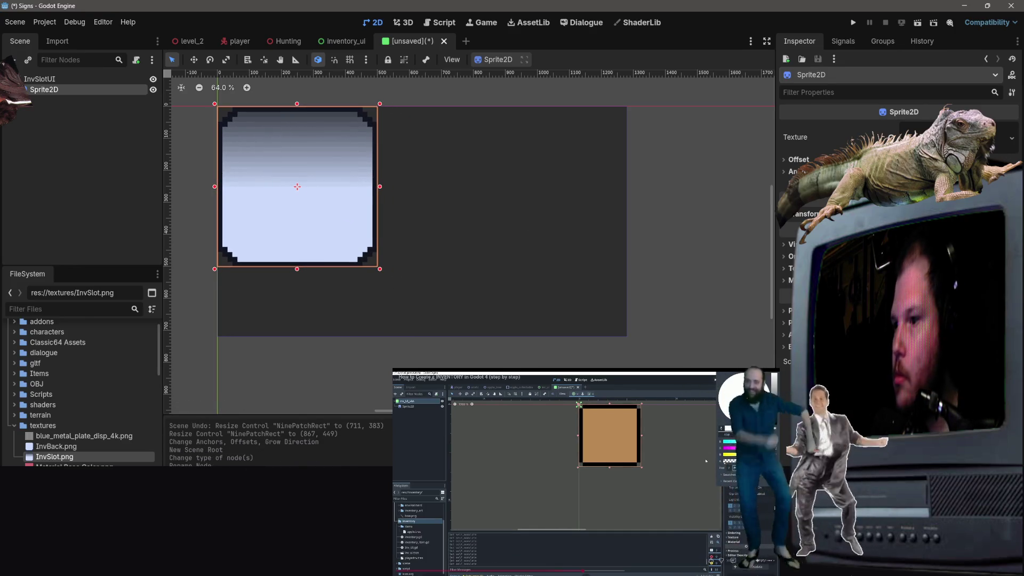
# Step: Uncheck Centered under the slot sprite's Offset so its corner sits at the origin
pyautogui.click(590, 516)
pyautogui.click(793, 161)
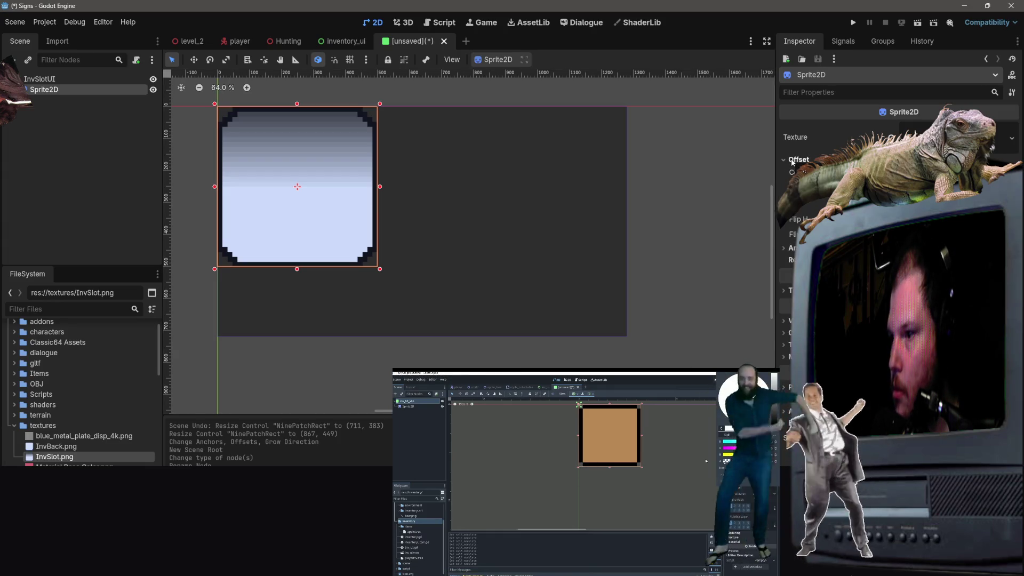
pyautogui.click(906, 173)
pyautogui.moveTo(403, 269)
pyautogui.mouseDown()
pyautogui.moveTo(384, 229)
pyautogui.moveTo(322, 190)
pyautogui.mouseUp()
pyautogui.press('Escape')
pyautogui.hotkey('ctrl', 'z')
pyautogui.hotkey('ctrl', 'z')
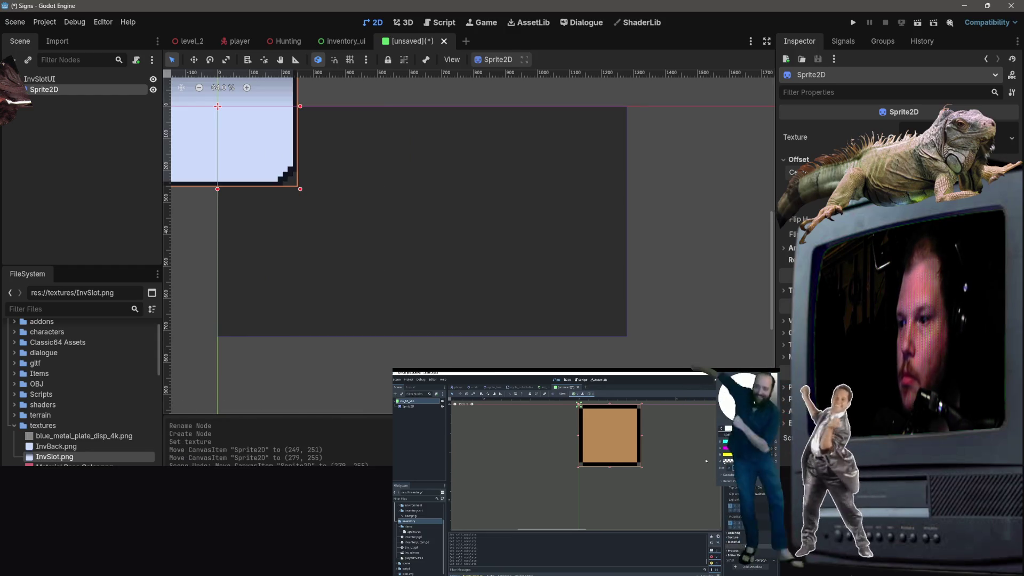
pyautogui.click(901, 173)
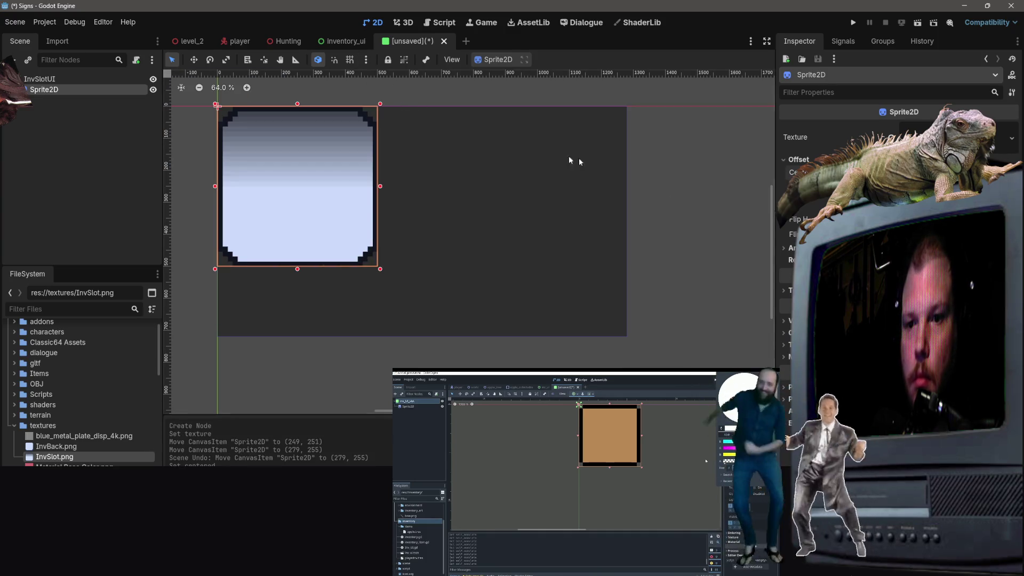
# Step: Enable grid snap and fit InvSlotUI's right and bottom edges to the slot sprite
pyautogui.click(616, 159)
pyautogui.click(125, 80)
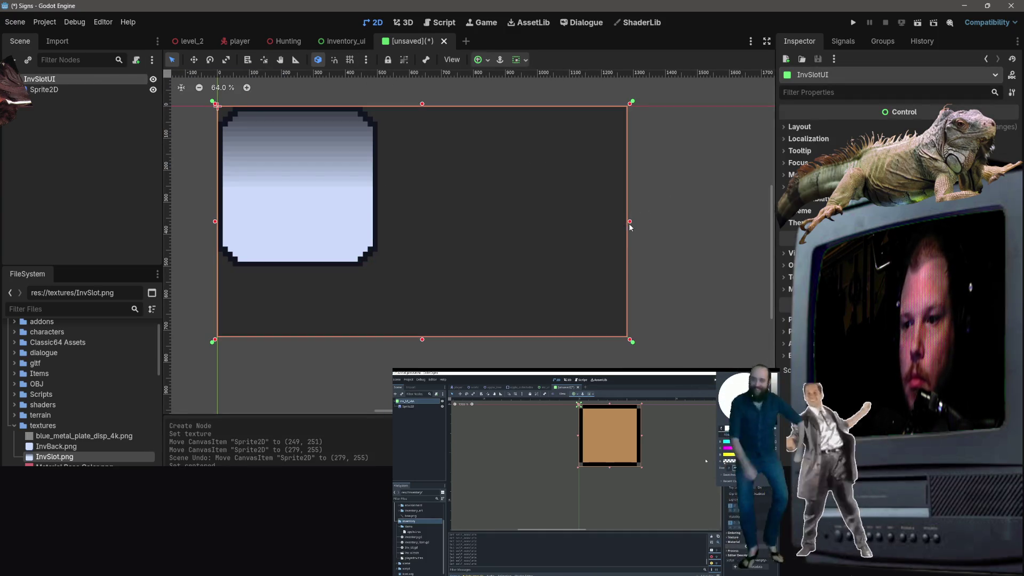
pyautogui.moveTo(630, 221); pyautogui.dragTo(381, 212)
pyautogui.click(334, 60)
pyautogui.moveTo(382, 223); pyautogui.dragTo(379, 222)
pyautogui.moveTo(297, 341); pyautogui.dragTo(300, 272)
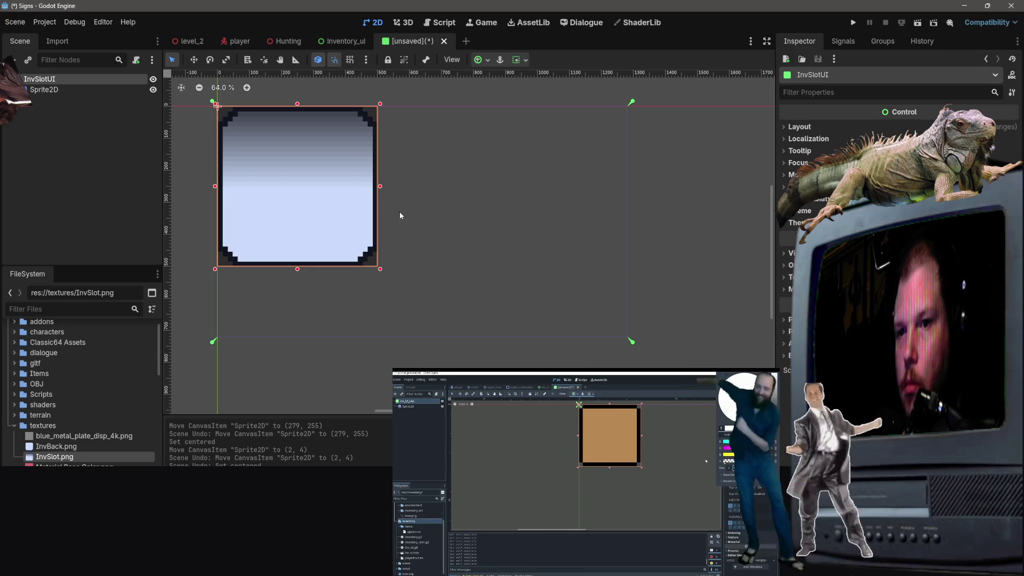
# Step: Cancel the save prompt, rewind the tutorial, and expand InvSlotUI's Visibility properties
pyautogui.hotkey('ctrl', 's')
pyautogui.press('Escape')
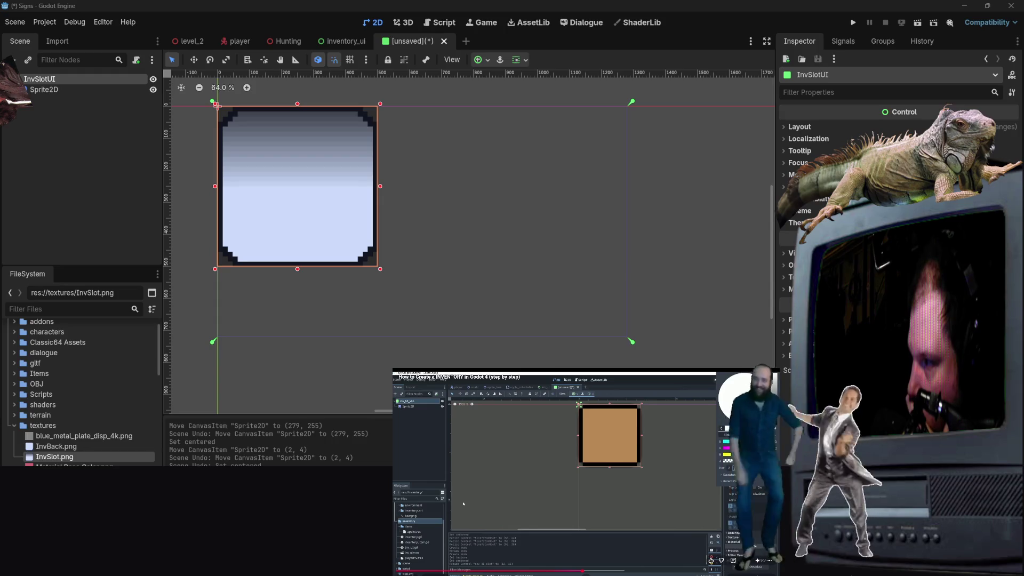
pyautogui.press('Left')
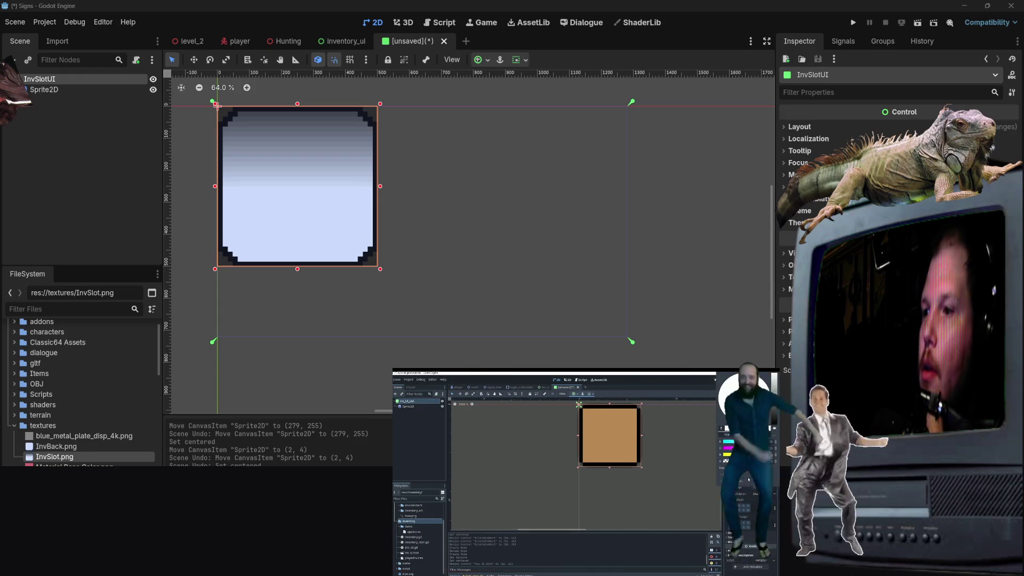
pyautogui.click(800, 252)
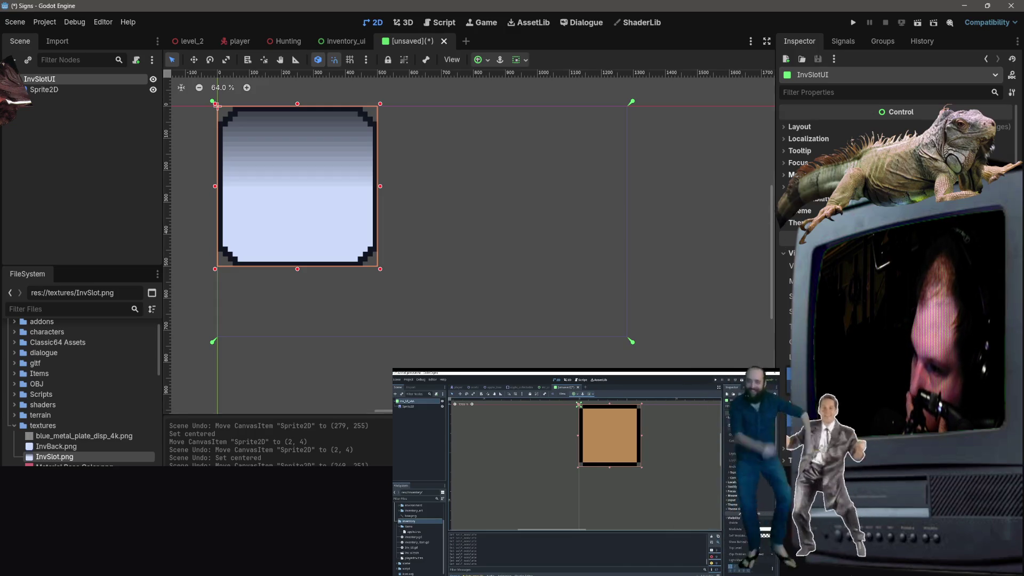
# Step: Expand InvSlotUI's Layout section while pausing and rewinding the tutorial video
pyautogui.click(799, 128)
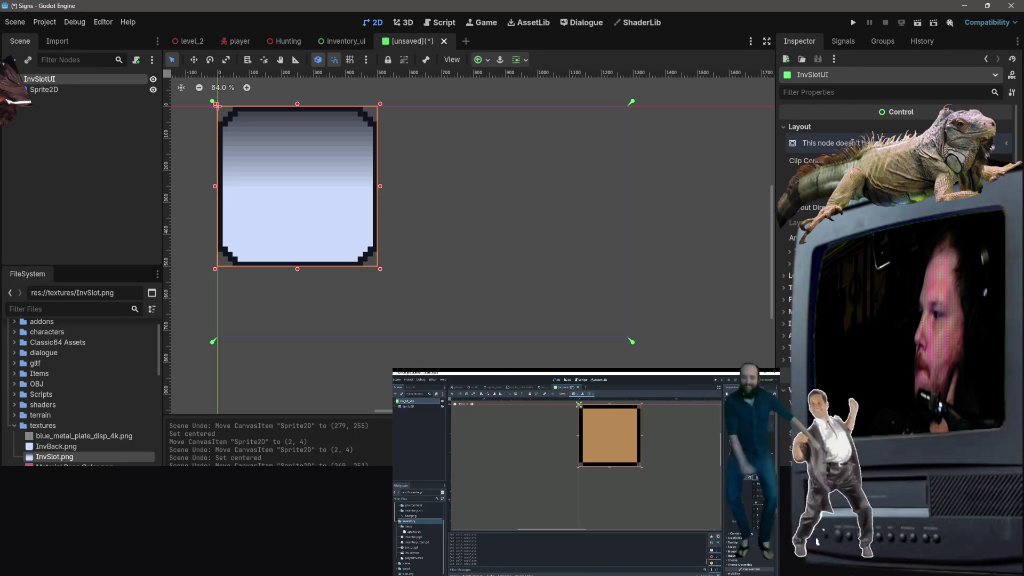
pyautogui.click(607, 525)
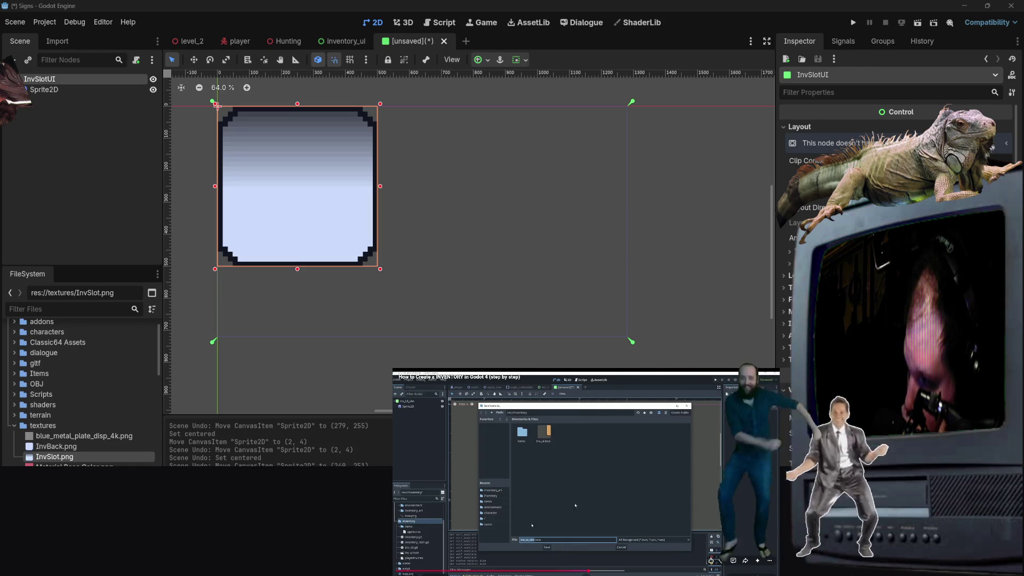
pyautogui.click(560, 467)
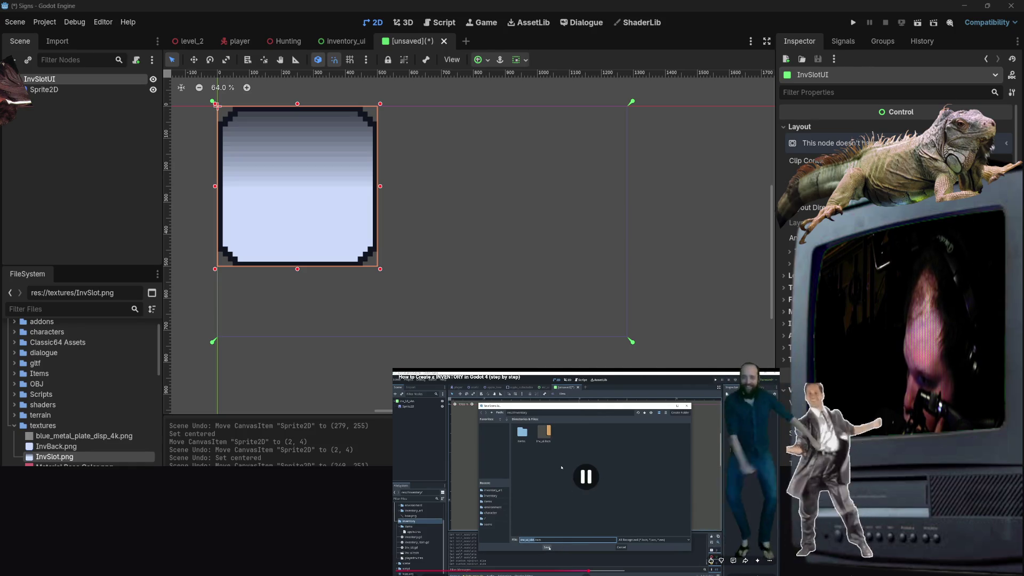
pyautogui.click(667, 377)
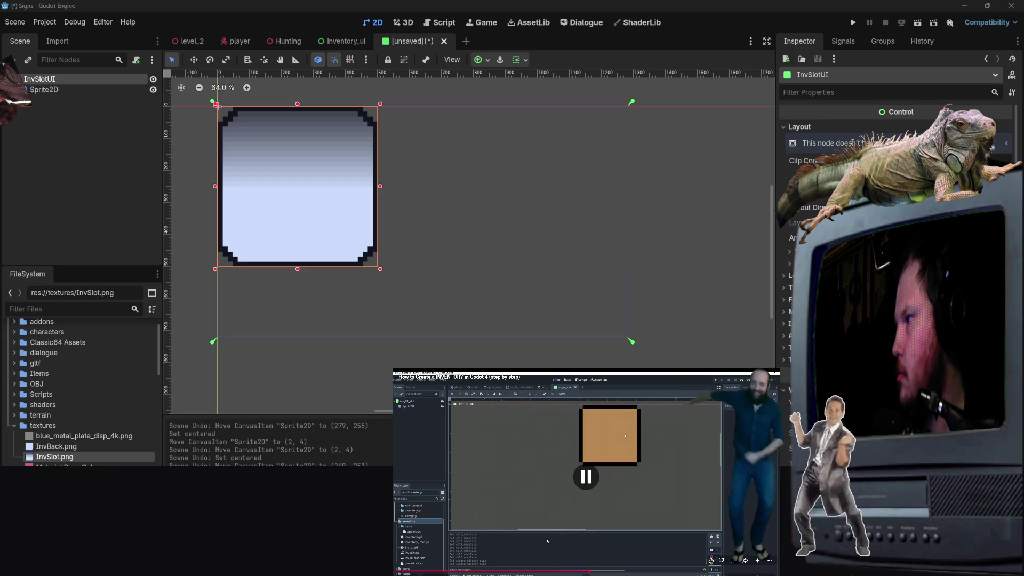
pyautogui.press('Escape')
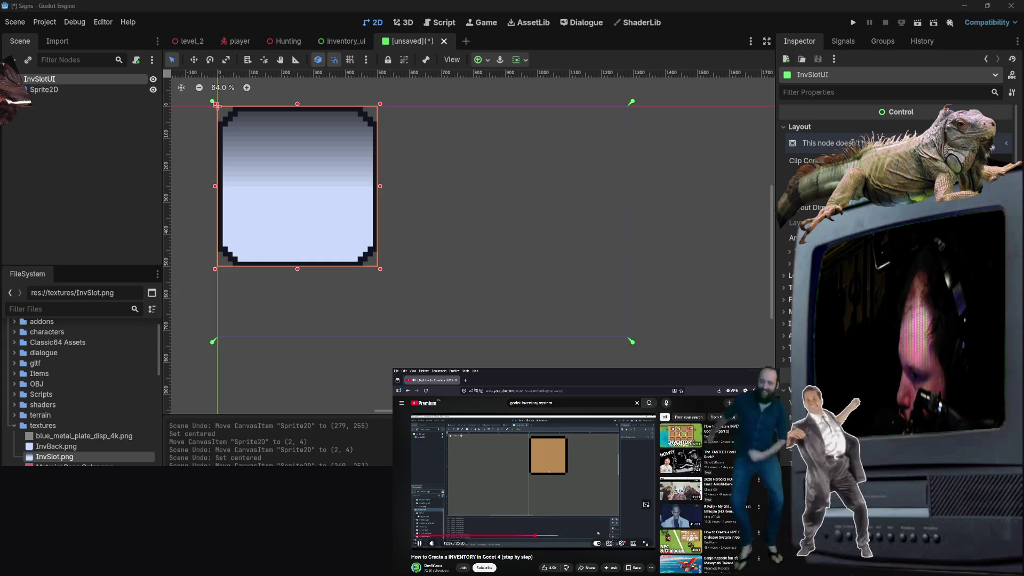
pyautogui.press('j')
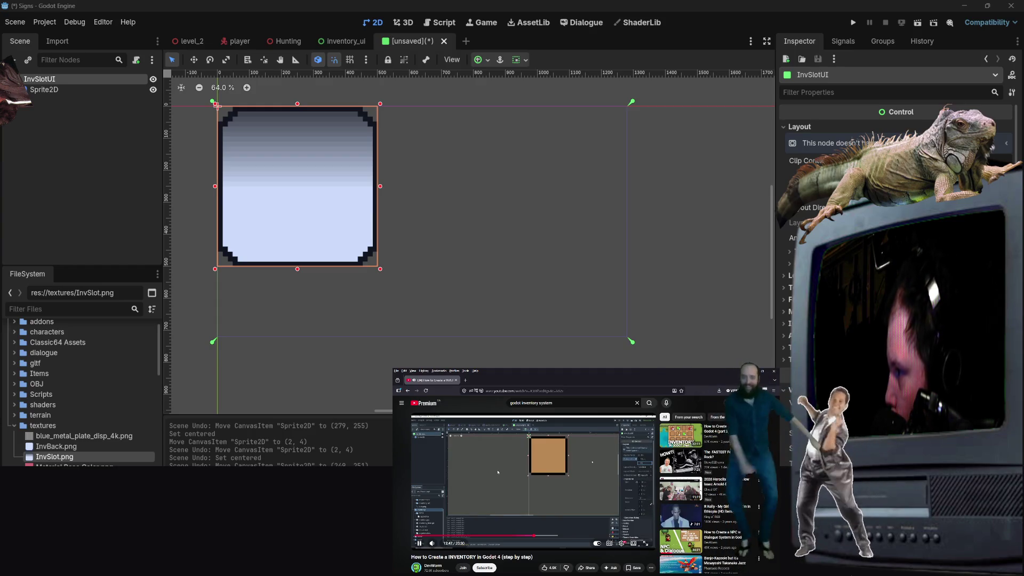
pyautogui.press('Left')
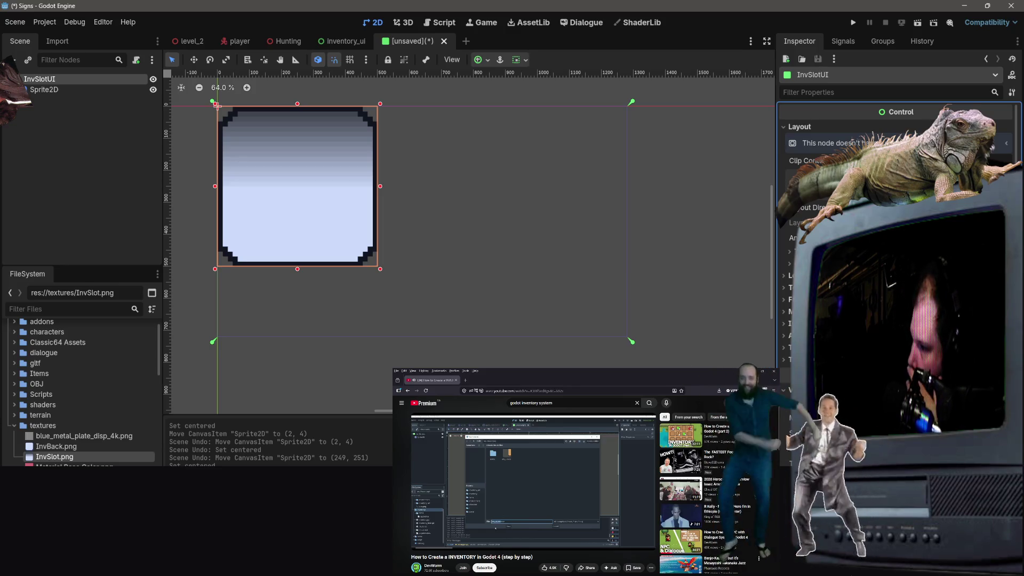
pyautogui.click(541, 464)
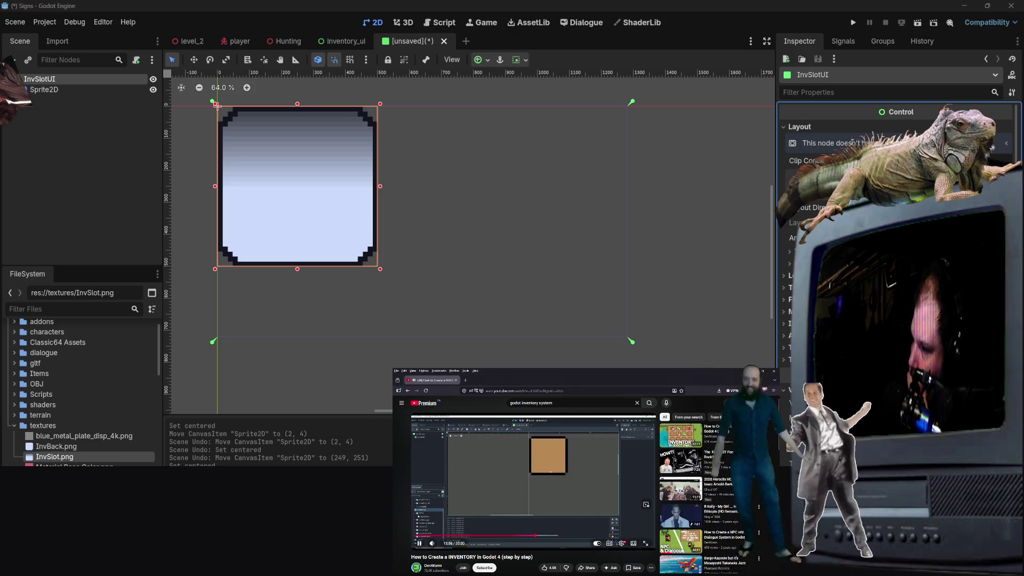
pyautogui.press('Left')
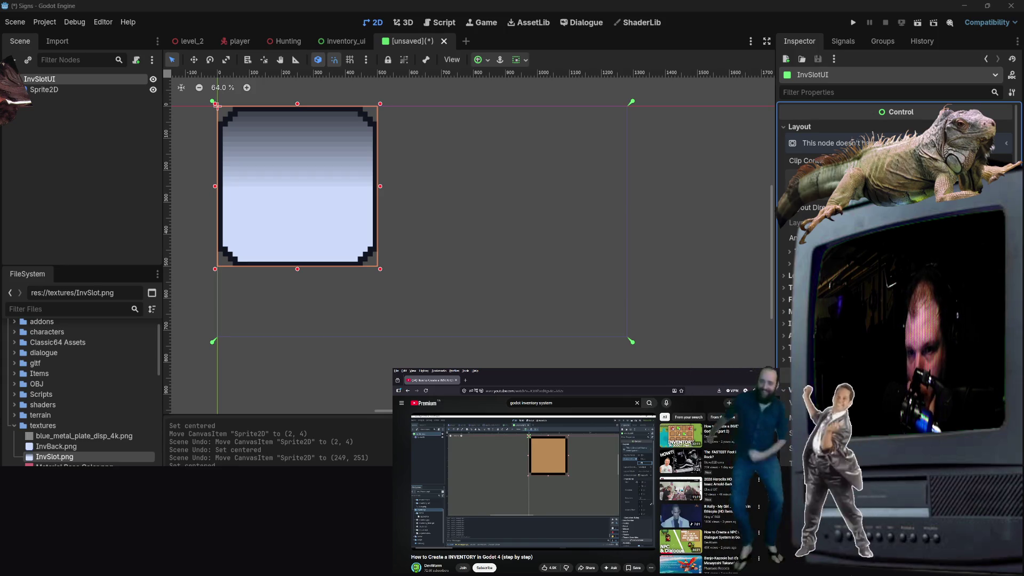
pyautogui.click(217, 106)
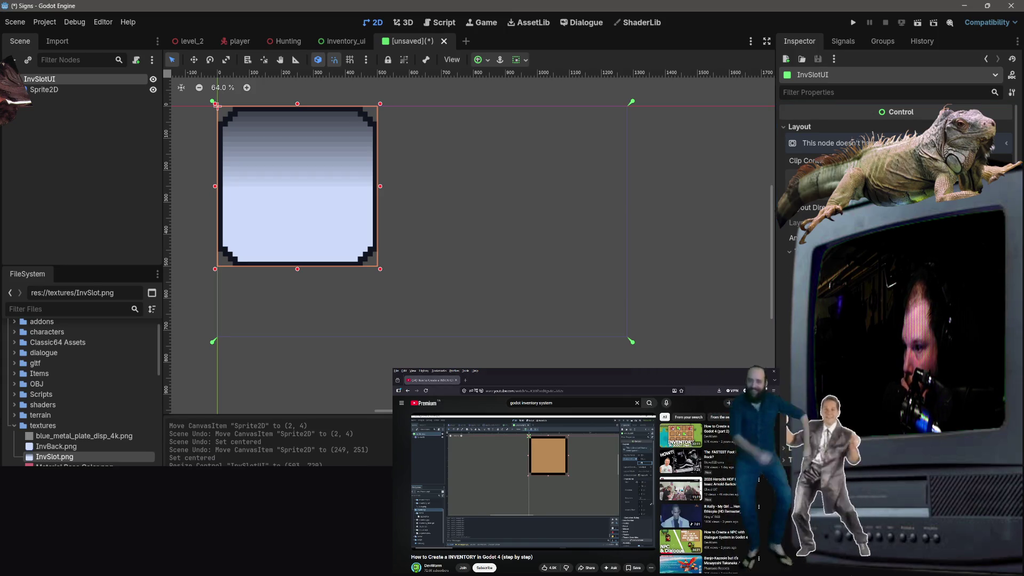
# Step: Collapse InvSlotUI to a minimum-size box at the origin, then resume the tutorial video
pyautogui.moveTo(216, 106); pyautogui.dragTo(222, 111)
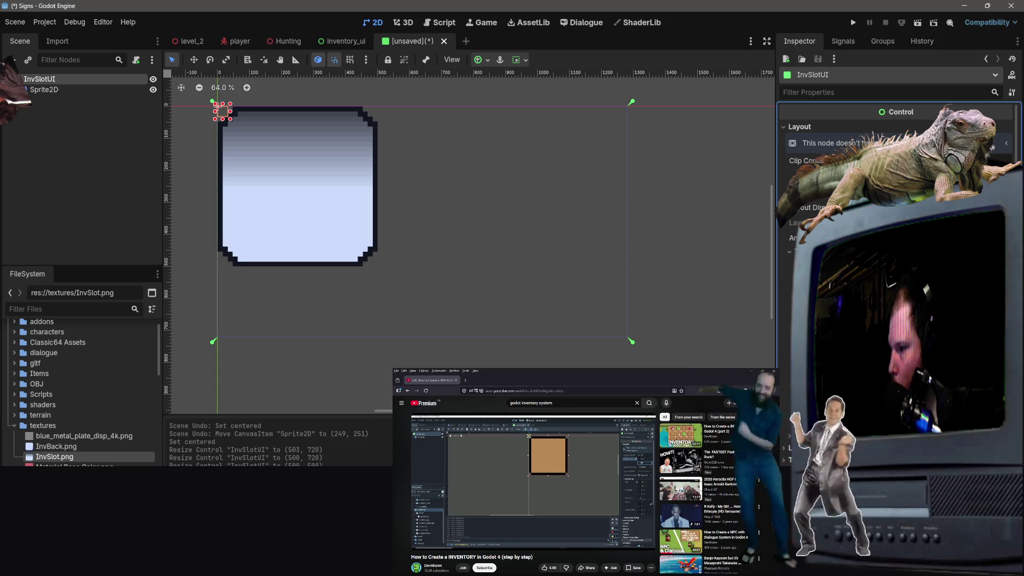
pyautogui.click(816, 542)
pyautogui.moveTo(645, 503)
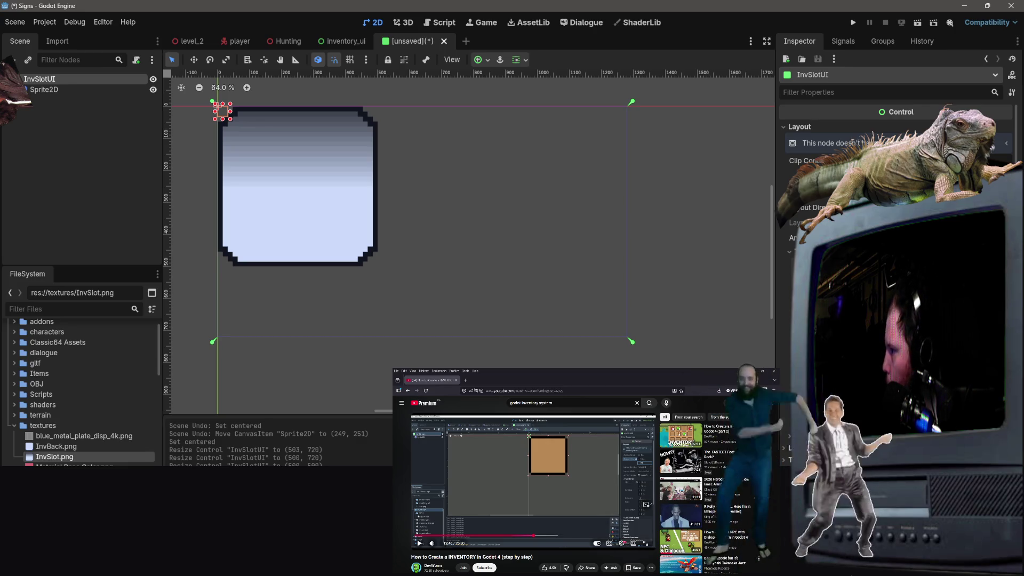
pyautogui.click(645, 503)
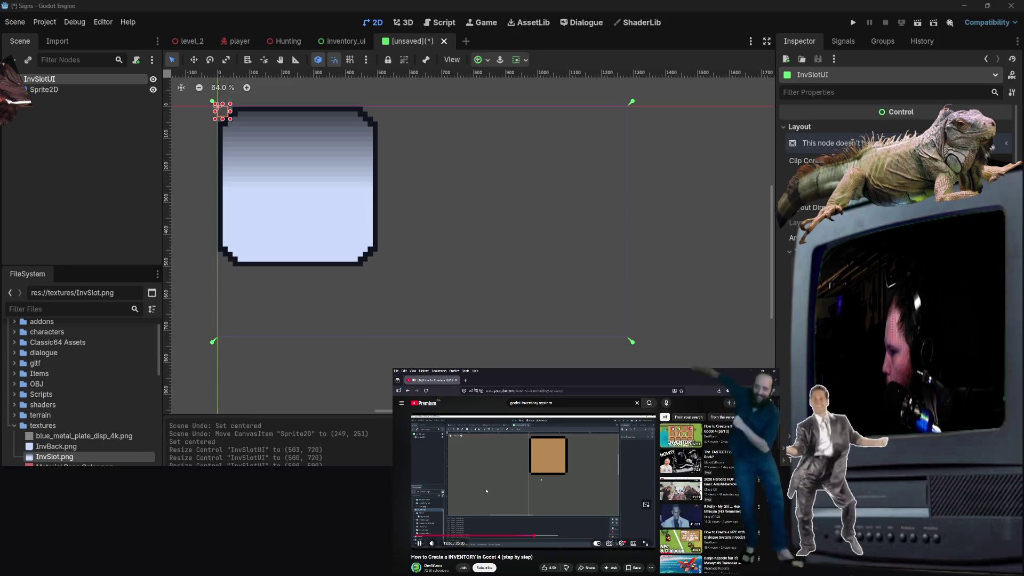
# Step: Replay the tutorial, then confirm InvSlotUI's custom minimum size so it frames the 500 × 500 slot
pyautogui.click(575, 477)
pyautogui.click(575, 477)
pyautogui.press('Left')
pyautogui.press('Left')
pyautogui.press('Left')
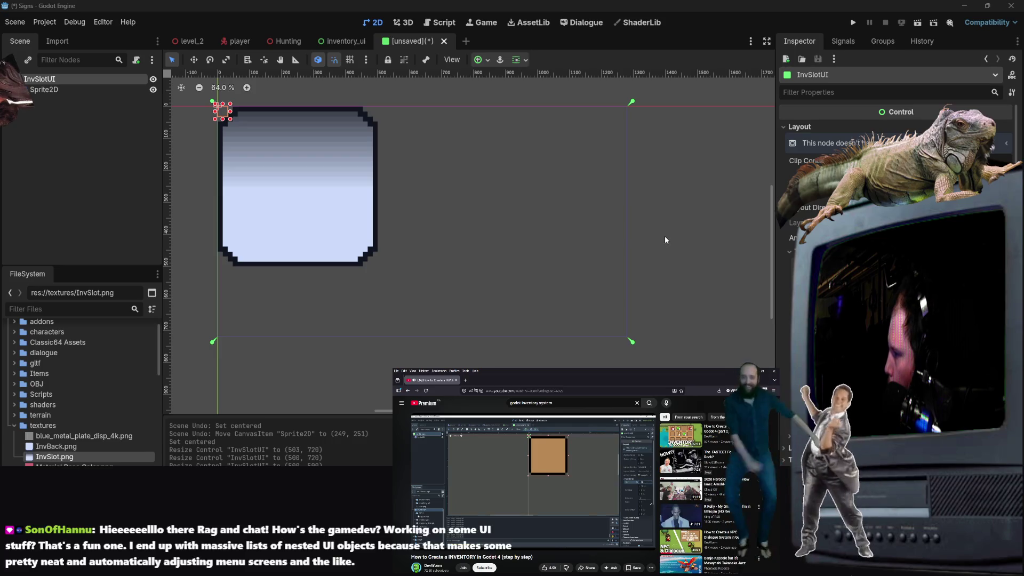
pyautogui.moveTo(503, 500)
pyautogui.click(515, 464)
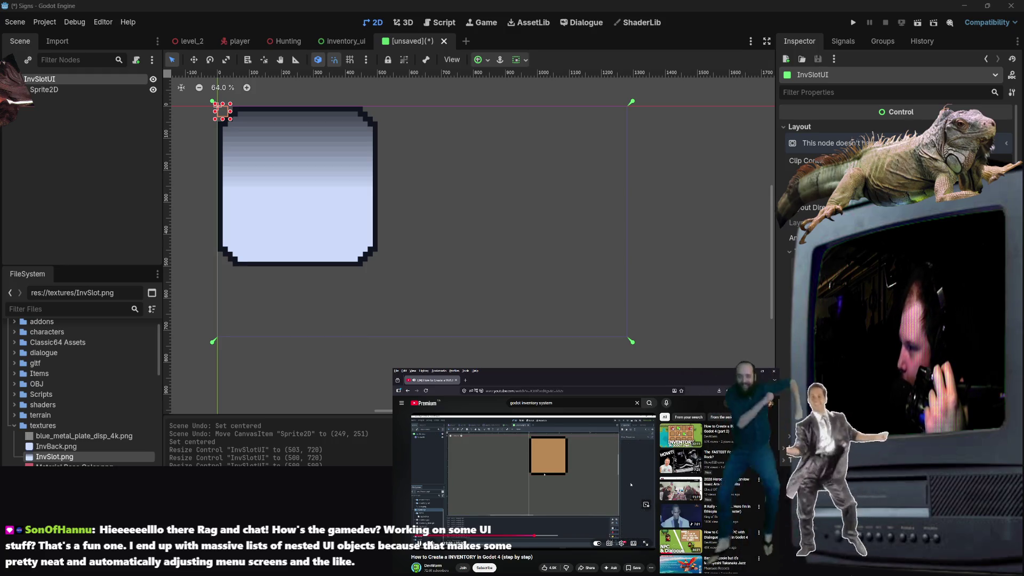
pyautogui.click(629, 486)
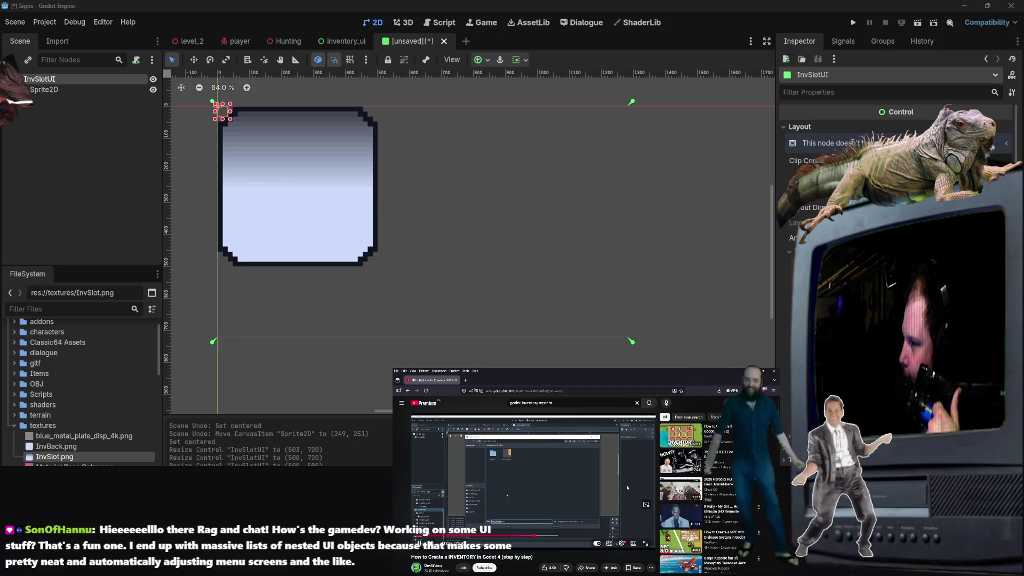
pyautogui.click(627, 487)
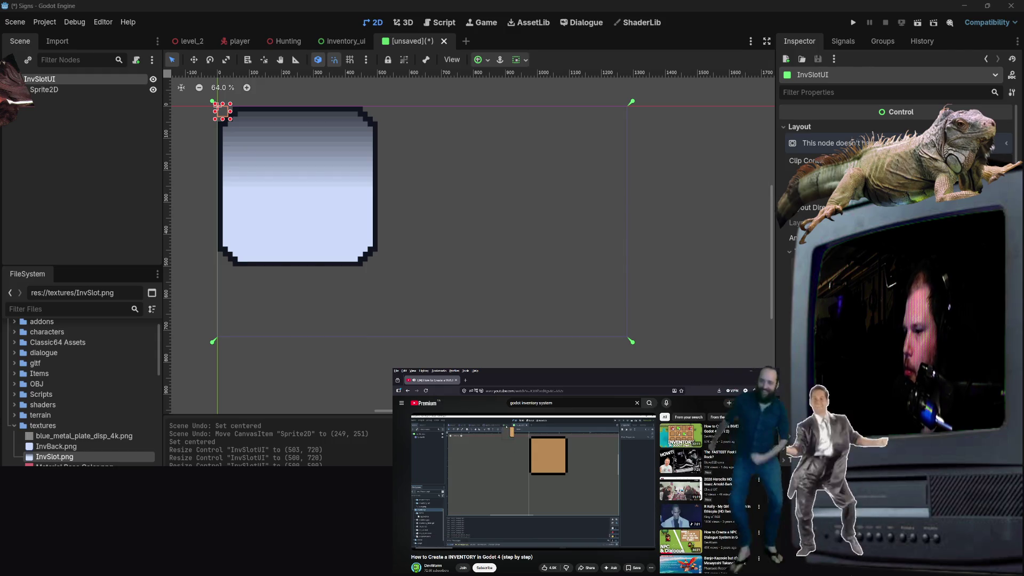
pyautogui.click(520, 510)
pyautogui.press('Left')
pyautogui.press('Left')
pyautogui.press('Left')
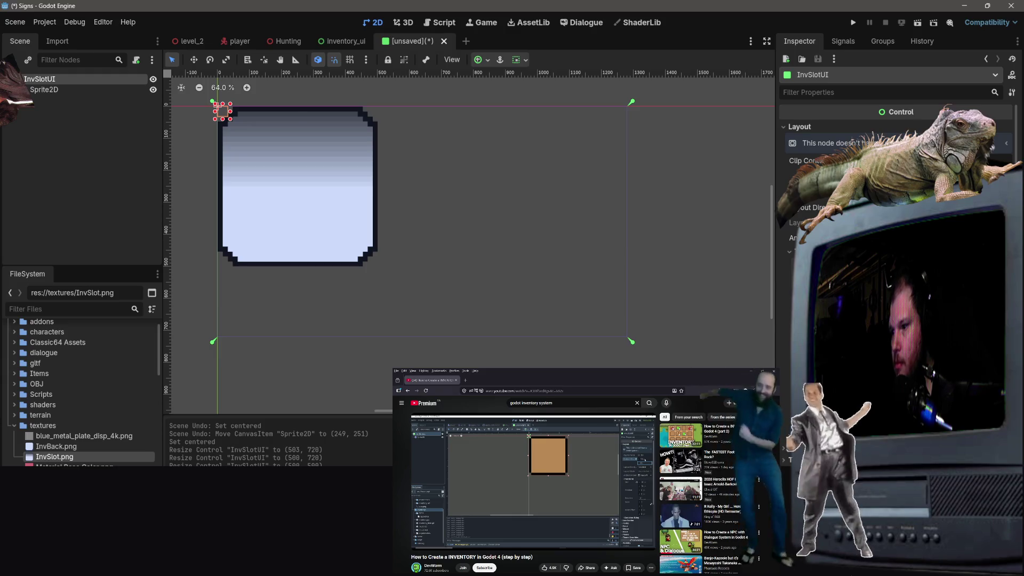
pyautogui.press('Return')
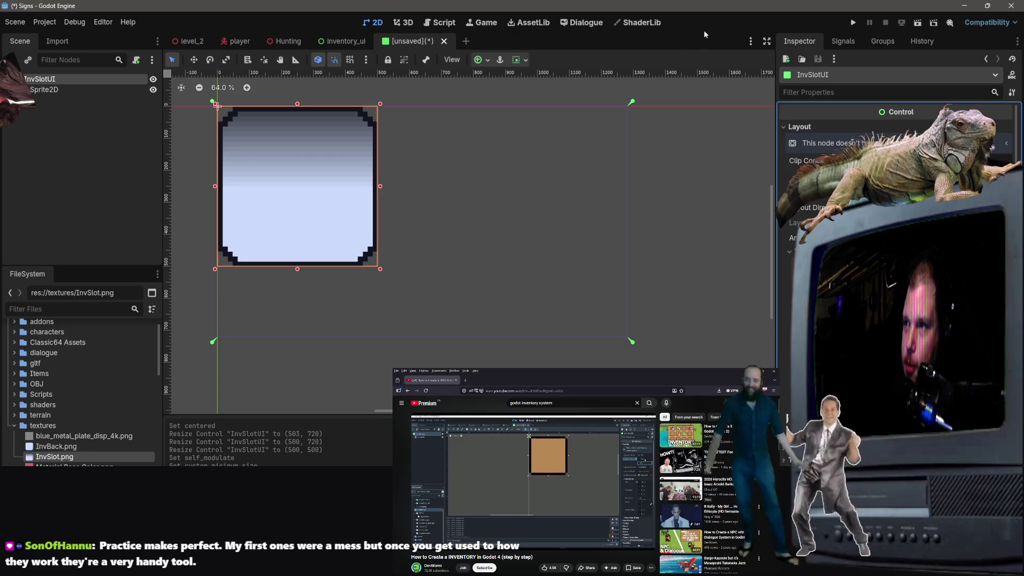
# Step: Deselect InvSlotUI, save the slot scene as inv_slot_ui.tscn, and return to inventory_ui
pyautogui.click(509, 129)
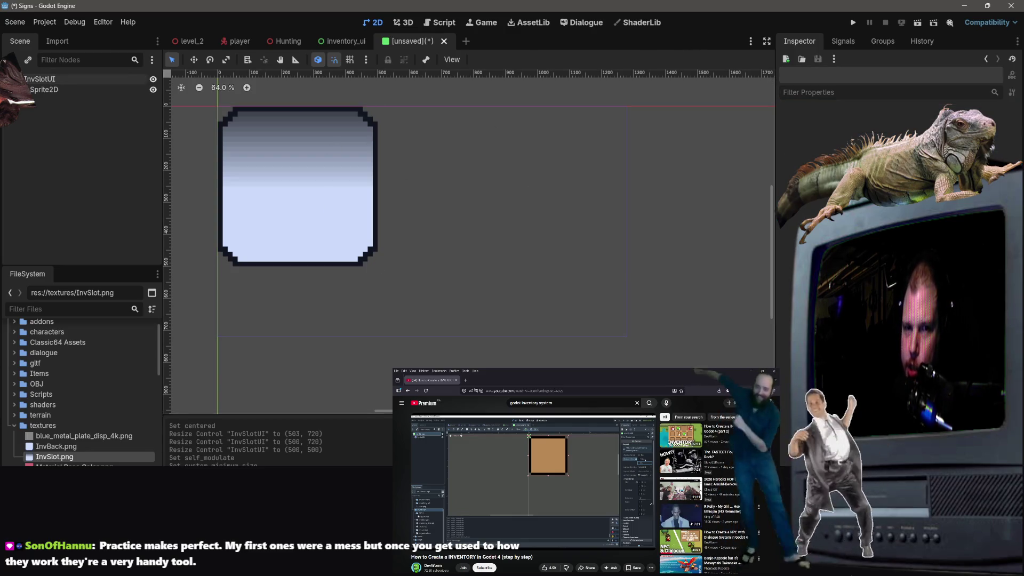
pyautogui.click(525, 522)
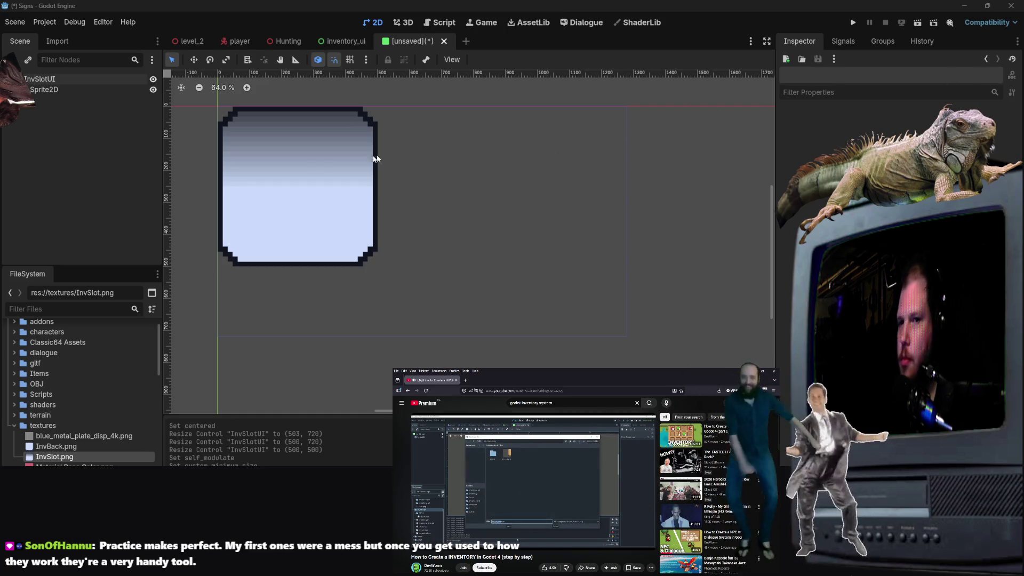
pyautogui.hotkey('ctrl', 's')
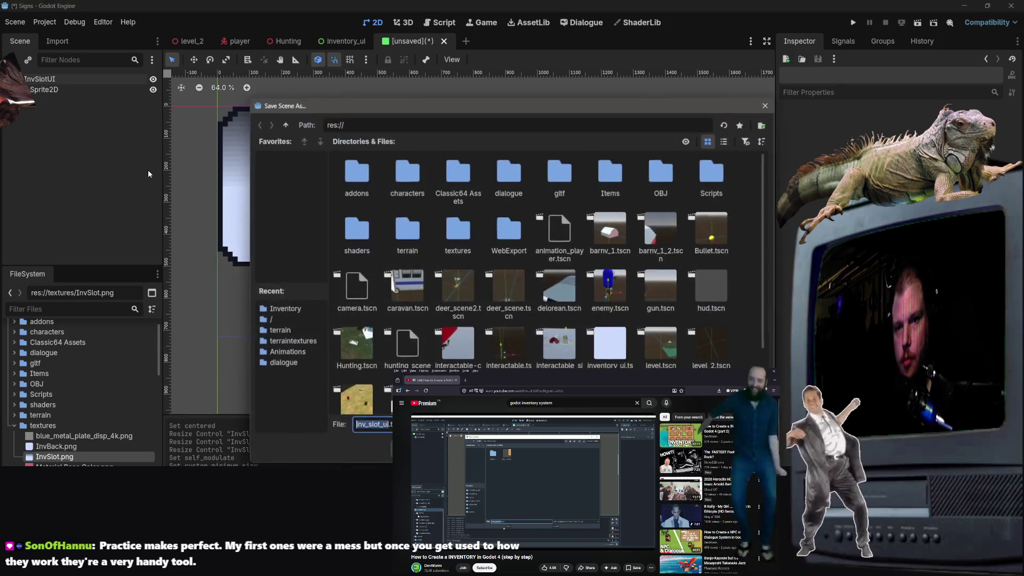
pyautogui.press('Return')
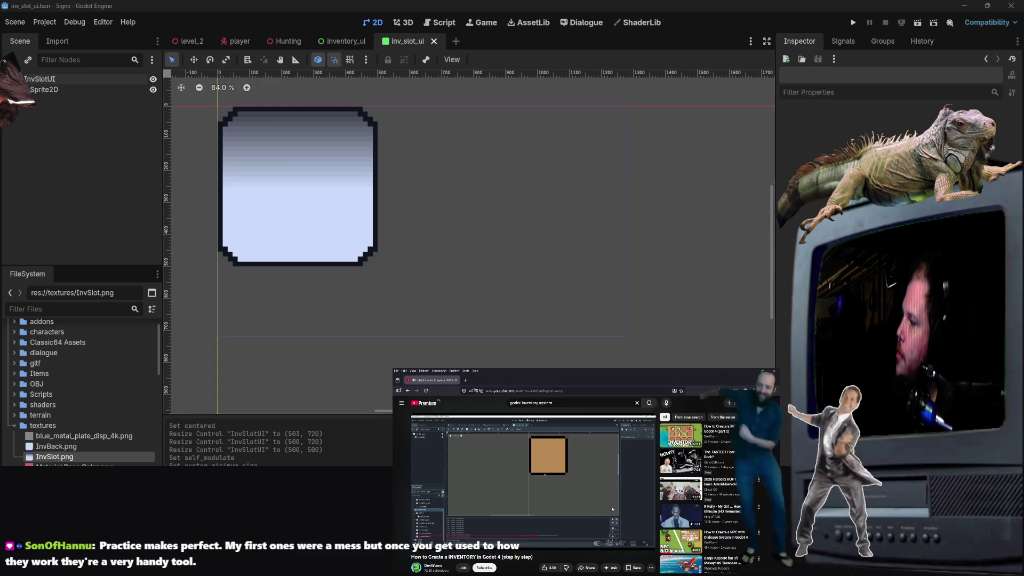
pyautogui.click(338, 42)
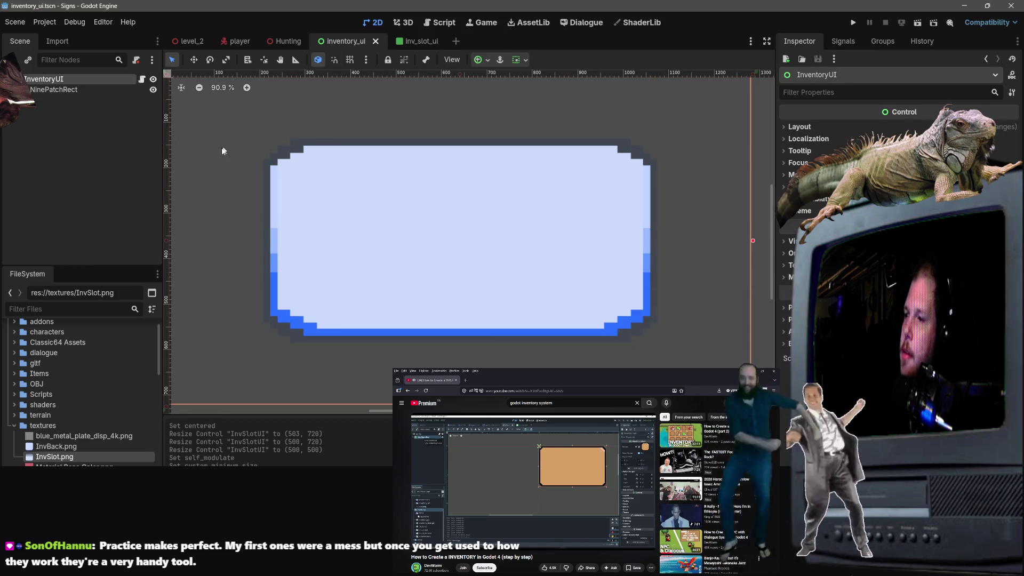
# Step: Add a GridContainer child node under NinePatchRect, found by searching 'gridc'
pyautogui.click(262, 138)
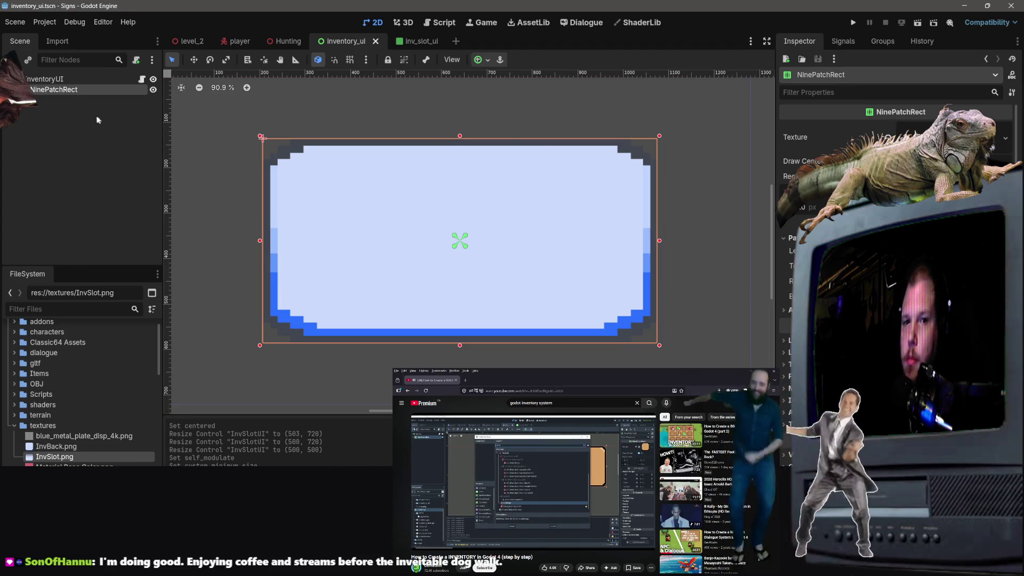
pyautogui.rightClick(64, 90)
pyautogui.click(184, 112)
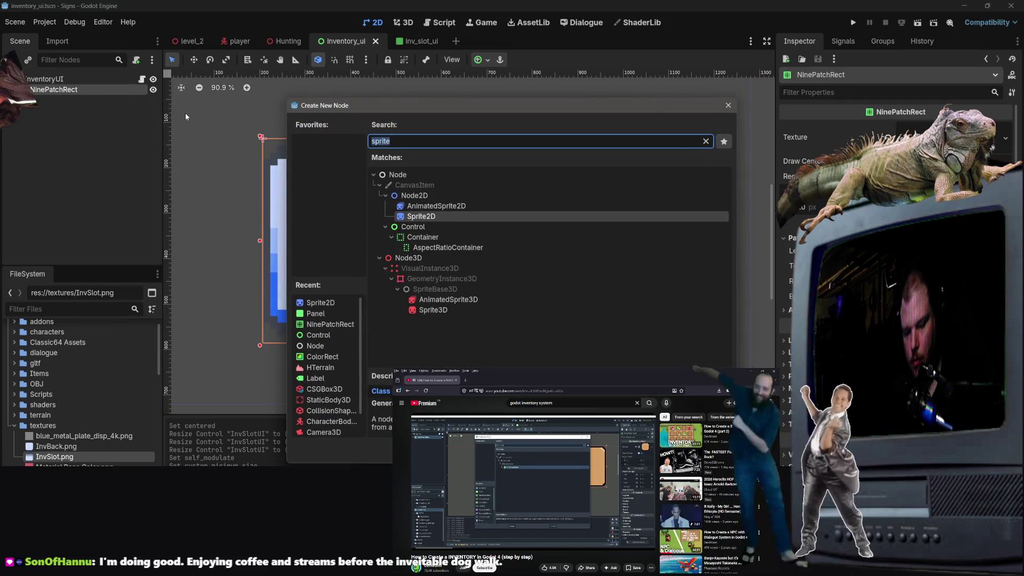
pyautogui.write('grid')
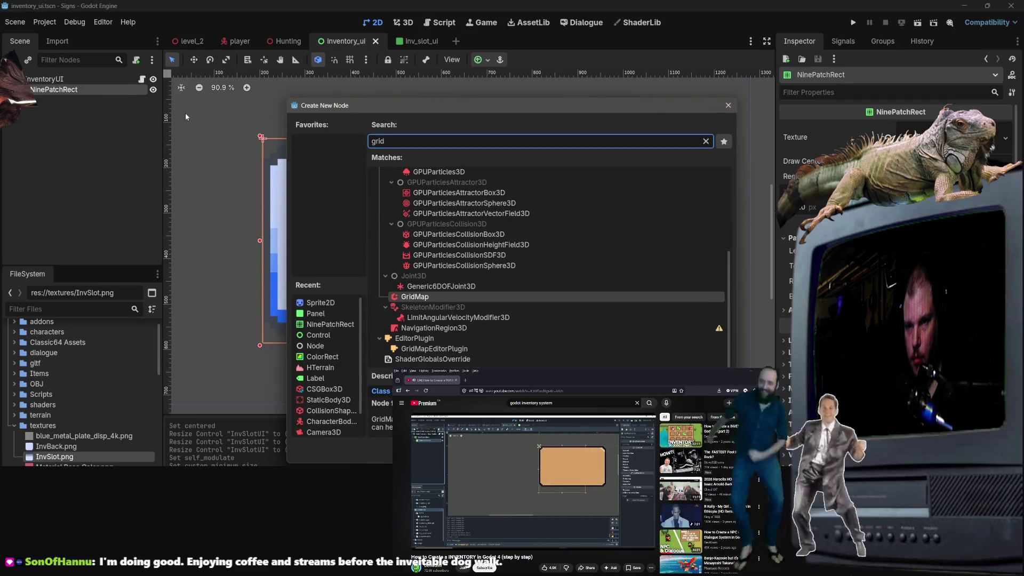
pyautogui.write('c')
pyautogui.press('Return')
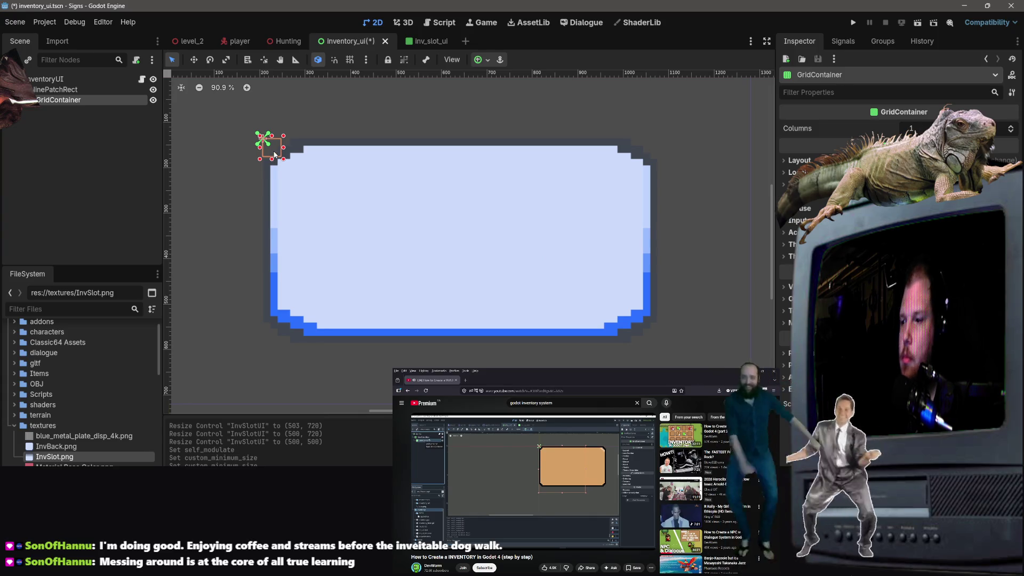
# Step: Try 12 grid columns and moving the GridContainer, undo both, and expand its Layout settings
pyautogui.click(912, 129)
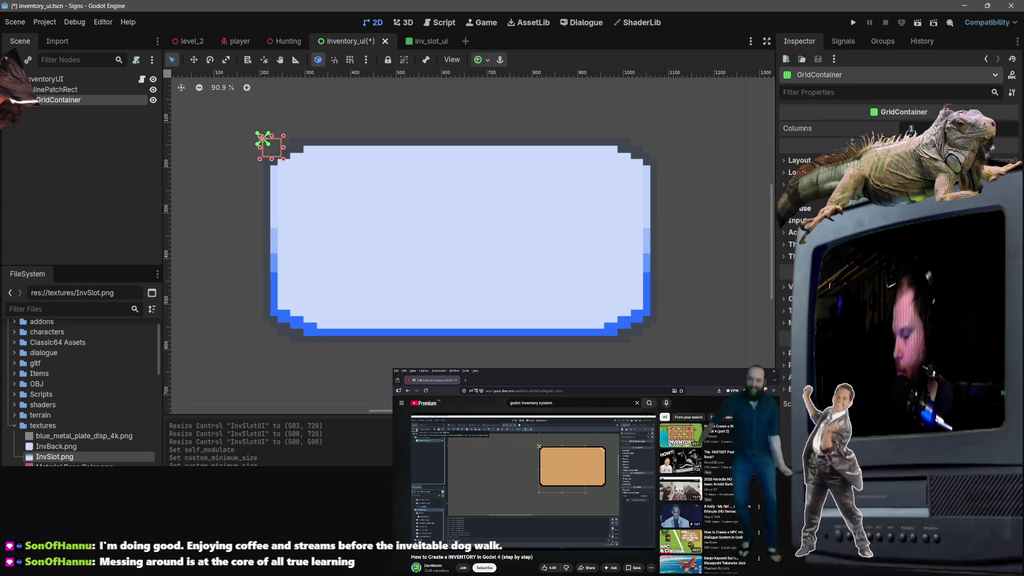
pyautogui.write('12')
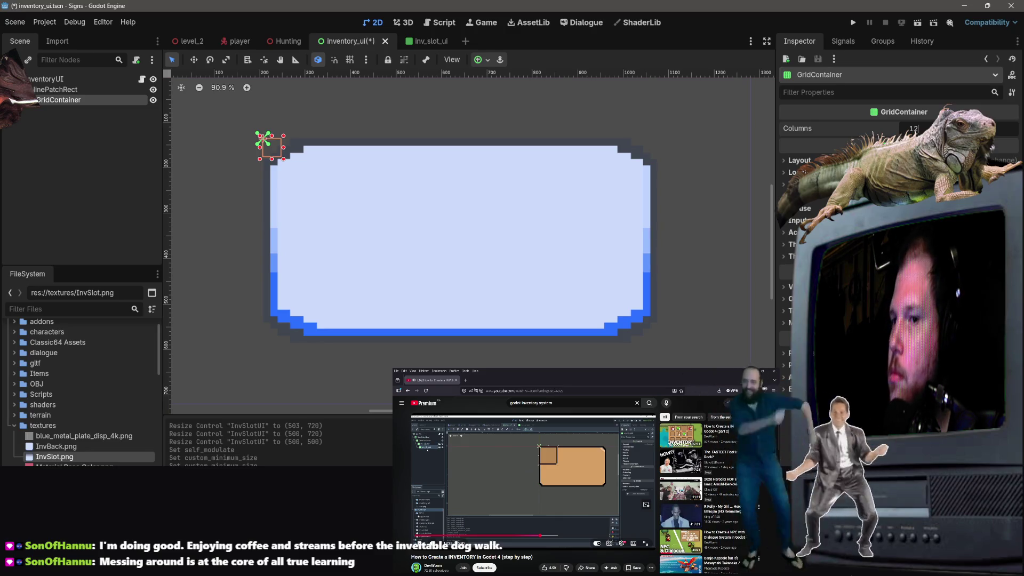
pyautogui.press('Return')
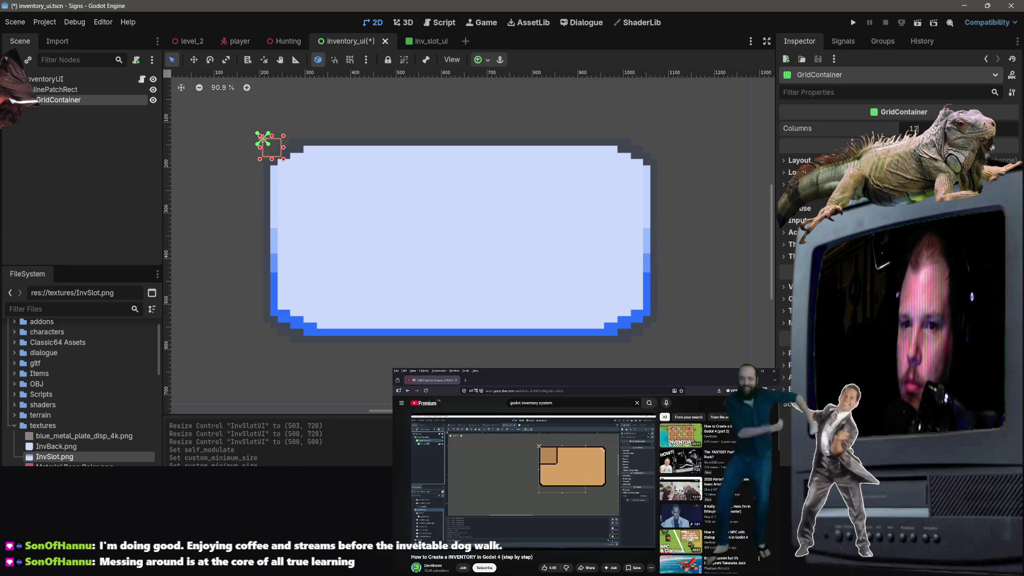
pyautogui.moveTo(271, 146); pyautogui.dragTo(297, 175)
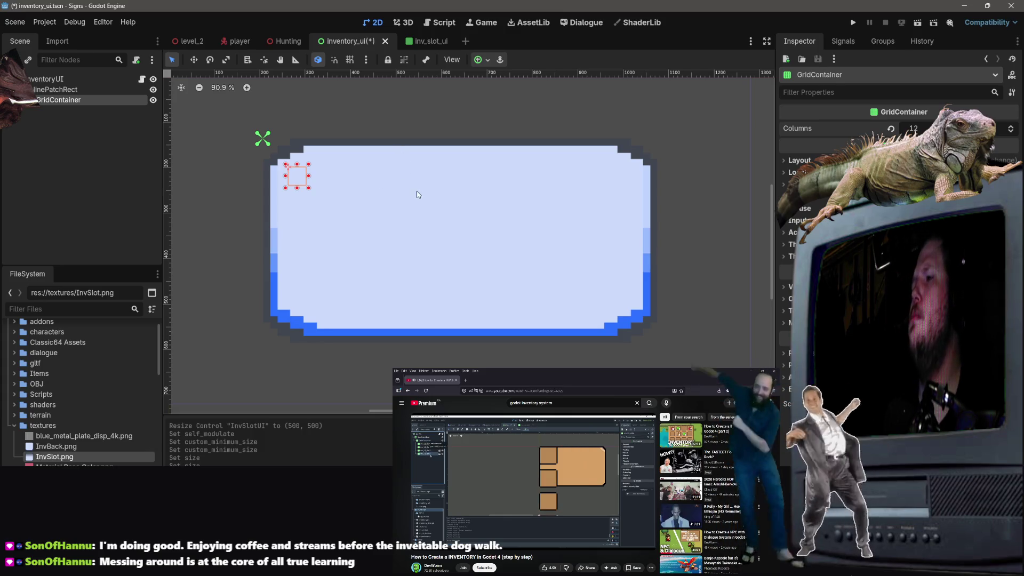
pyautogui.hotkey('ctrl', 'z')
pyautogui.hotkey('ctrl', 'z')
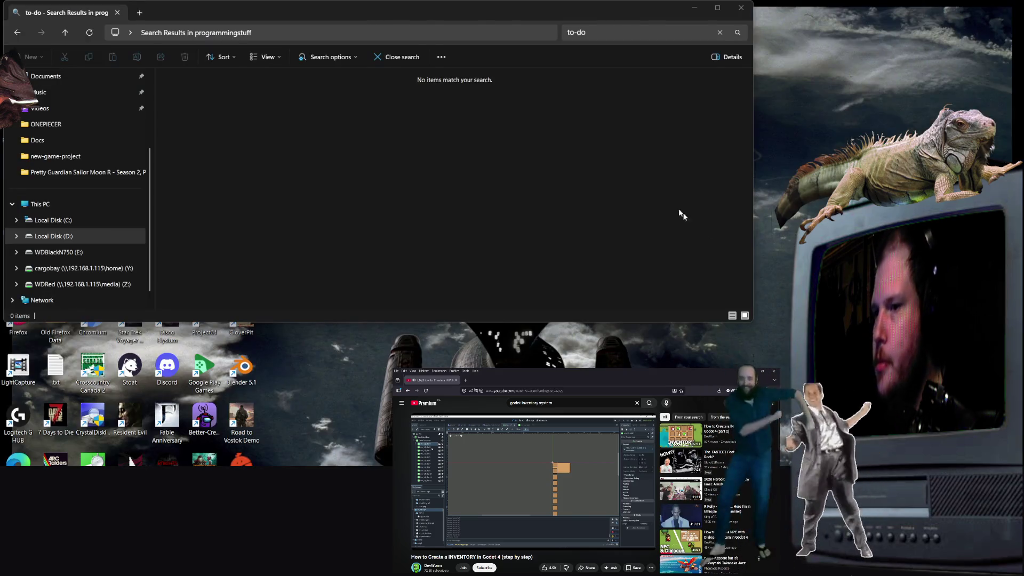
pyautogui.hotkey('alt', 'Tab')
pyautogui.click(799, 160)
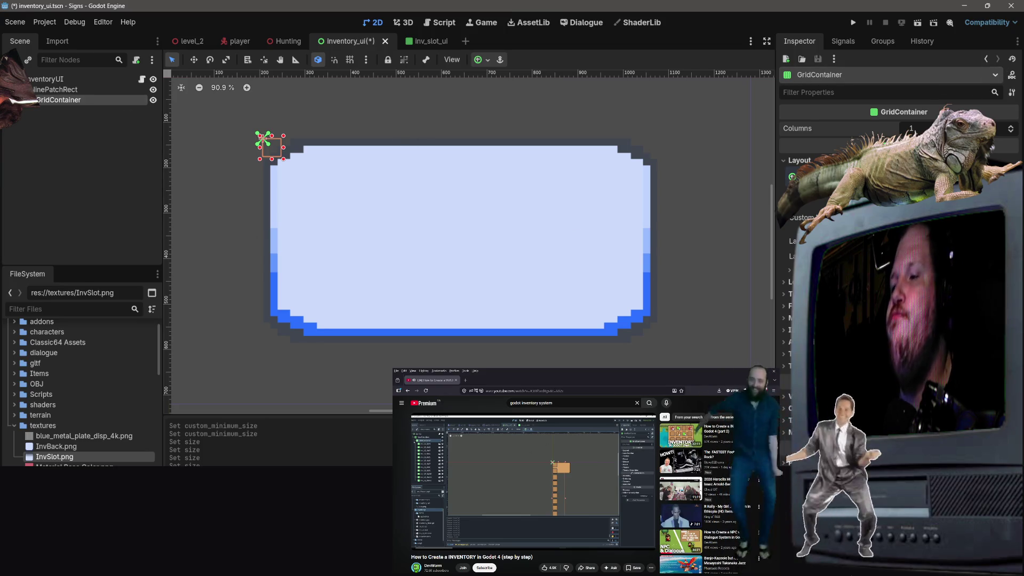
# Step: Save inventory_ui, then instance inv_slot_ui.tscn under GridContainer using an 'Inv' search
pyautogui.hotkey('ctrl', 's')
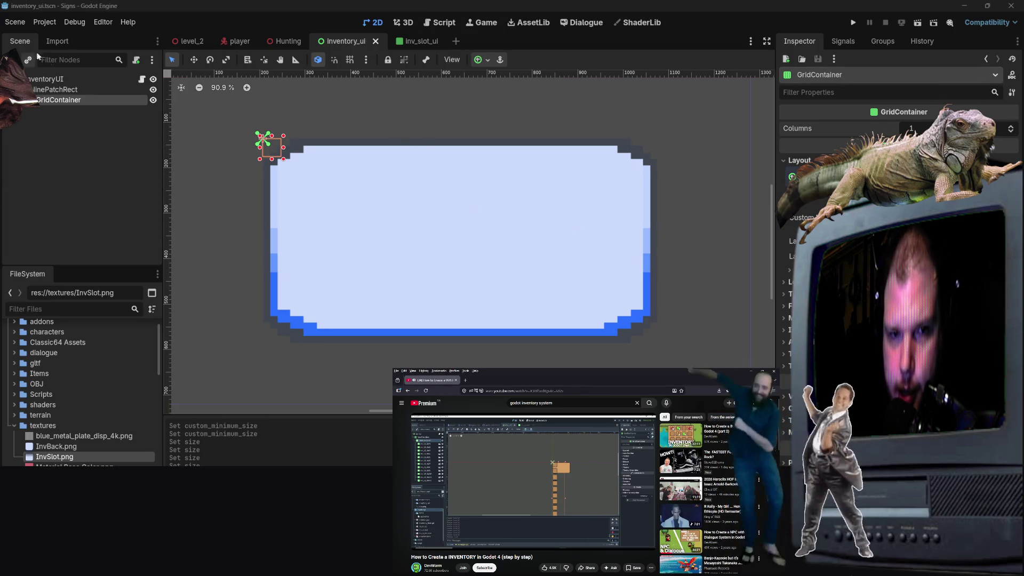
pyautogui.rightClick(51, 104)
pyautogui.click(107, 129)
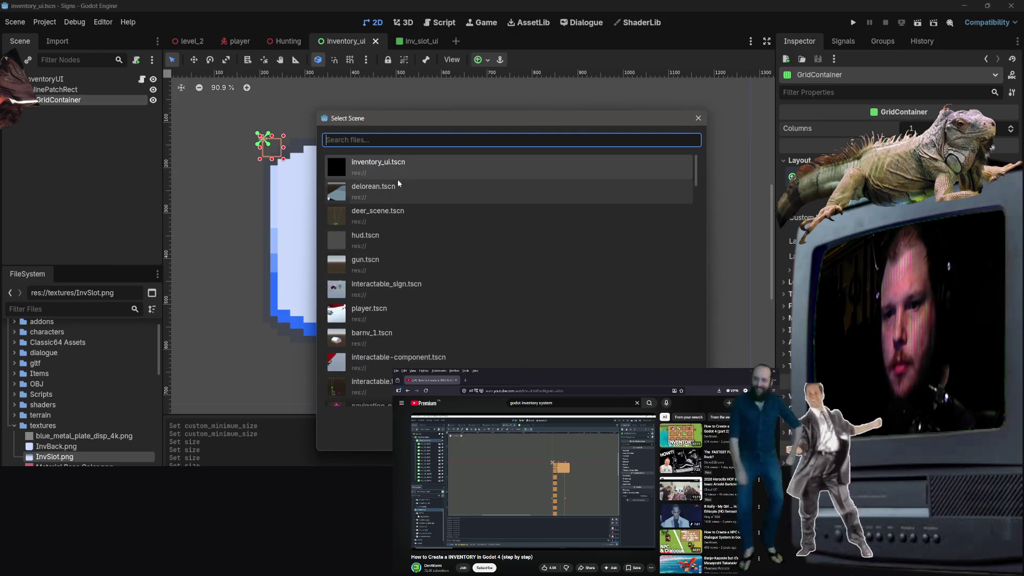
pyautogui.scroll(-5, 398, 183)
pyautogui.scroll(3, 423, 246)
pyautogui.scroll(-10, 413, 244)
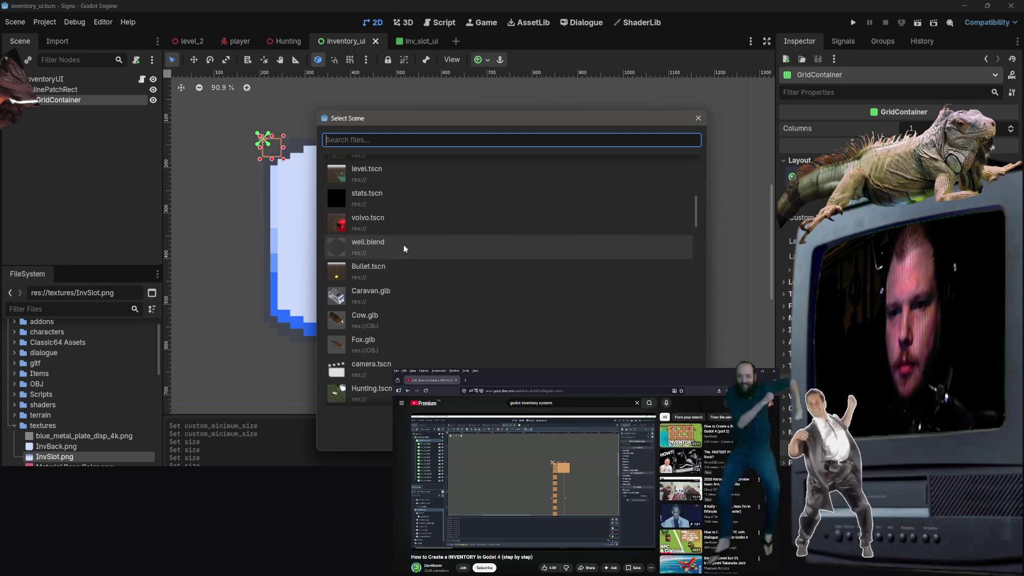
pyautogui.scroll(8, 431, 290)
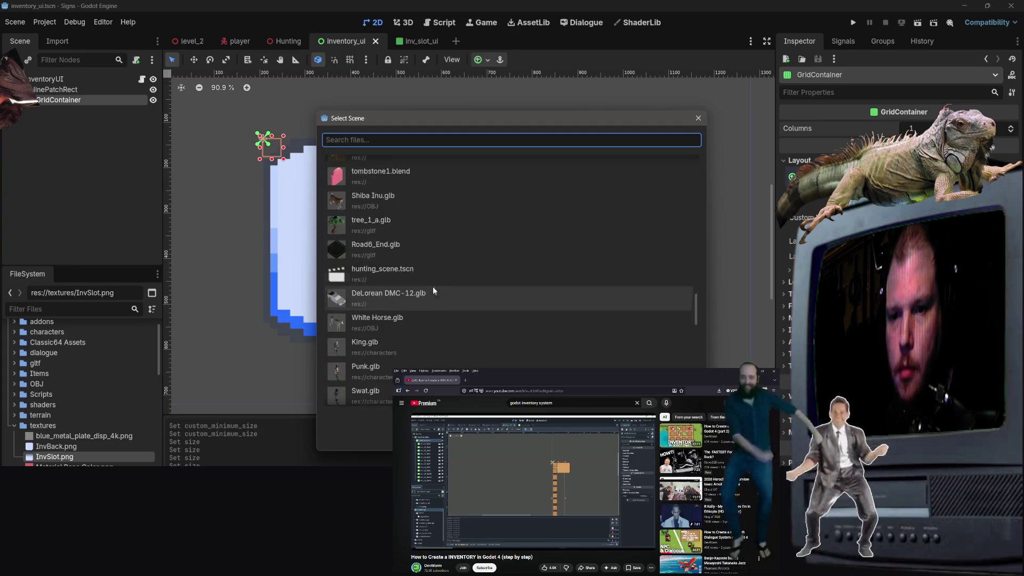
pyautogui.scroll(6, 411, 251)
pyautogui.scroll(3, 397, 246)
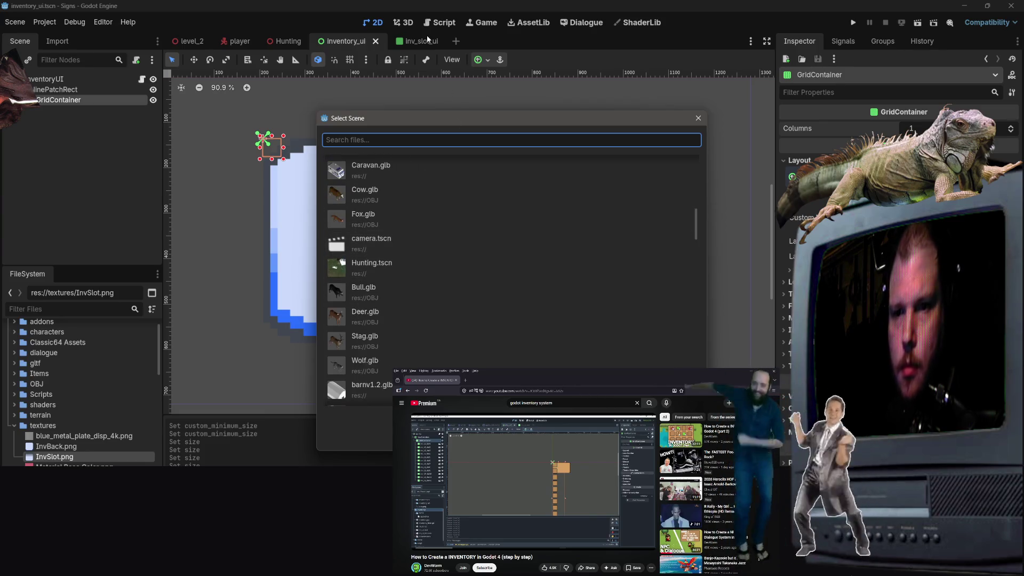
pyautogui.write('Inve')
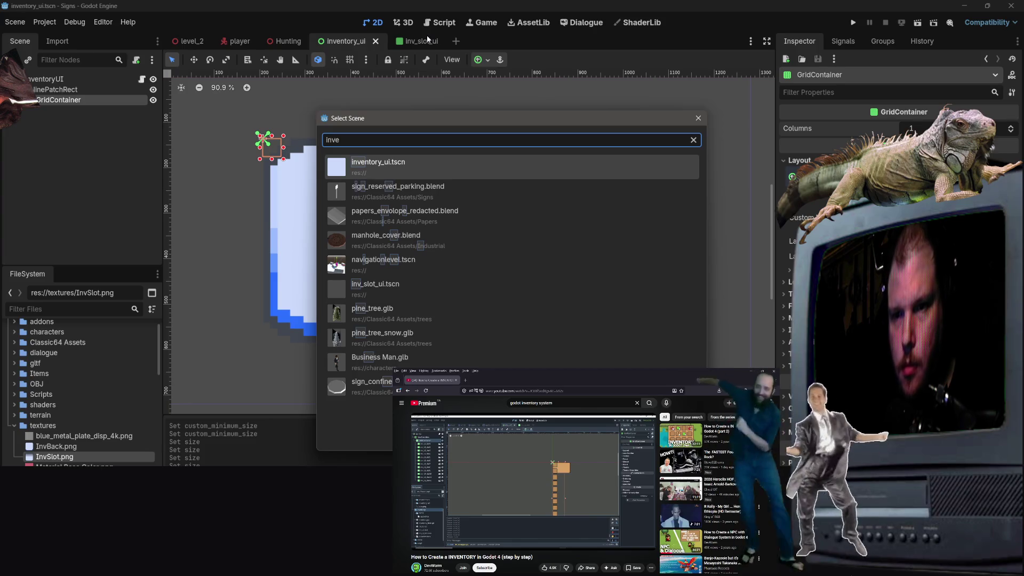
pyautogui.press('BackSpace')
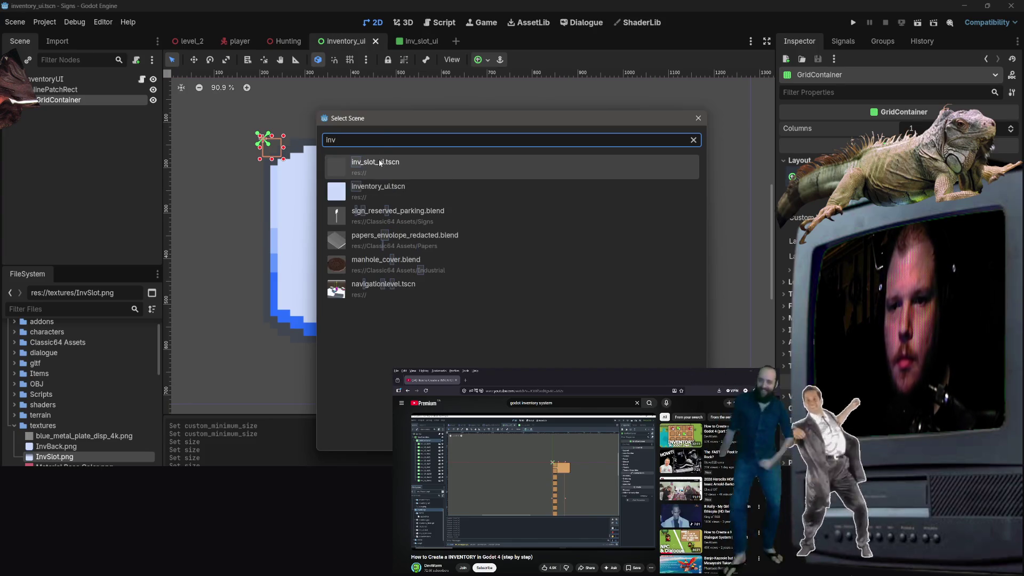
pyautogui.doubleClick(379, 163)
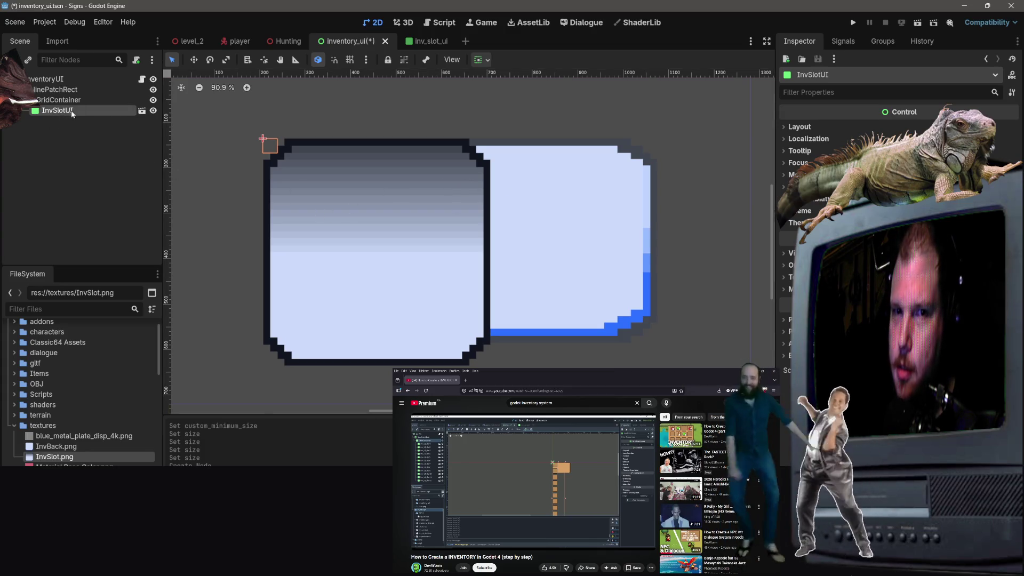
# Step: Centre the view on the new InvSlotUI instance and save the inventory_ui scene
pyautogui.doubleClick(34, 115)
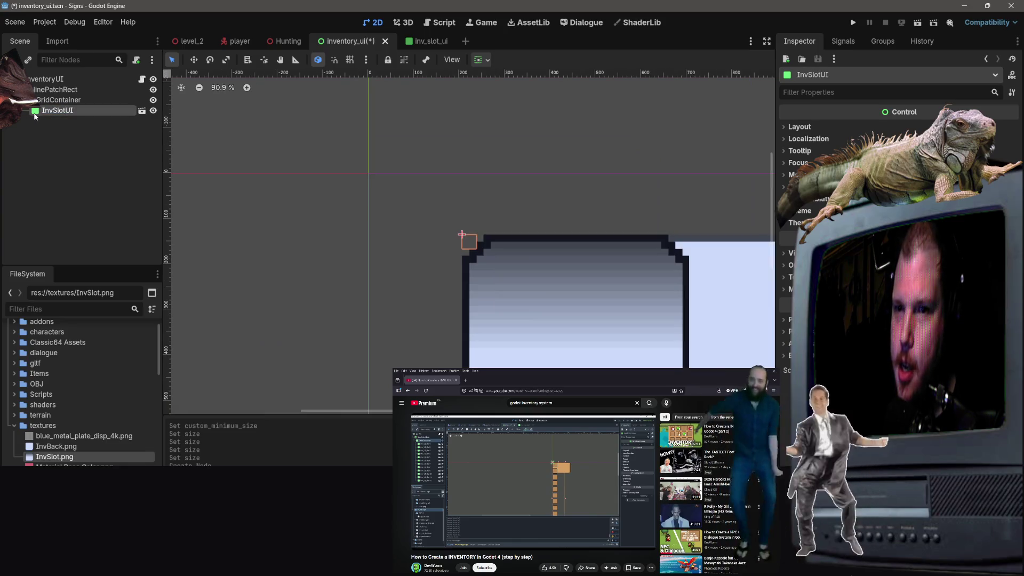
pyautogui.scroll(-5, 537, 239)
pyautogui.rightClick(603, 225)
pyautogui.click(533, 192)
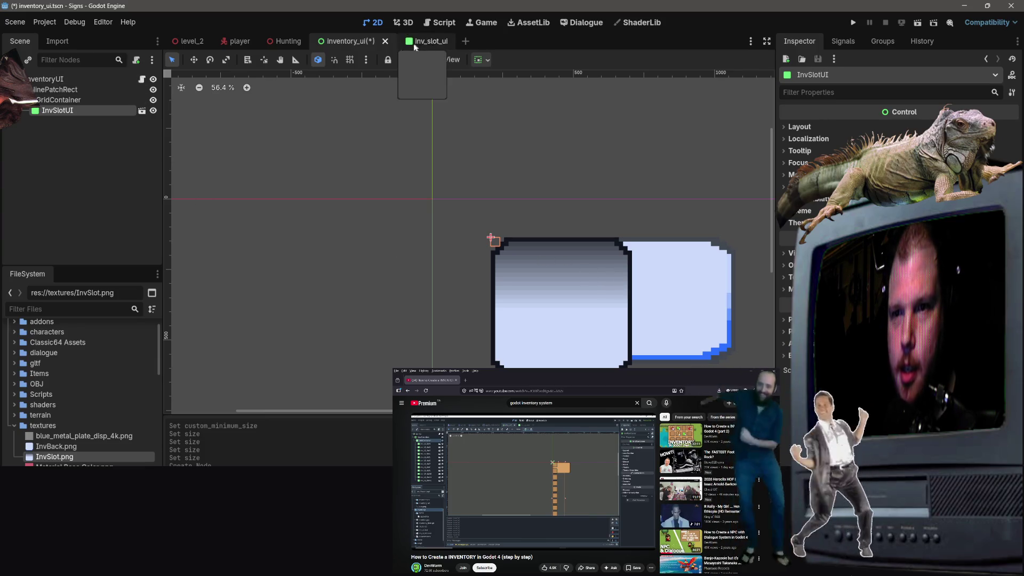
pyautogui.hotkey('ctrl', 's')
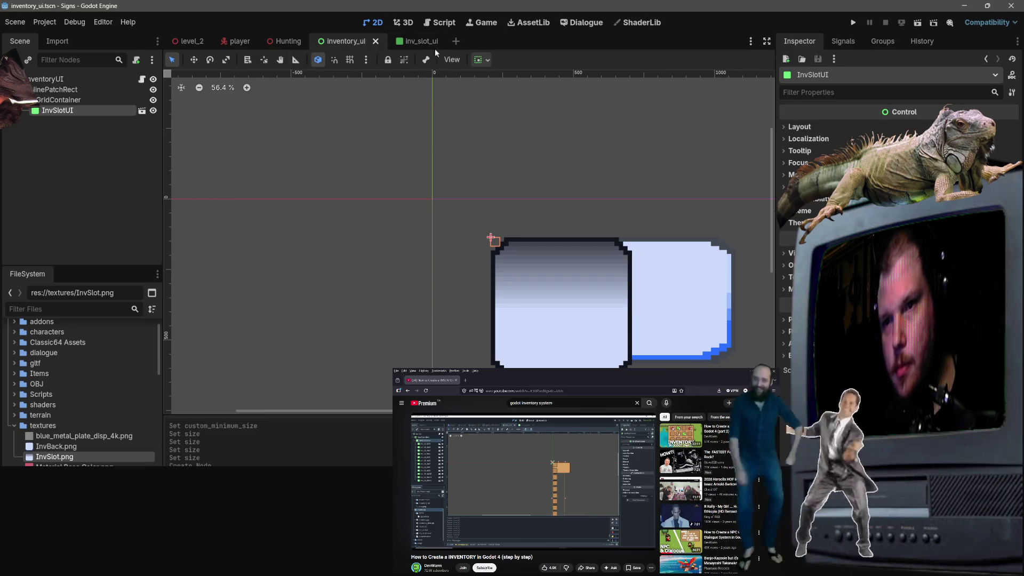
# Step: Undo the accidental slot resize in inv_slot_ui, save it, and go back to inventory_ui
pyautogui.click(433, 45)
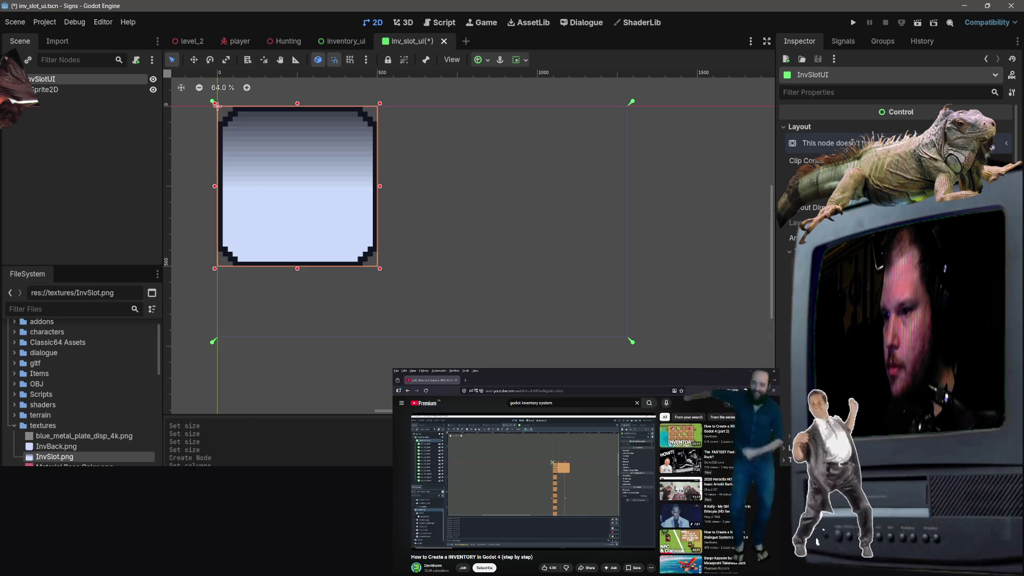
pyautogui.click(802, 161)
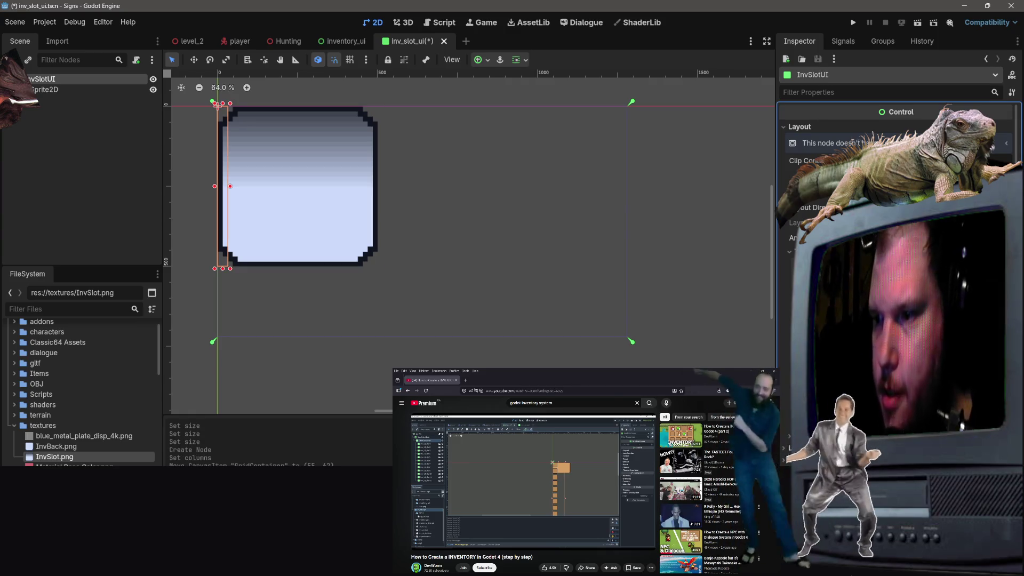
pyautogui.hotkey('ctrl', 'z')
pyautogui.hotkey('ctrl', 's')
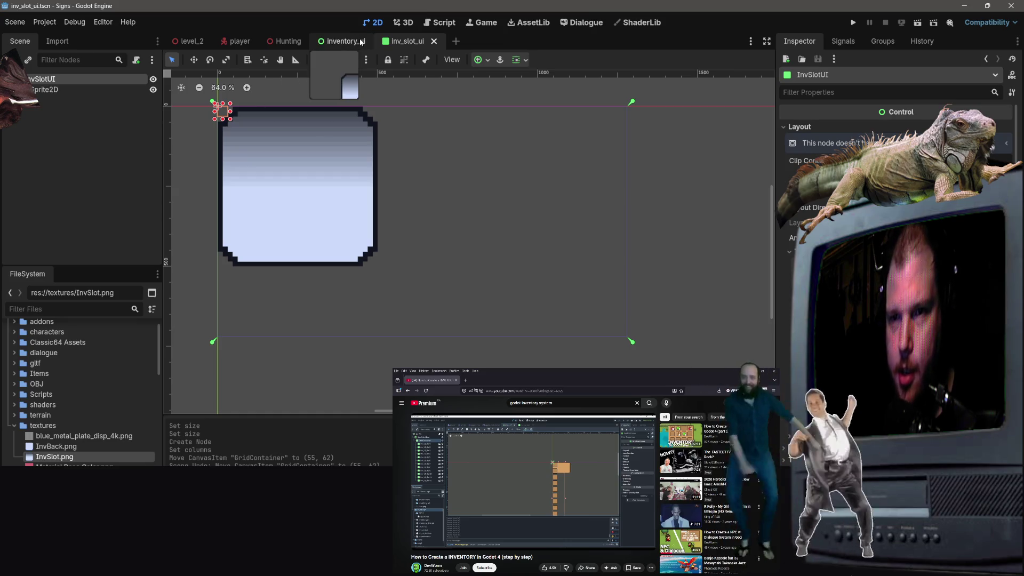
pyautogui.click(346, 41)
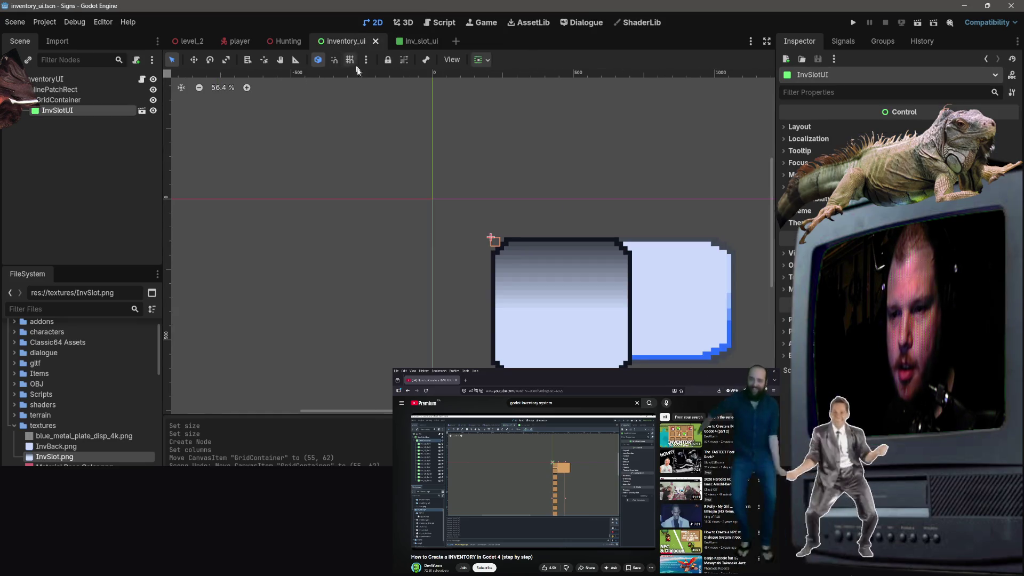